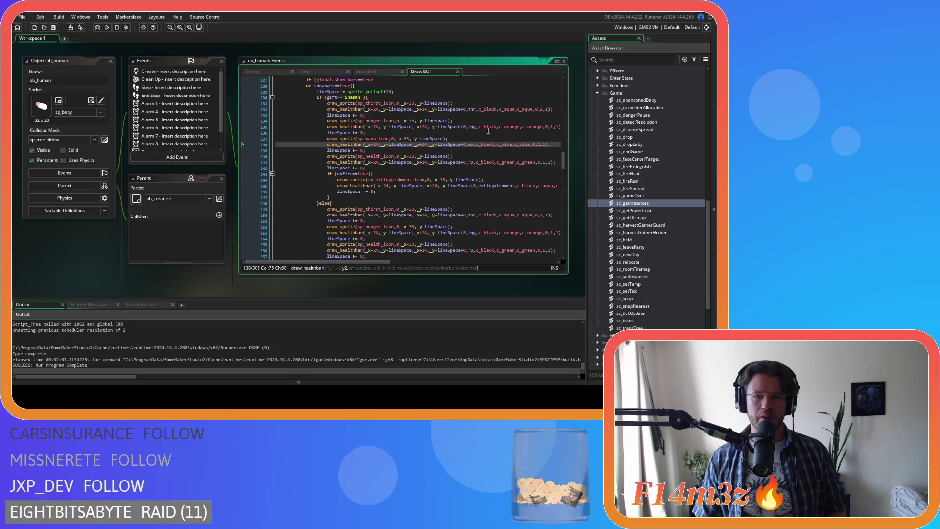
- Review the health, hunger, onFire extinguishment bar, thirst and mana icon lines (131–145)
{"action": "left_click", "coordinate": [460, 161]}
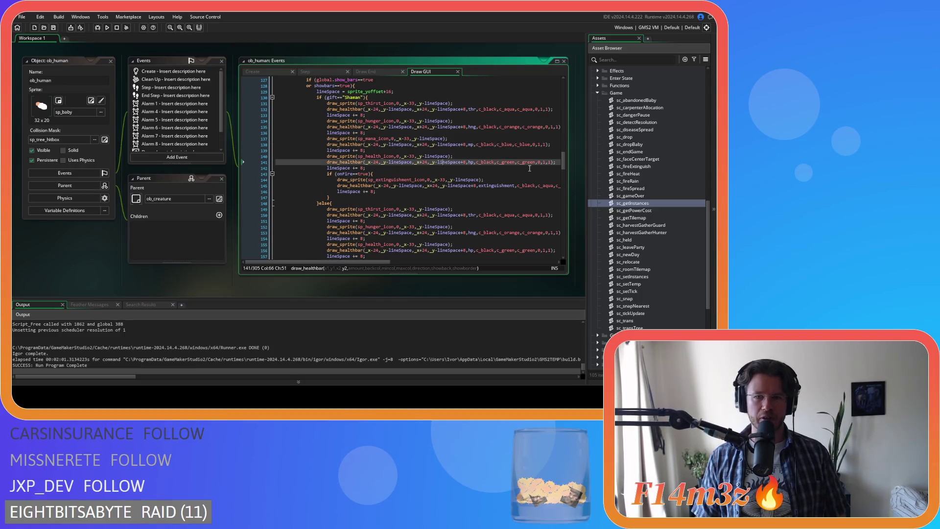
{"action": "scroll", "coordinate": [539, 162], "scroll_direction": "up", "scroll_amount": 2}
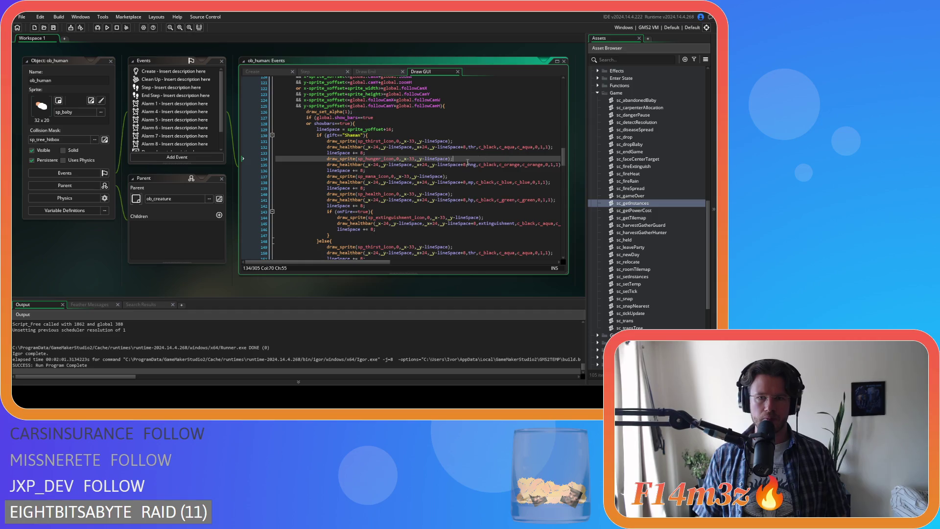
{"action": "left_click", "coordinate": [416, 162]}
{"action": "scroll", "coordinate": [472, 174], "scroll_direction": "down", "scroll_amount": 2}
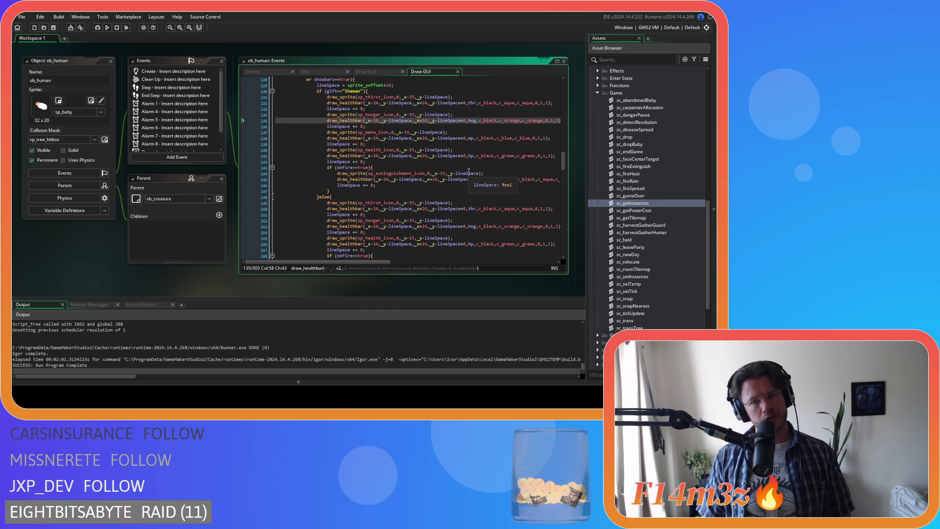
{"action": "scroll", "coordinate": [479, 172], "scroll_direction": "up", "scroll_amount": 2}
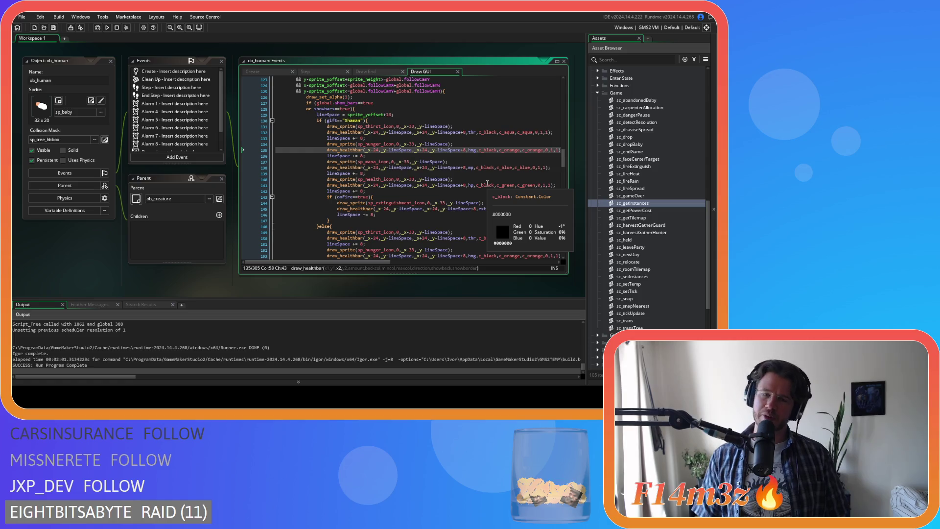
{"action": "left_click", "coordinate": [425, 196]}
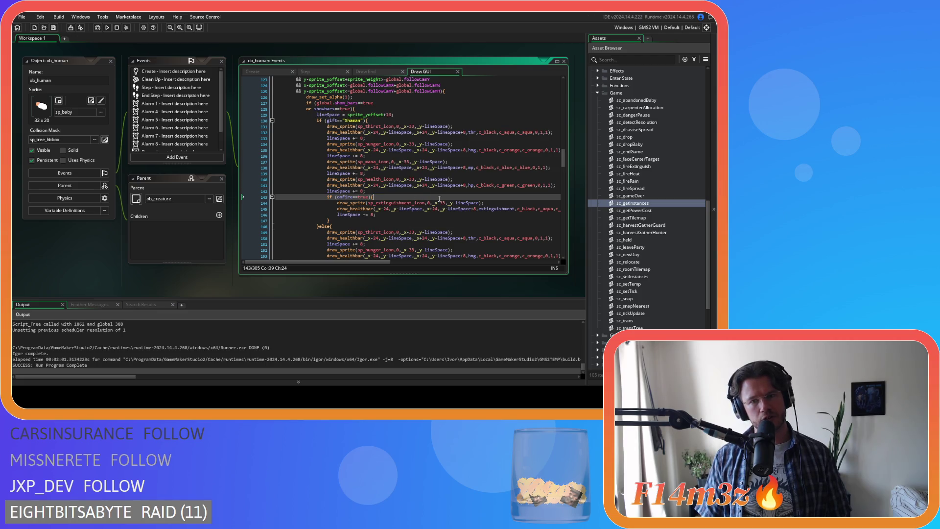
{"action": "left_click", "coordinate": [478, 208]}
{"action": "scroll", "coordinate": [475, 217], "scroll_direction": "up", "scroll_amount": 5}
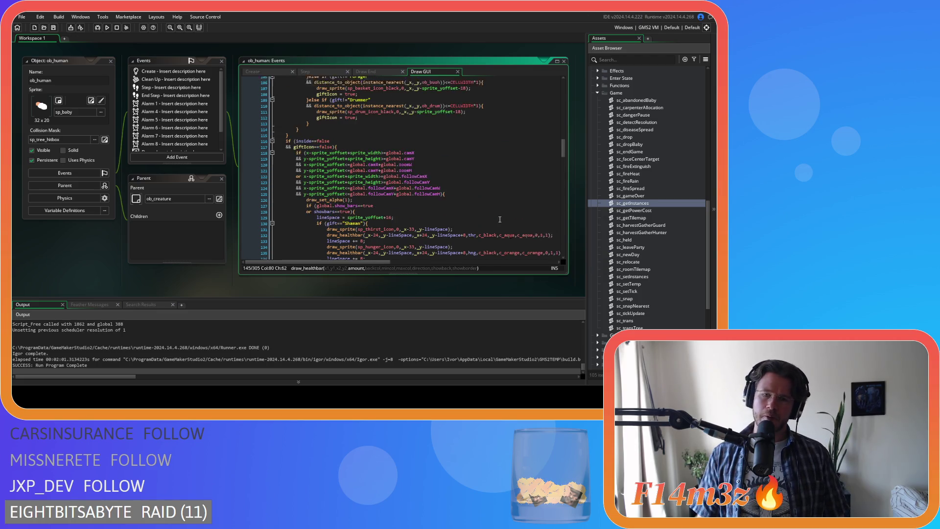
{"action": "scroll", "coordinate": [475, 216], "scroll_direction": "down", "scroll_amount": 2}
{"action": "left_click", "coordinate": [477, 186]}
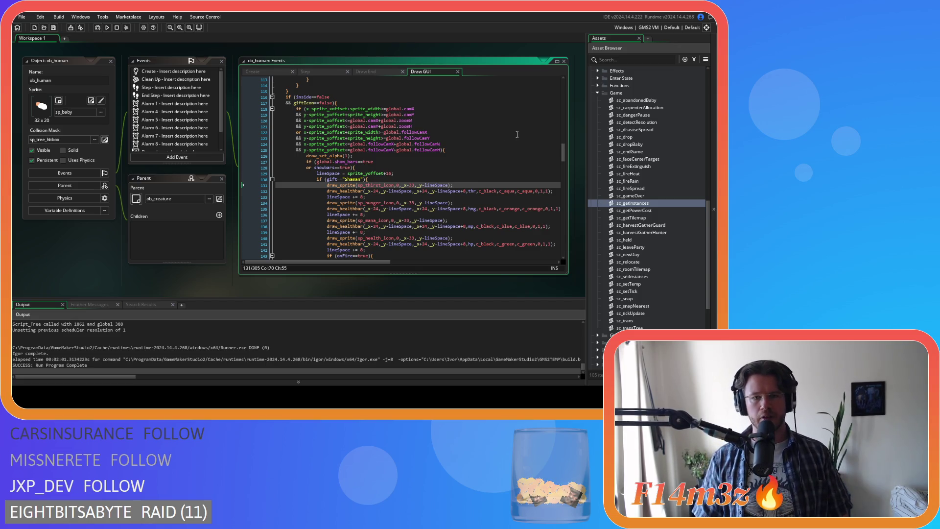
{"action": "scroll", "coordinate": [565, 153], "scroll_direction": "up", "scroll_amount": 2}
{"action": "scroll", "coordinate": [565, 153], "scroll_direction": "down", "scroll_amount": 5}
{"action": "left_click", "coordinate": [448, 187]}
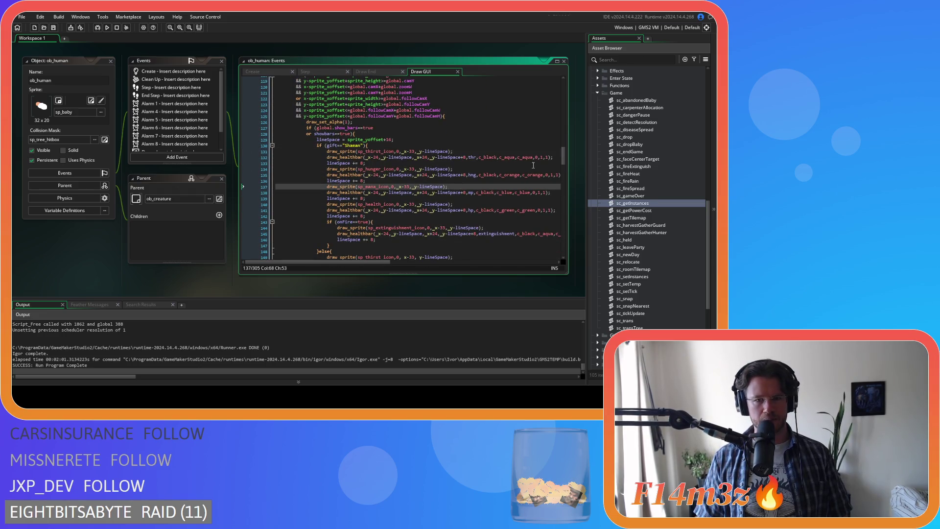
- Inspect the lineSpace increments and how the hunger and mana bar calls use them
{"action": "left_click", "coordinate": [396, 222]}
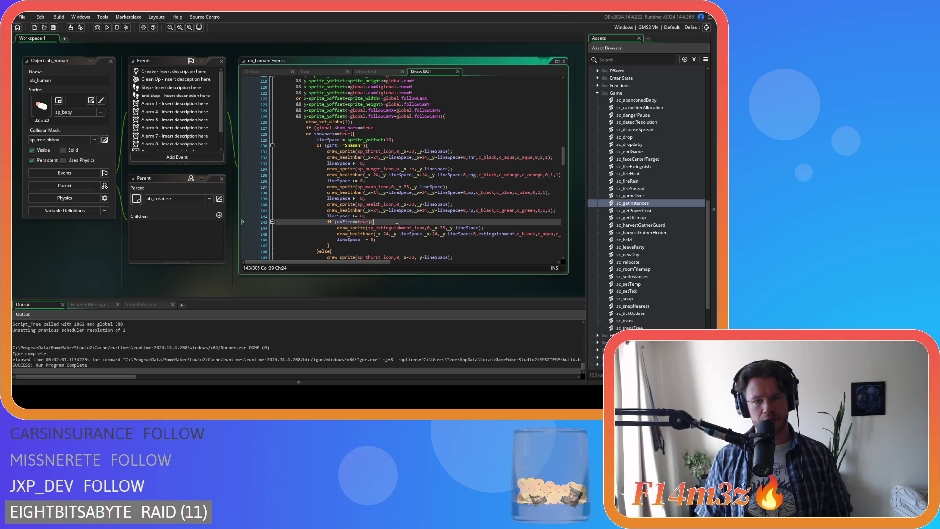
{"action": "scroll", "coordinate": [565, 157], "scroll_direction": "down", "scroll_amount": 1}
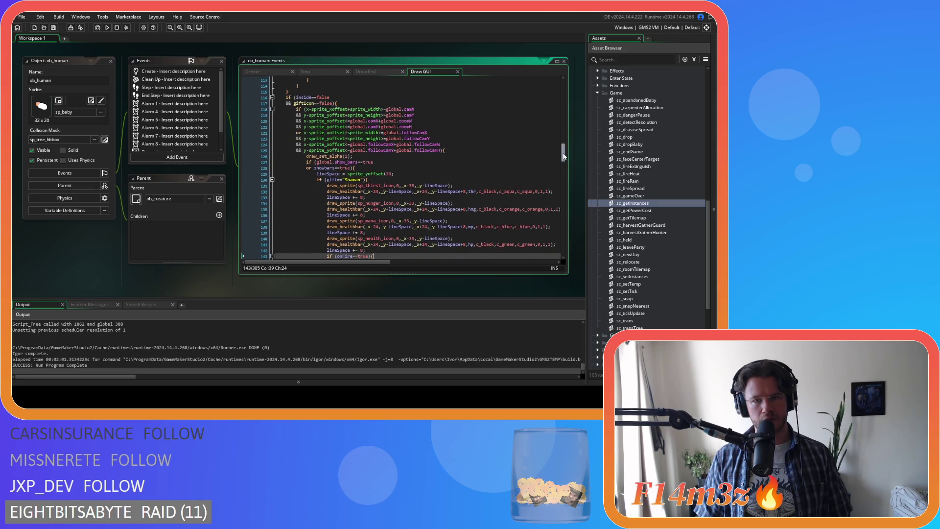
{"action": "left_click", "coordinate": [487, 144]}
{"action": "scroll", "coordinate": [487, 145], "scroll_direction": "down", "scroll_amount": 3}
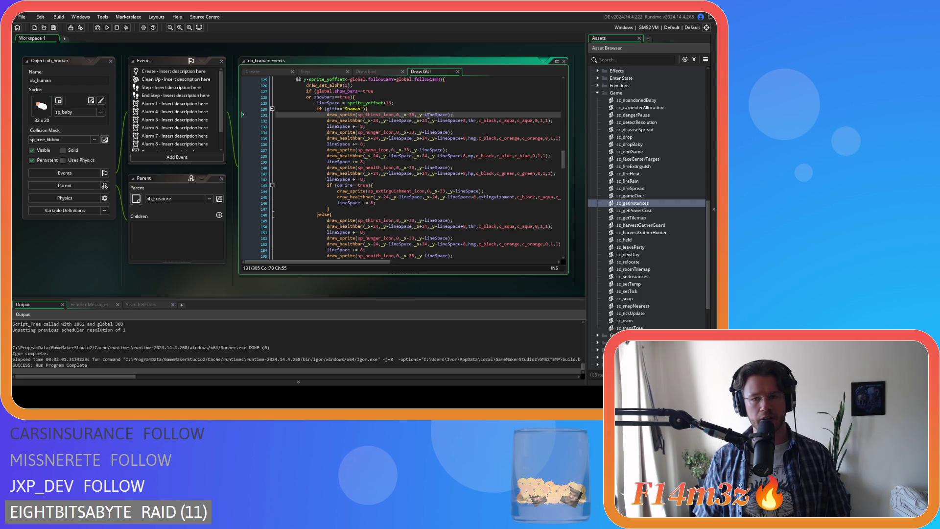
{"action": "scroll", "coordinate": [563, 167], "scroll_direction": "down", "scroll_amount": 4}
{"action": "scroll", "coordinate": [477, 147], "scroll_direction": "up", "scroll_amount": 4}
{"action": "left_click", "coordinate": [477, 145]}
{"action": "scroll", "coordinate": [477, 156], "scroll_direction": "up", "scroll_amount": 2}
{"action": "scroll", "coordinate": [477, 171], "scroll_direction": "up", "scroll_amount": 2}
{"action": "scroll", "coordinate": [477, 170], "scroll_direction": "down", "scroll_amount": 4}
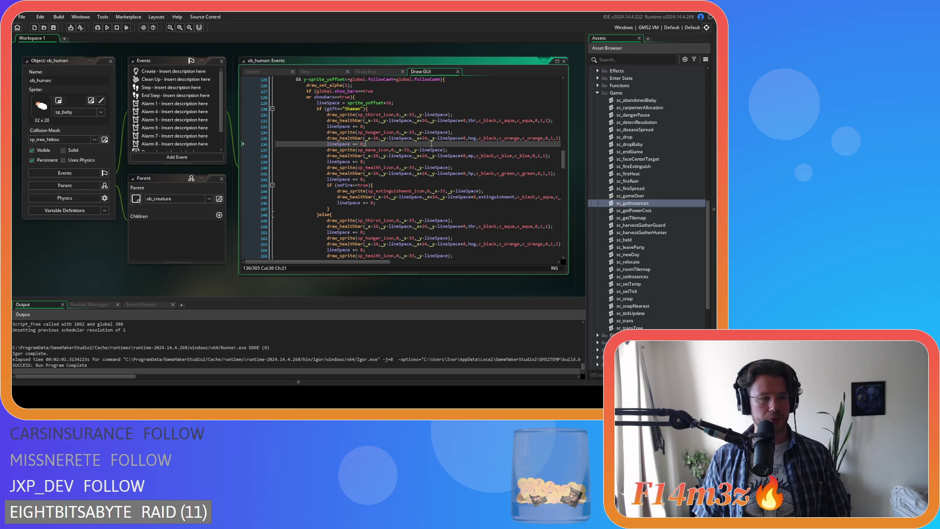
{"action": "left_click", "coordinate": [400, 138]}
{"action": "left_click", "coordinate": [465, 156]}
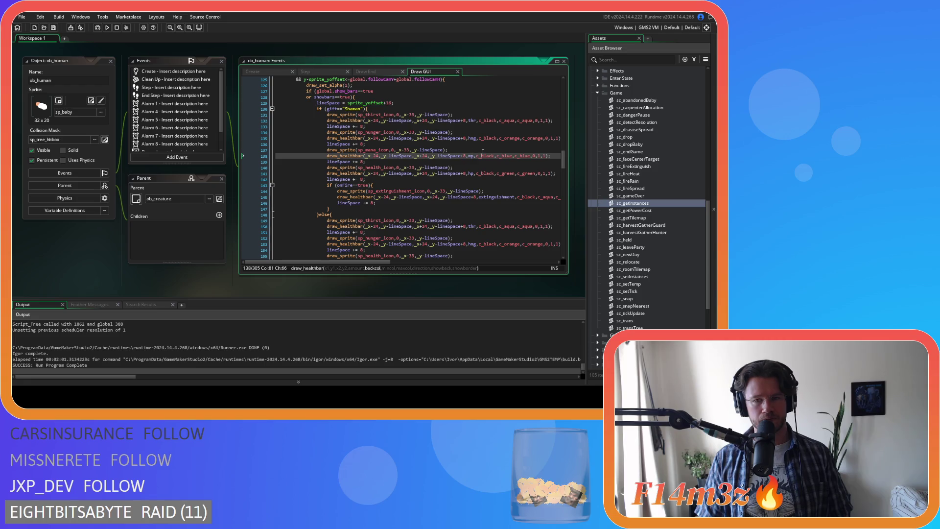
{"action": "scroll", "coordinate": [567, 174], "scroll_direction": "up", "scroll_amount": 1}
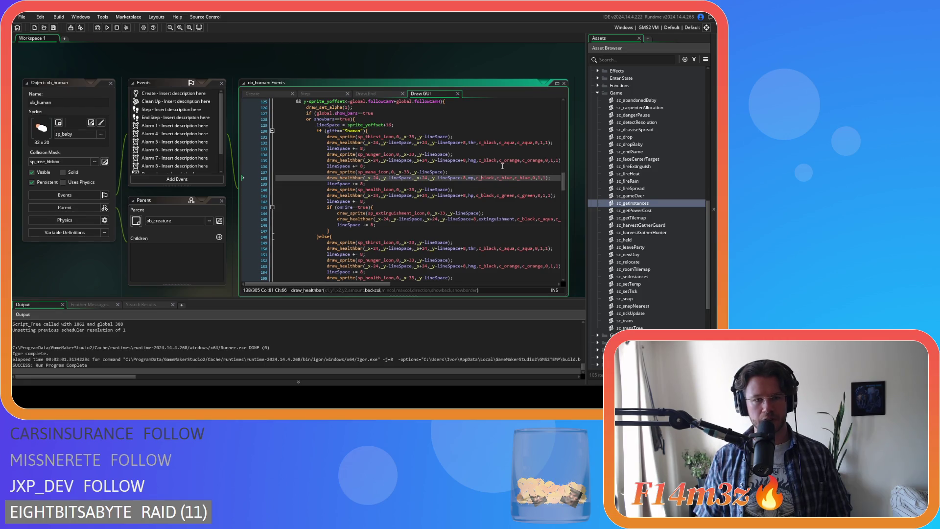
{"action": "scroll", "coordinate": [553, 184], "scroll_direction": "down", "scroll_amount": 1}
{"action": "scroll", "coordinate": [570, 177], "scroll_direction": "down", "scroll_amount": 1}
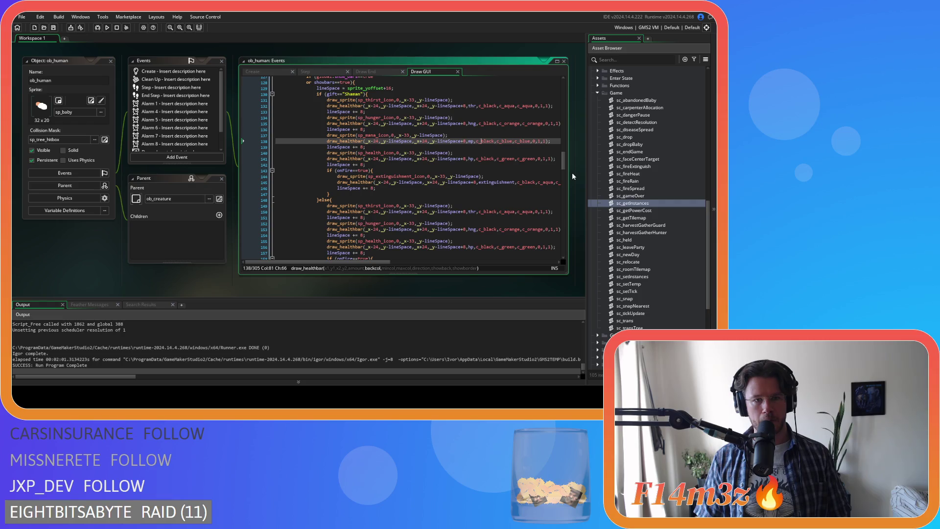
{"action": "left_click", "coordinate": [530, 164]}
{"action": "scroll", "coordinate": [530, 162], "scroll_direction": "up", "scroll_amount": 2}
{"action": "left_click", "coordinate": [489, 152]}
- Compare the mana bar call and mana icon's y offset on lines 137–138
{"action": "left_click_drag", "start_coordinate": [564, 157], "coordinate": [564, 162]}
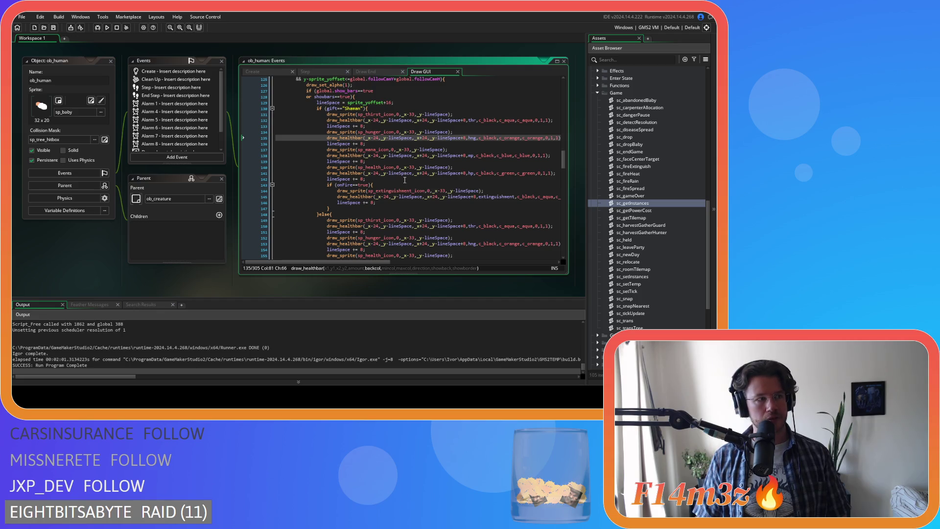
{"action": "mouse_move", "coordinate": [372, 170]}
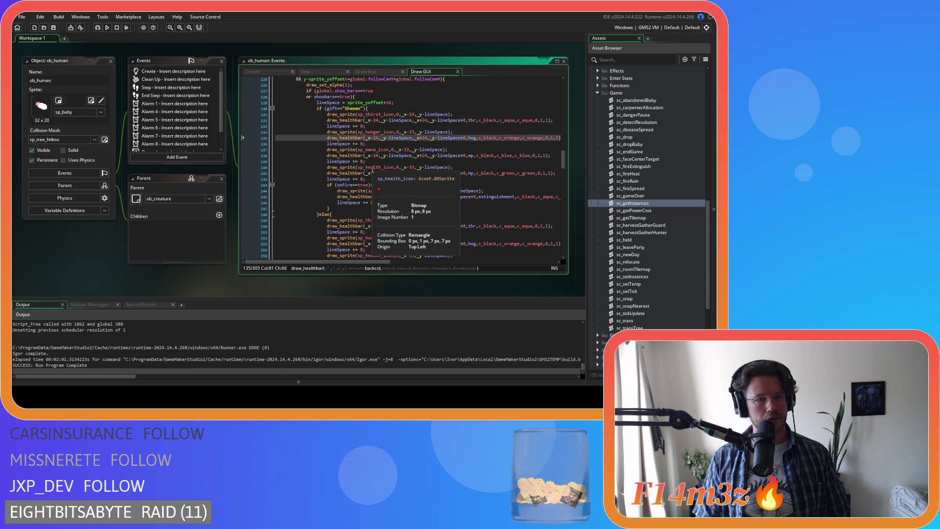
{"action": "left_click", "coordinate": [515, 156]}
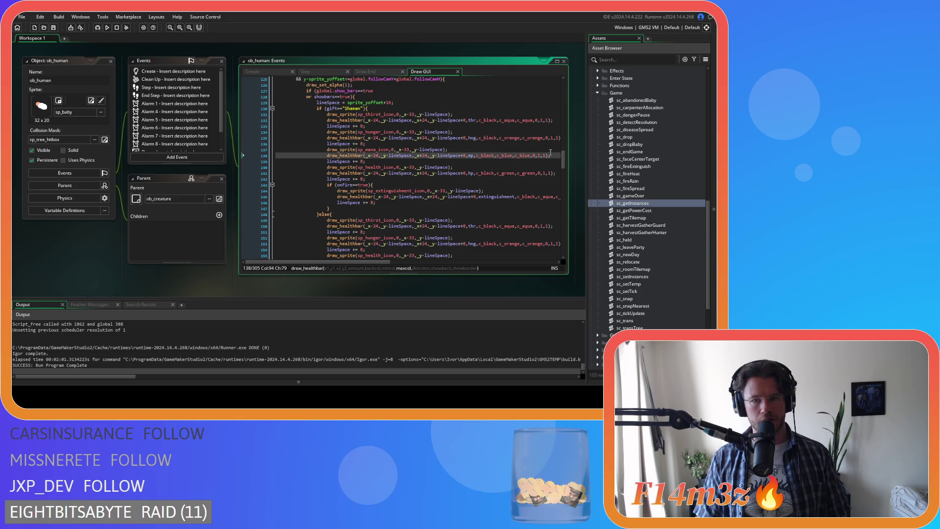
{"action": "scroll", "coordinate": [563, 158], "scroll_direction": "up", "scroll_amount": 1}
{"action": "left_click", "coordinate": [476, 153]}
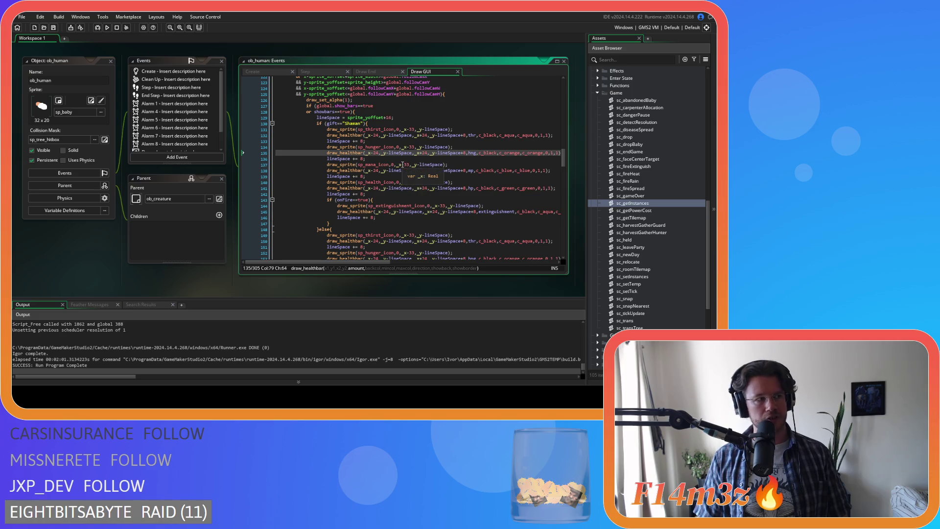
{"action": "left_click", "coordinate": [464, 164]}
{"action": "left_click", "coordinate": [541, 157]}
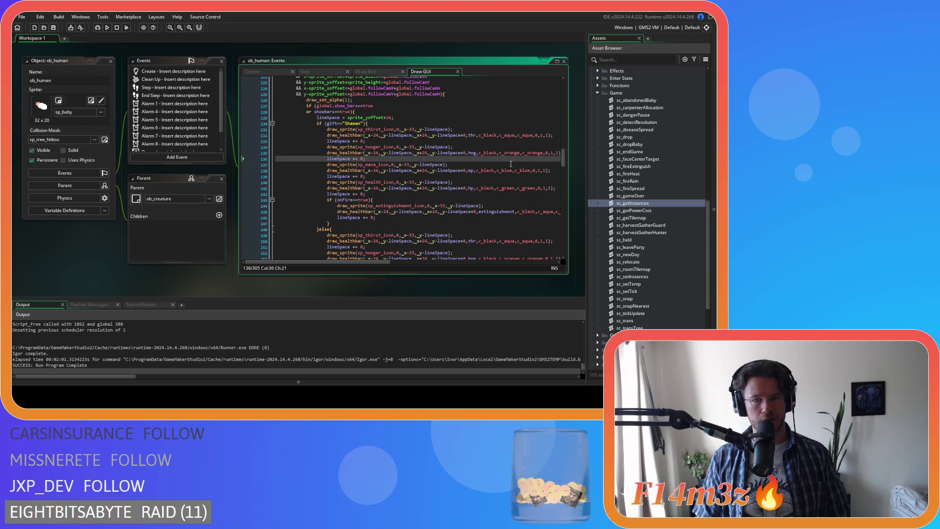
{"action": "left_click", "coordinate": [490, 166]}
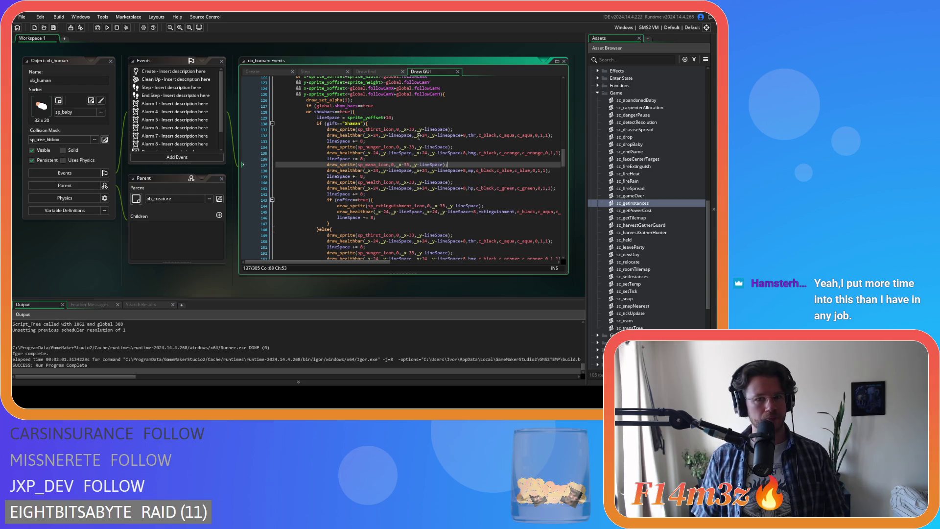
{"action": "key", "text": "Left"}
{"action": "key", "text": "Left"}
{"action": "key", "text": "Left"}
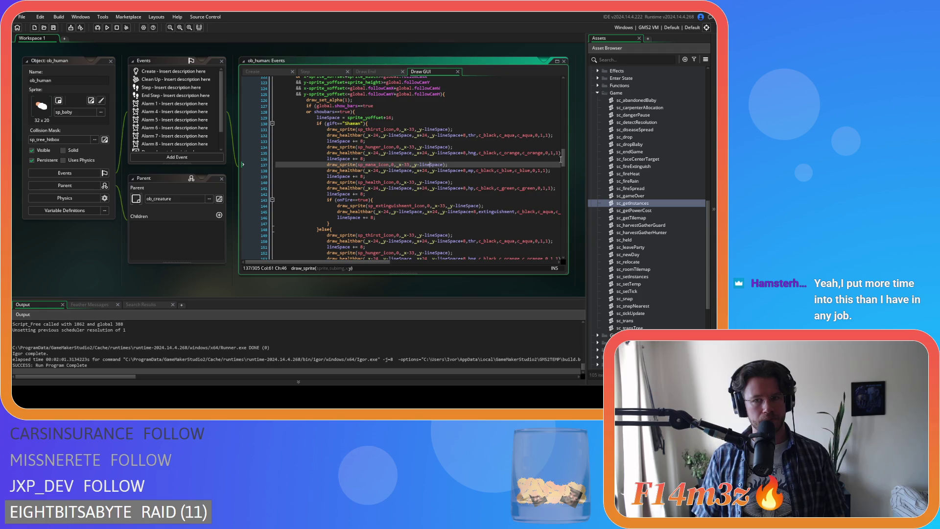
- Review the show_bars check, lineSpace setup, Shaman gift check and else-branch thirst icon
{"action": "scroll", "coordinate": [562, 159], "scroll_direction": "up", "scroll_amount": 3}
{"action": "left_click", "coordinate": [510, 155]}
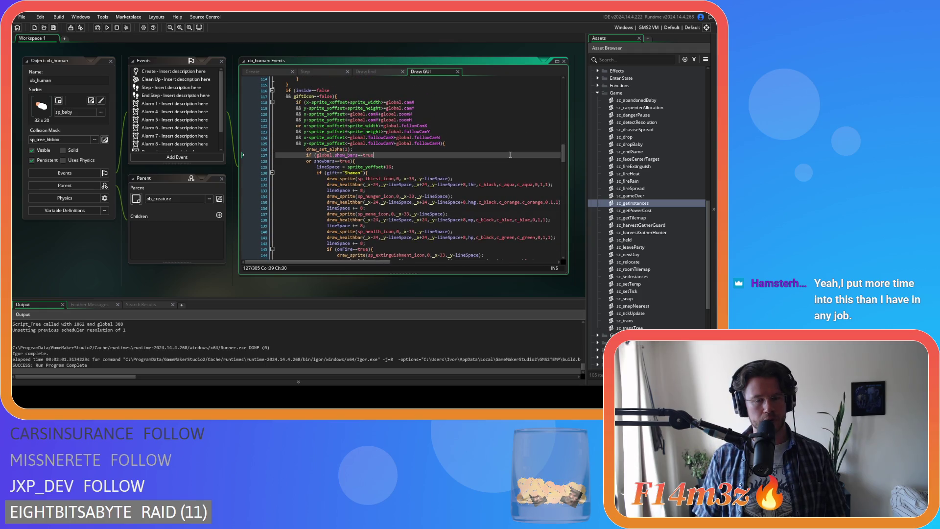
{"action": "left_click", "coordinate": [469, 167]}
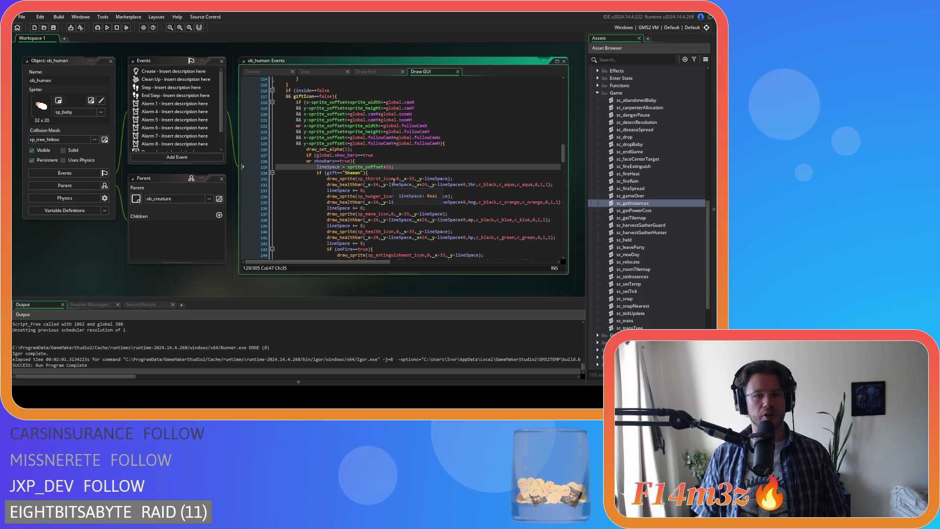
{"action": "left_click", "coordinate": [400, 170]}
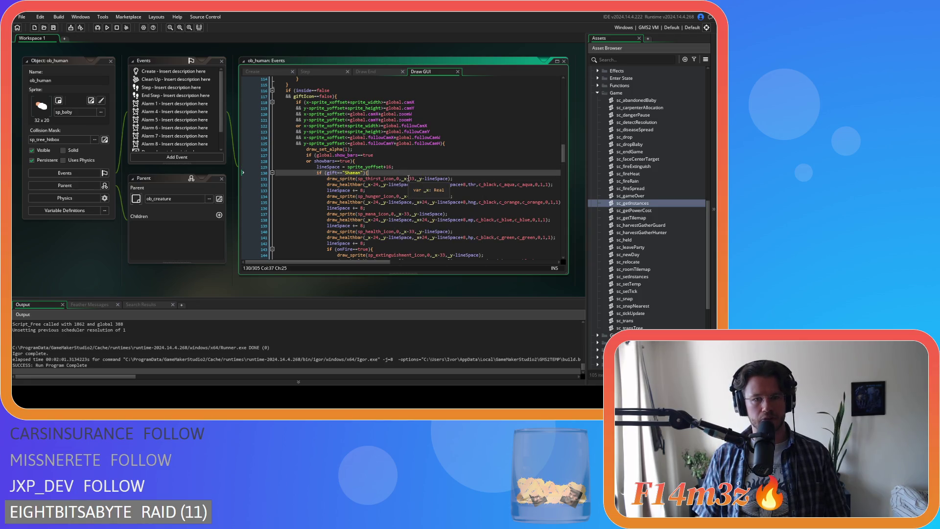
{"action": "left_click", "coordinate": [477, 189]}
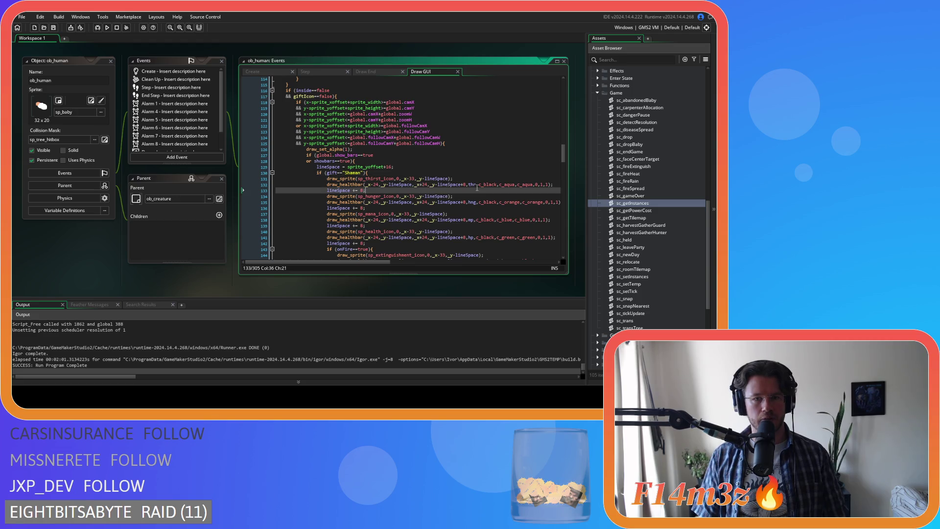
{"action": "left_click", "coordinate": [387, 172]}
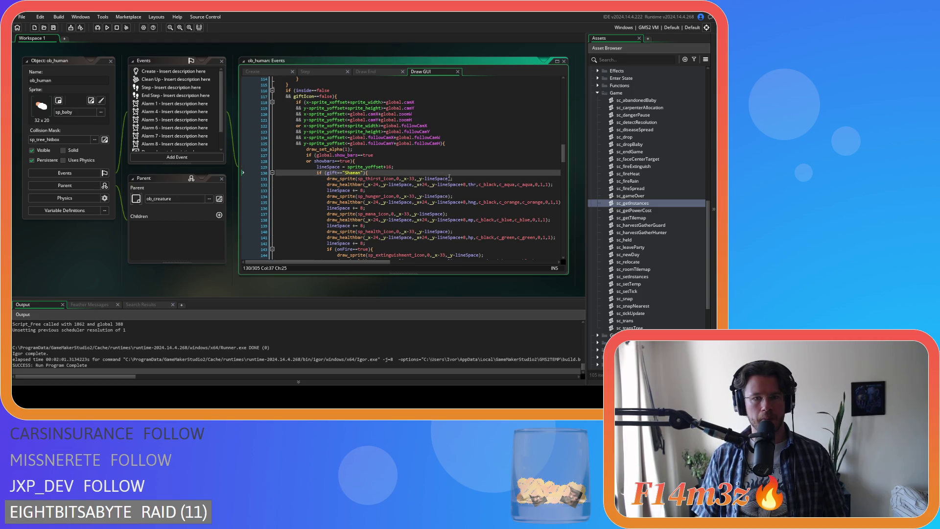
{"action": "scroll", "coordinate": [440, 182], "scroll_direction": "down", "scroll_amount": 5}
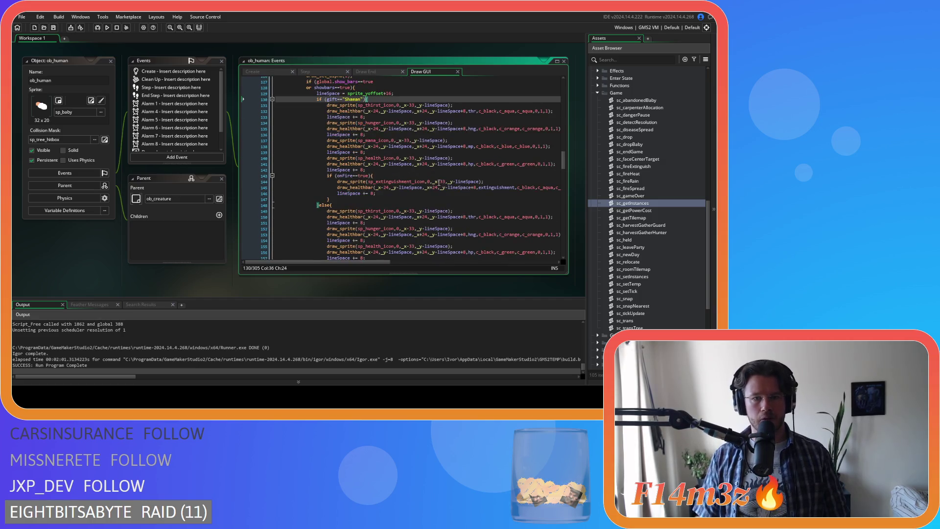
{"action": "scroll", "coordinate": [441, 182], "scroll_direction": "down", "scroll_amount": 2}
{"action": "left_click", "coordinate": [489, 166]}
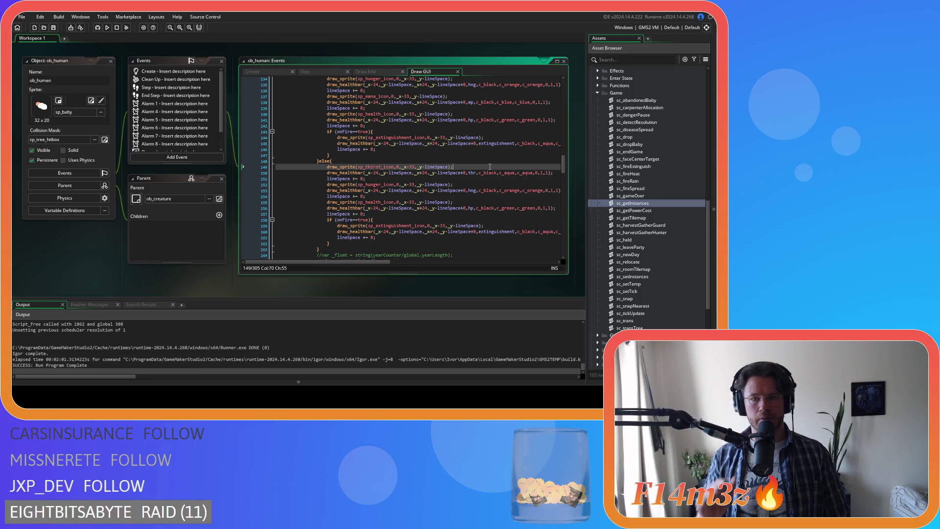
{"action": "scroll", "coordinate": [490, 167], "scroll_direction": "up", "scroll_amount": 3}
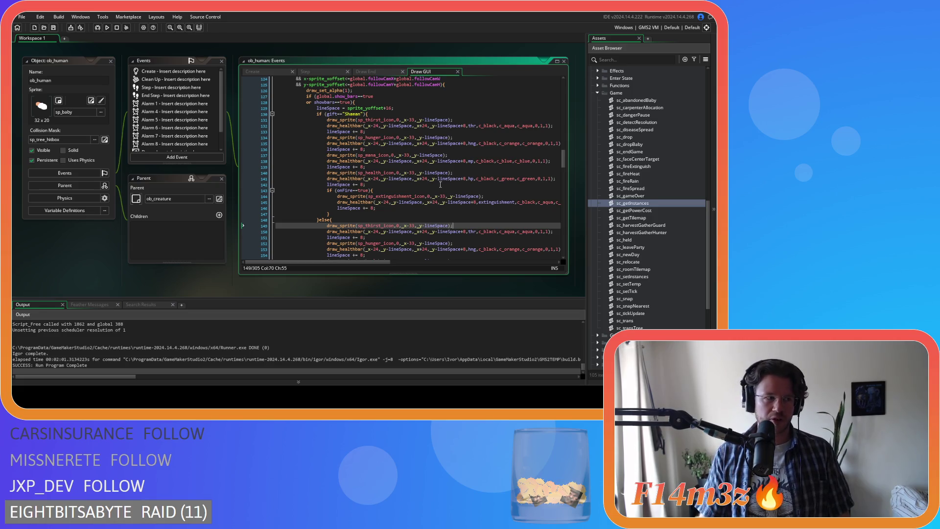
{"action": "left_click", "coordinate": [448, 155]}
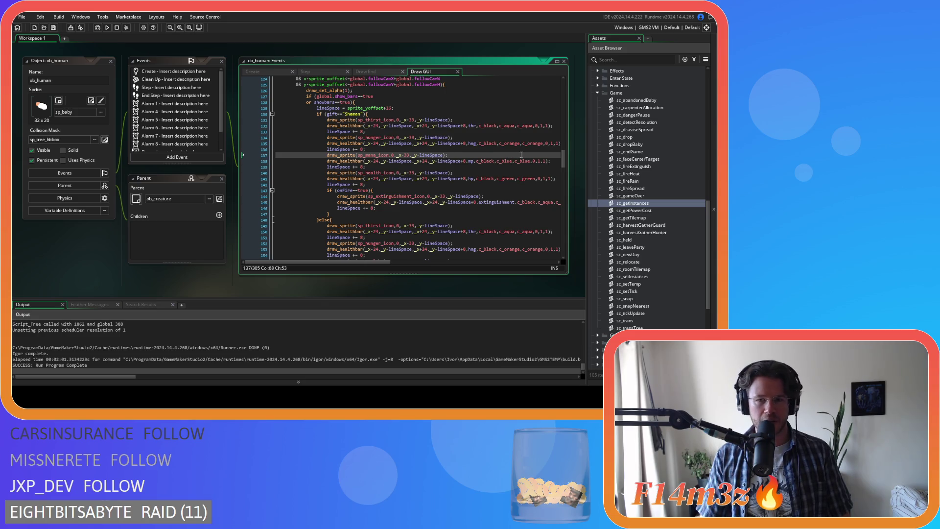
{"action": "left_click", "coordinate": [501, 162]}
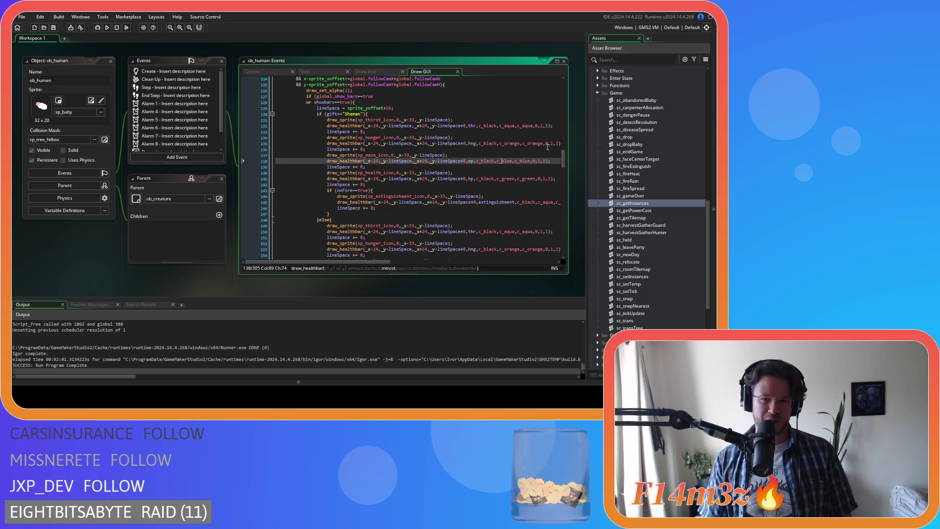
{"action": "left_click", "coordinate": [448, 208]}
{"action": "left_click", "coordinate": [352, 214]}
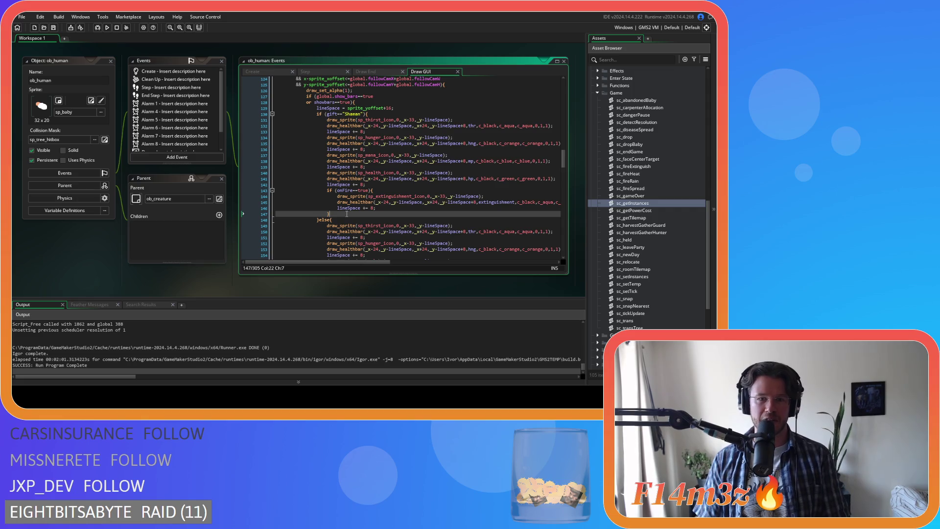
{"action": "left_click", "coordinate": [400, 202]}
{"action": "left_click", "coordinate": [404, 196]}
{"action": "key", "text": "Up"}
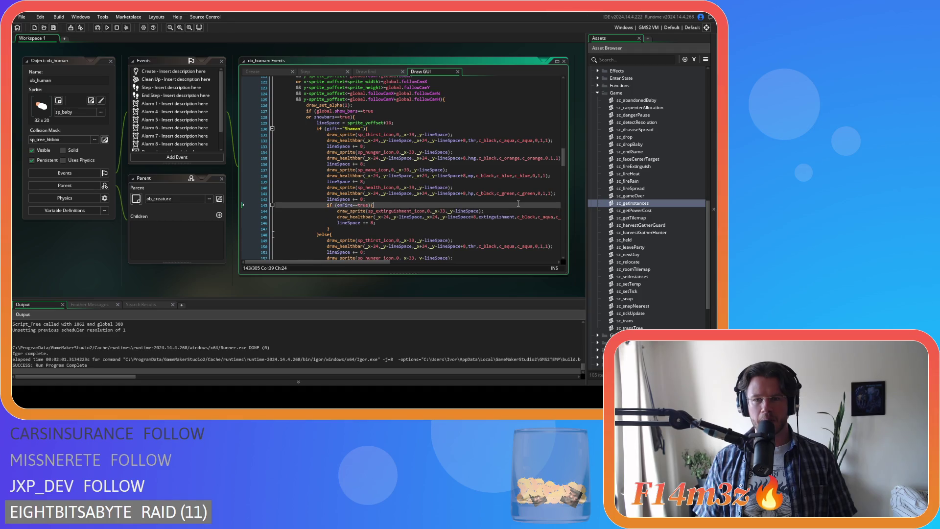
{"action": "scroll", "coordinate": [547, 191], "scroll_direction": "down", "scroll_amount": 2}
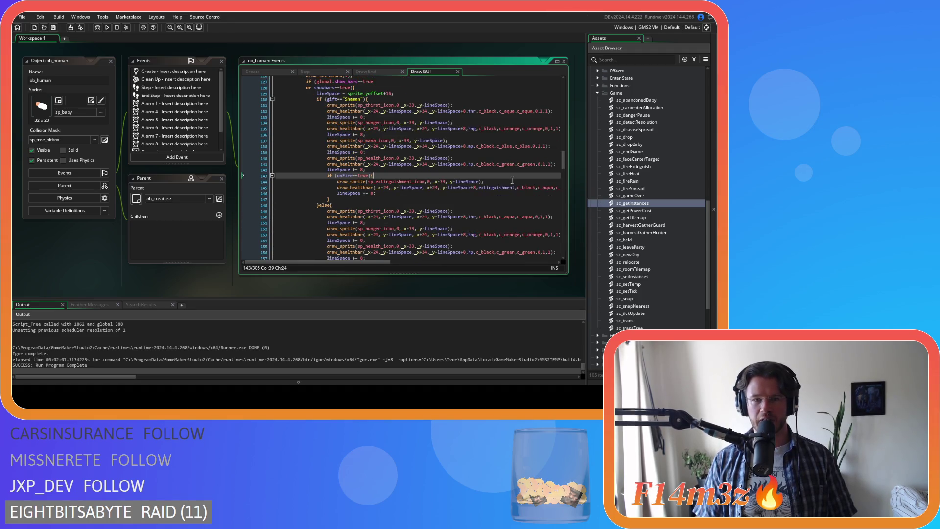
{"action": "left_click", "coordinate": [374, 194]}
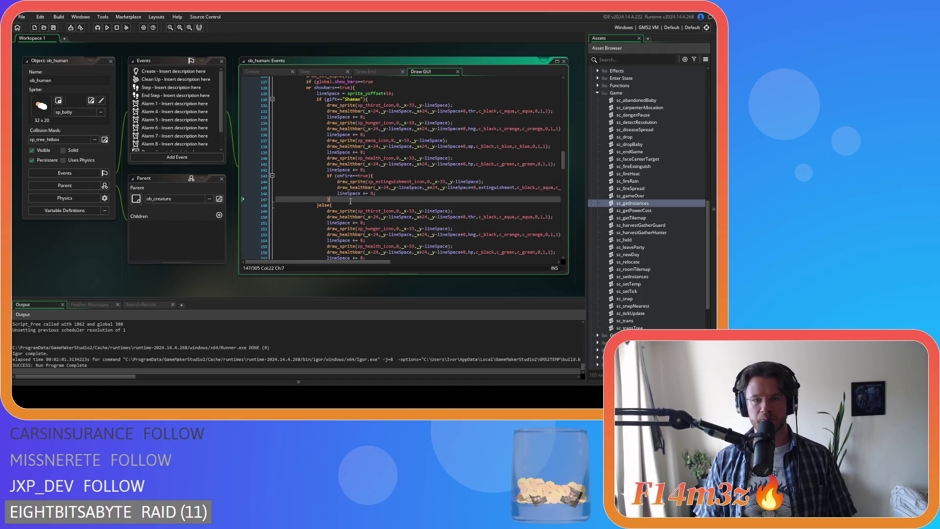
{"action": "left_click", "coordinate": [385, 198]}
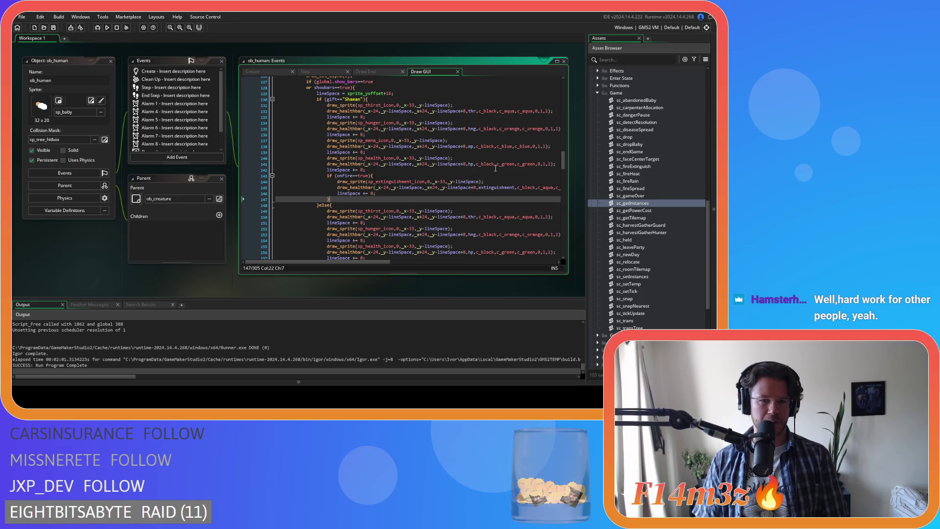
{"action": "scroll", "coordinate": [566, 163], "scroll_direction": "up", "scroll_amount": 4}
{"action": "scroll", "coordinate": [564, 164], "scroll_direction": "down", "scroll_amount": 4}
{"action": "left_click", "coordinate": [398, 211]}
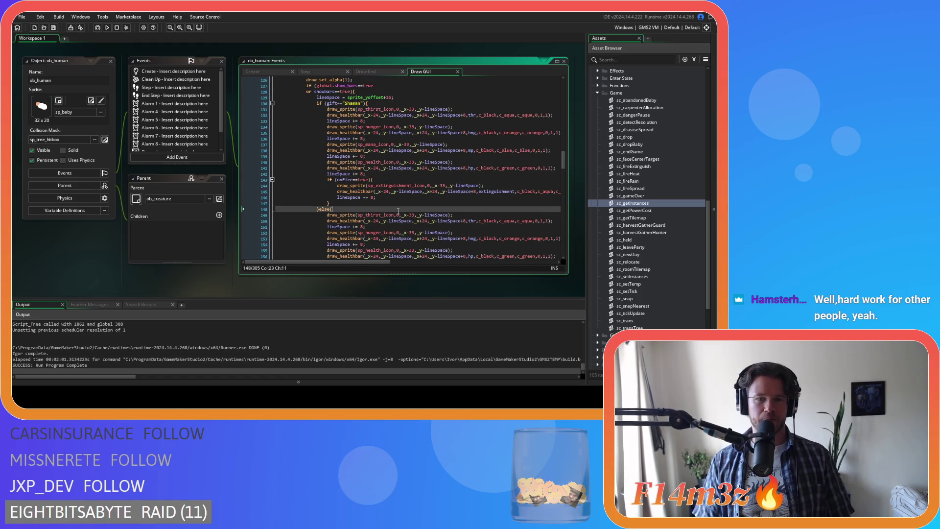
{"action": "left_click", "coordinate": [400, 203]}
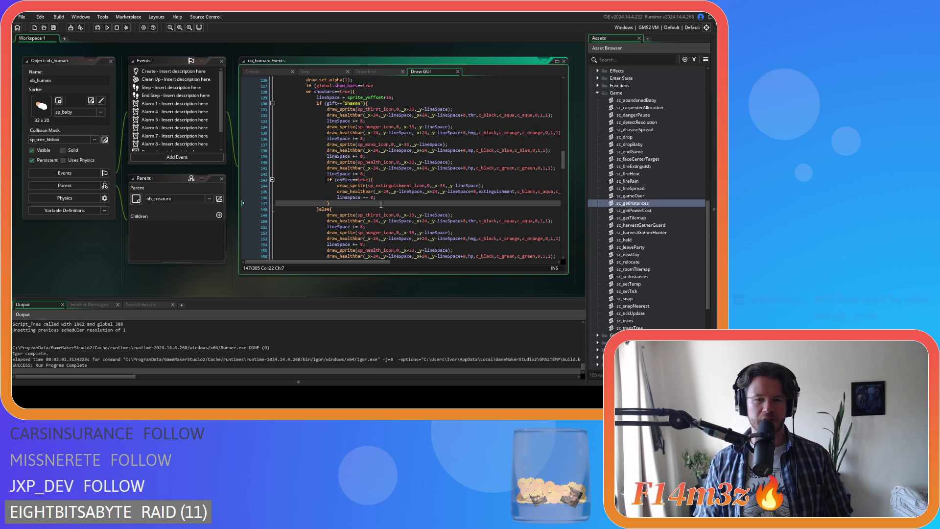
{"action": "left_click_drag", "start_coordinate": [562, 166], "coordinate": [564, 167]}
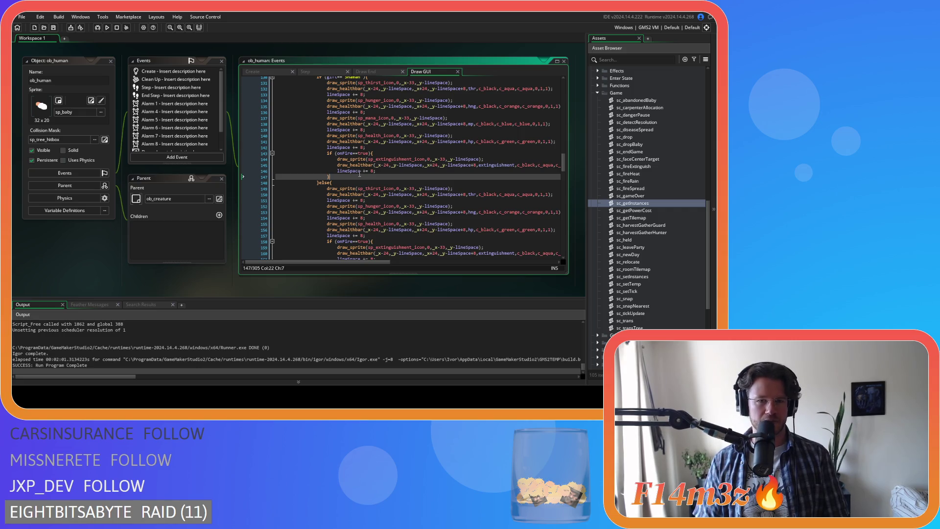
{"action": "scroll", "coordinate": [489, 173], "scroll_direction": "up", "scroll_amount": 3}
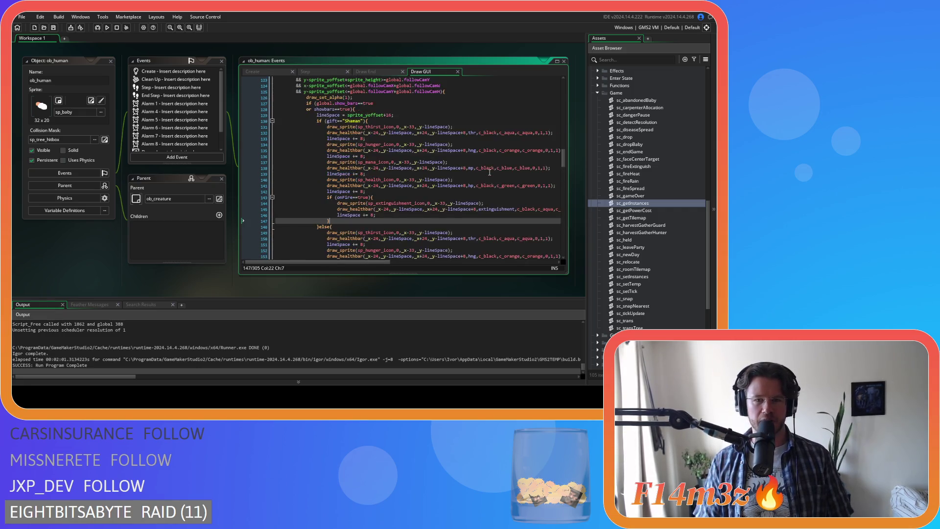
{"action": "scroll", "coordinate": [489, 172], "scroll_direction": "up", "scroll_amount": 20}
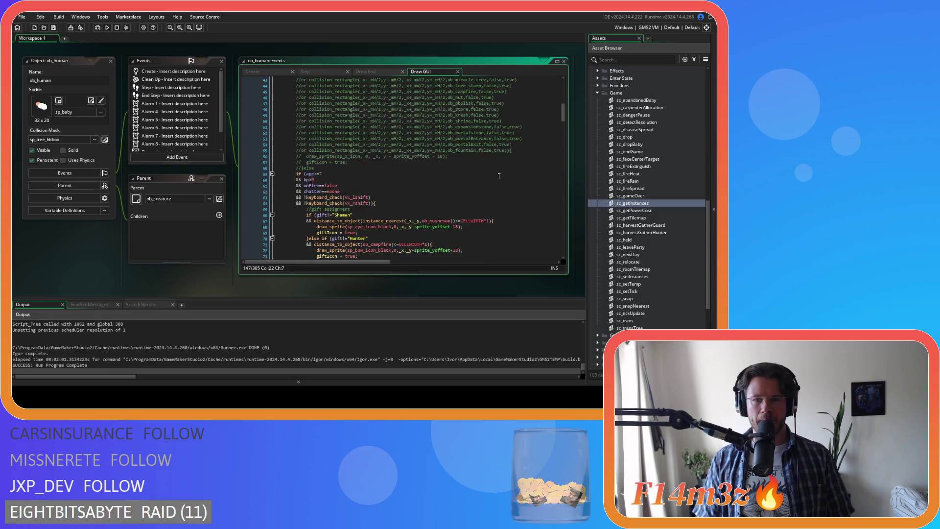
{"action": "scroll", "coordinate": [489, 186], "scroll_direction": "down", "scroll_amount": 3}
{"action": "left_click", "coordinate": [438, 198]}
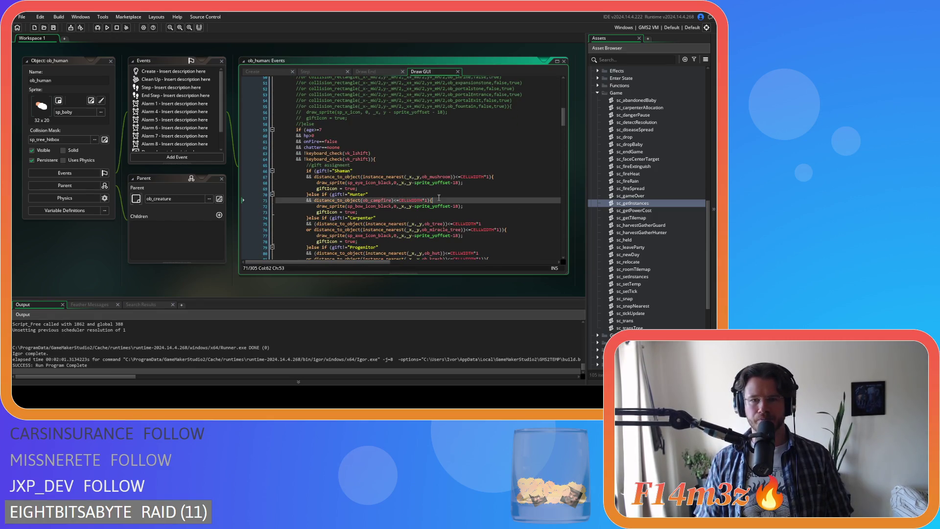
{"action": "scroll", "coordinate": [438, 198], "scroll_direction": "down", "scroll_amount": 16}
{"action": "left_click", "coordinate": [415, 179]}
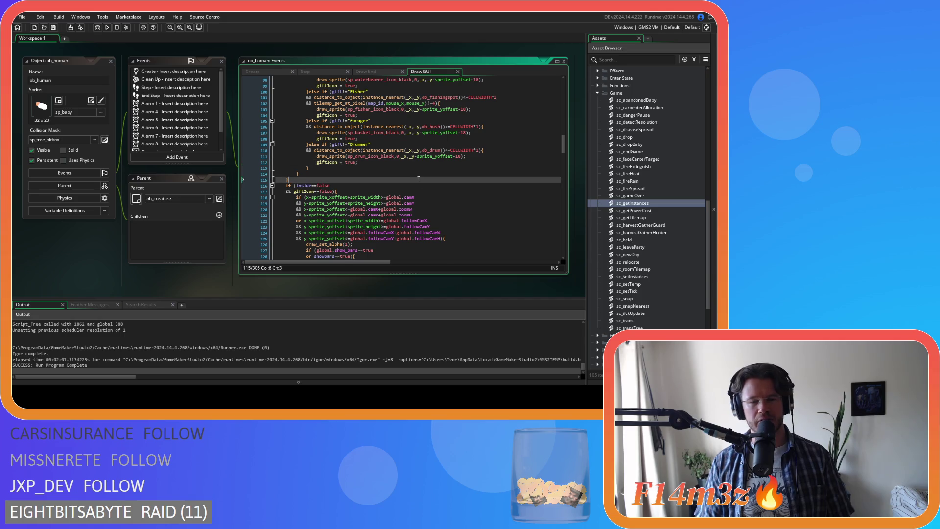
{"action": "scroll", "coordinate": [564, 148], "scroll_direction": "up", "scroll_amount": 8}
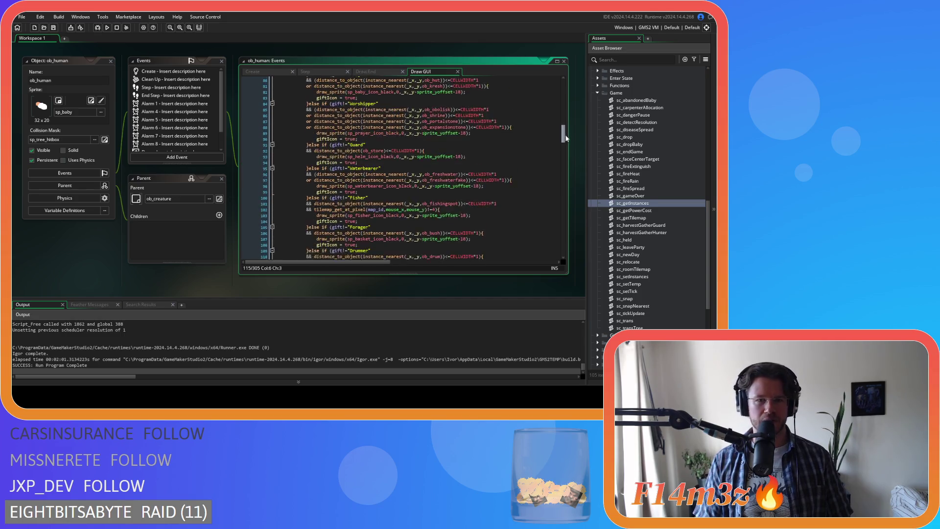
{"action": "scroll", "coordinate": [496, 160], "scroll_direction": "up", "scroll_amount": 8}
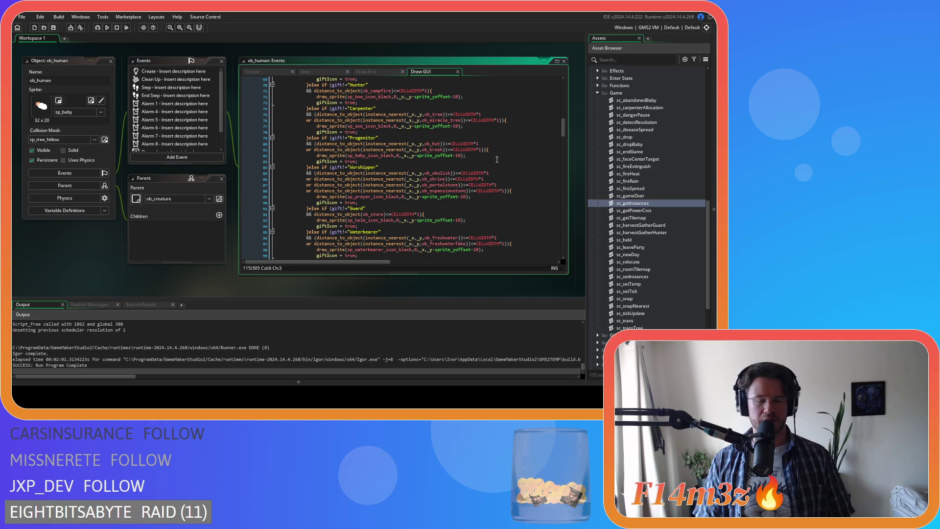
{"action": "left_click", "coordinate": [448, 168]}
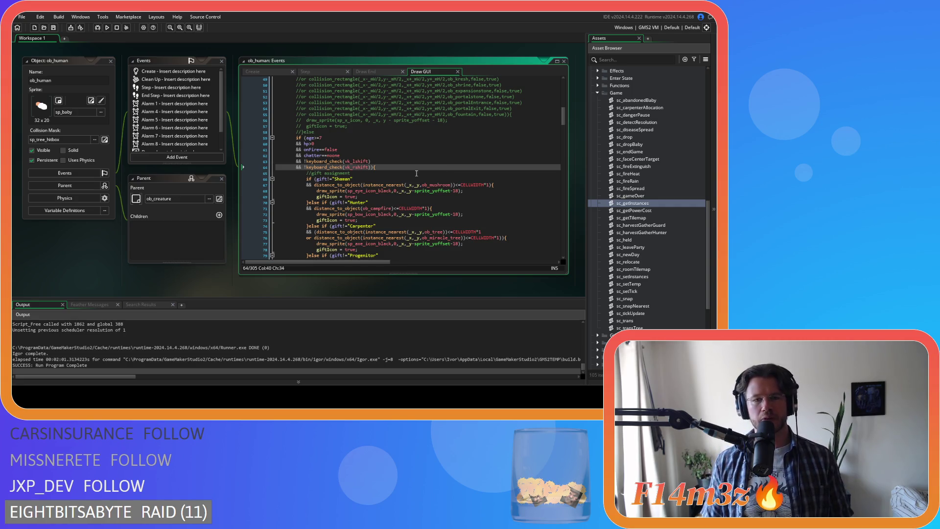
{"action": "scroll", "coordinate": [417, 194], "scroll_direction": "down", "scroll_amount": 3}
{"action": "scroll", "coordinate": [417, 193], "scroll_direction": "down", "scroll_amount": 10}
{"action": "scroll", "coordinate": [451, 178], "scroll_direction": "down", "scroll_amount": 3}
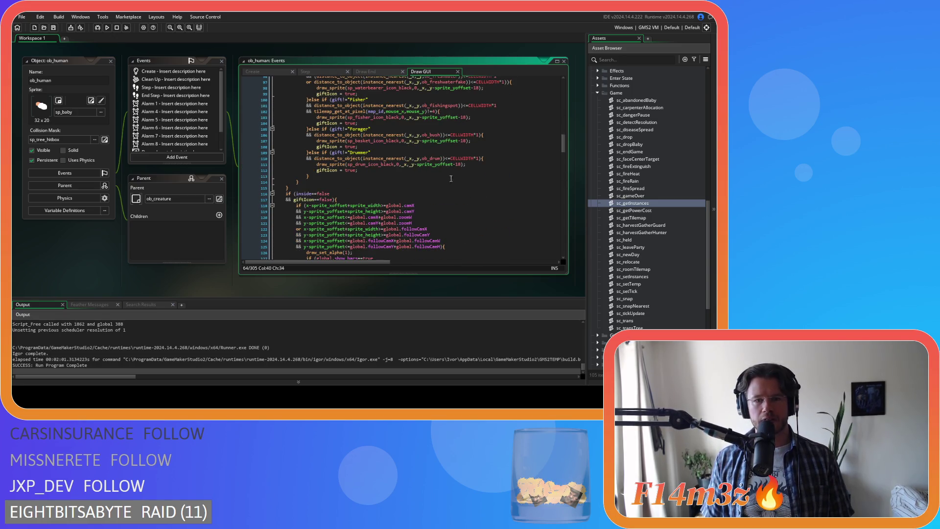
{"action": "left_click", "coordinate": [351, 188]}
{"action": "scroll", "coordinate": [374, 196], "scroll_direction": "up", "scroll_amount": 12}
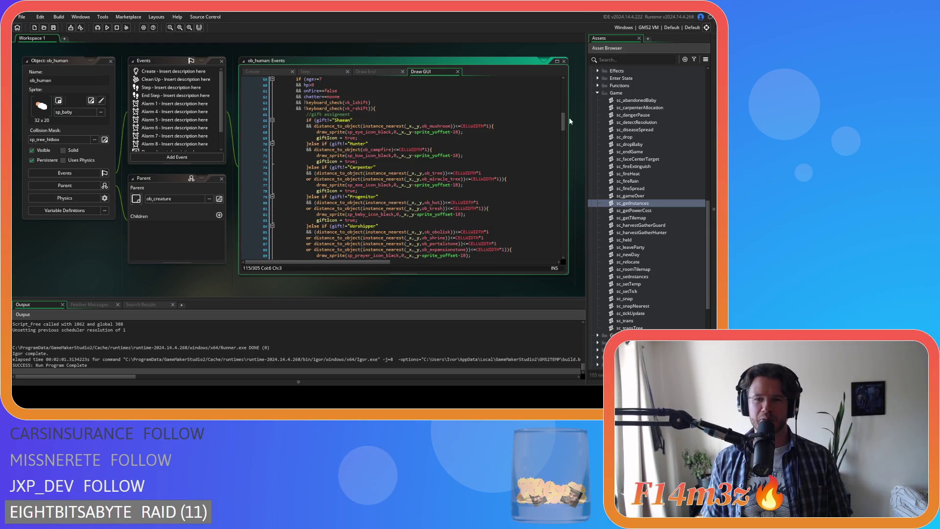
{"action": "left_click_drag", "start_coordinate": [563, 120], "coordinate": [564, 90]}
{"action": "scroll", "coordinate": [389, 137], "scroll_direction": "down", "scroll_amount": 9}
{"action": "left_click", "coordinate": [389, 135]}
{"action": "scroll", "coordinate": [389, 142], "scroll_direction": "down", "scroll_amount": 12}
{"action": "left_click", "coordinate": [406, 152]}
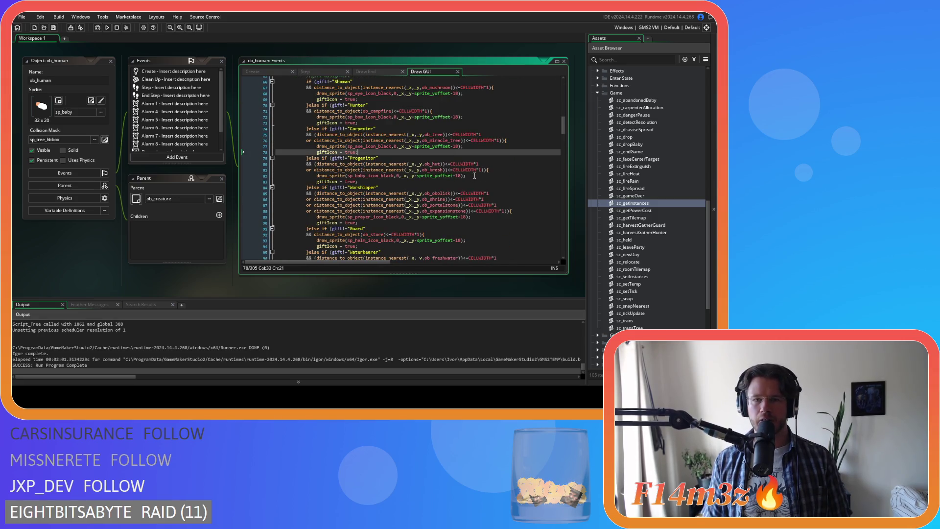
{"action": "left_click", "coordinate": [441, 182]}
{"action": "scroll", "coordinate": [441, 187], "scroll_direction": "down", "scroll_amount": 4}
{"action": "left_click", "coordinate": [486, 180]}
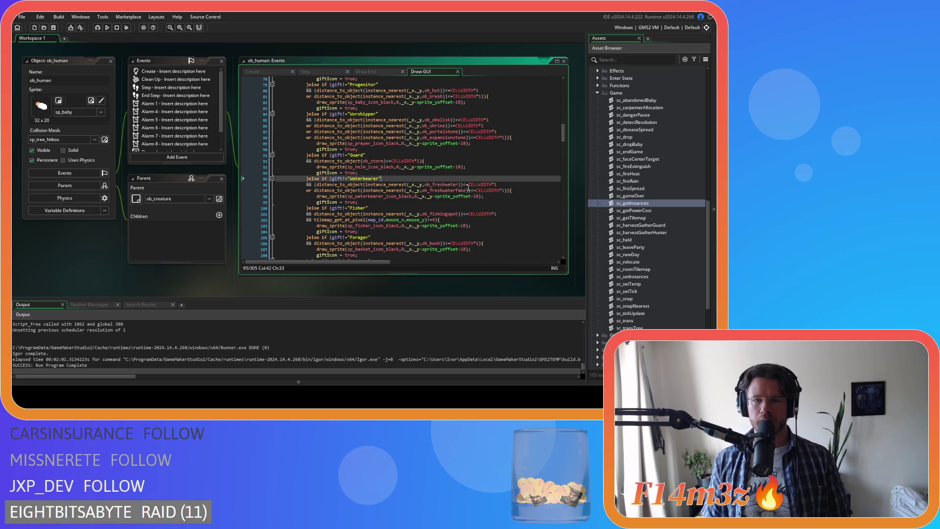
{"action": "scroll", "coordinate": [487, 181], "scroll_direction": "down", "scroll_amount": 1}
{"action": "left_click", "coordinate": [486, 187]}
{"action": "scroll", "coordinate": [487, 189], "scroll_direction": "down", "scroll_amount": 2}
{"action": "left_click", "coordinate": [490, 196]}
{"action": "scroll", "coordinate": [490, 177], "scroll_direction": "down", "scroll_amount": 3}
{"action": "scroll", "coordinate": [491, 177], "scroll_direction": "up", "scroll_amount": 3}
{"action": "left_click", "coordinate": [468, 214]}
{"action": "key", "text": "Down"}
{"action": "key", "text": "Down"}
{"action": "key", "text": "Down"}
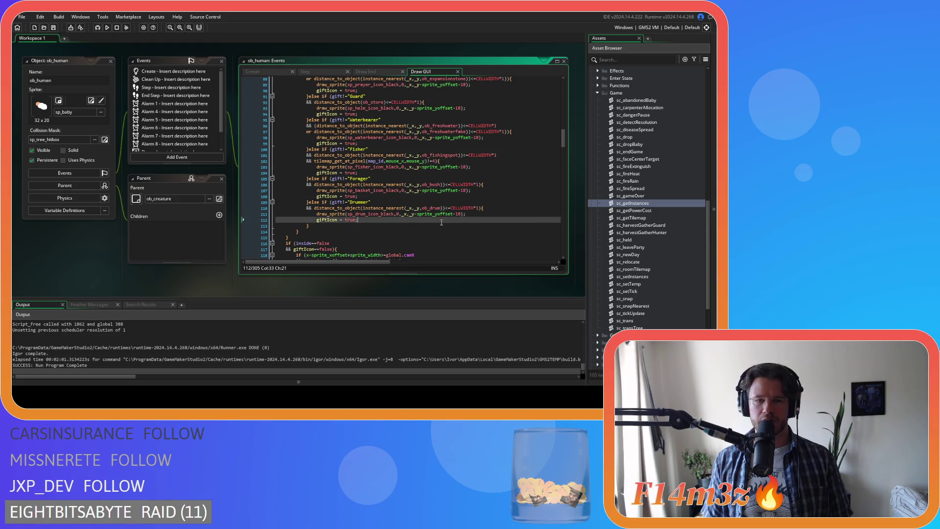
{"action": "left_click", "coordinate": [403, 226]}
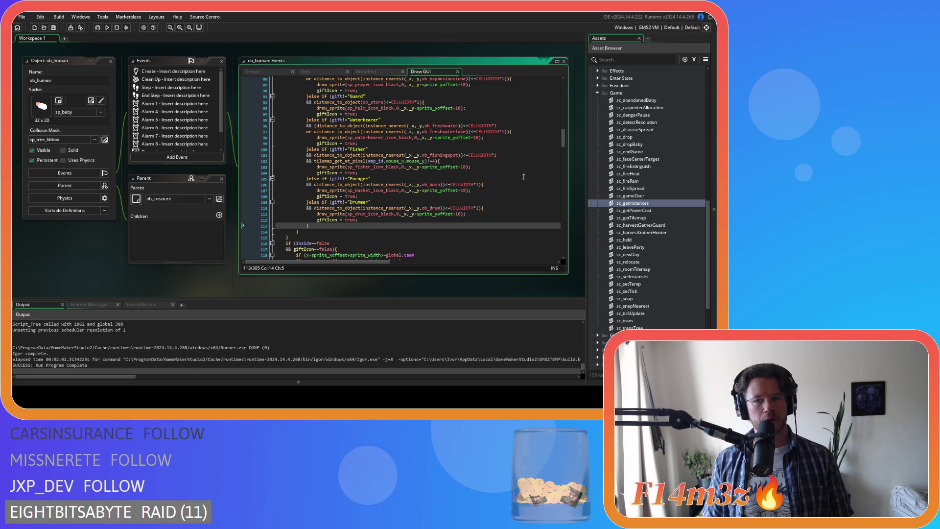
{"action": "scroll", "coordinate": [469, 198], "scroll_direction": "up", "scroll_amount": 3}
{"action": "scroll", "coordinate": [456, 203], "scroll_direction": "down", "scroll_amount": 2}
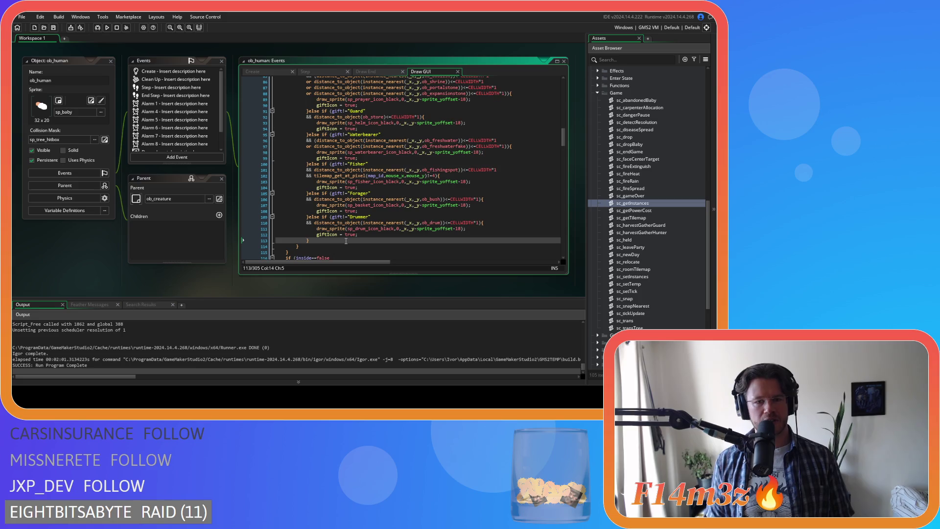
{"action": "key", "text": "Left"}
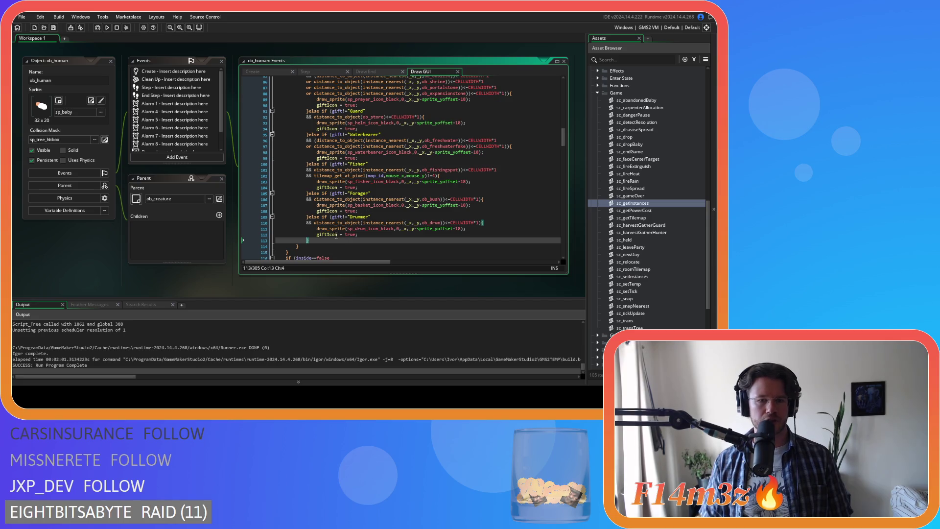
{"action": "left_click", "coordinate": [328, 239]}
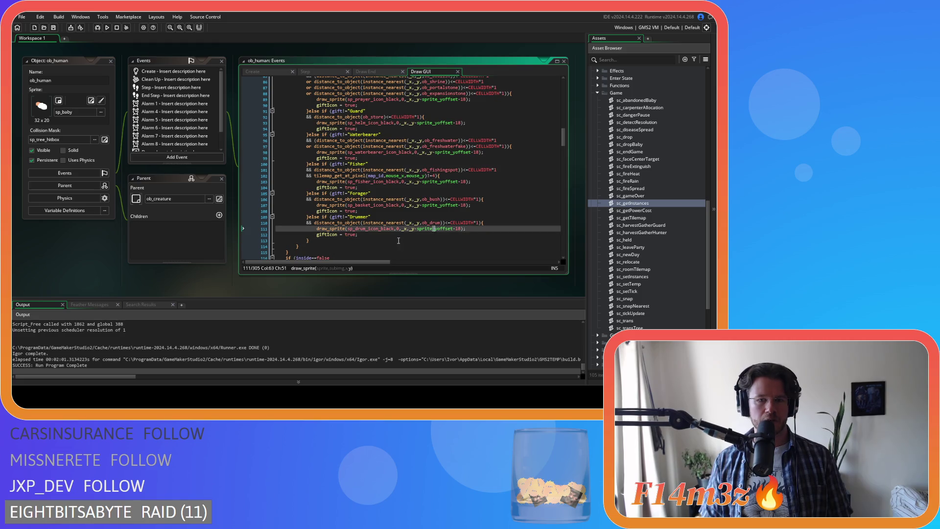
{"action": "left_click", "coordinate": [506, 233]}
{"action": "scroll", "coordinate": [514, 225], "scroll_direction": "down", "scroll_amount": 3}
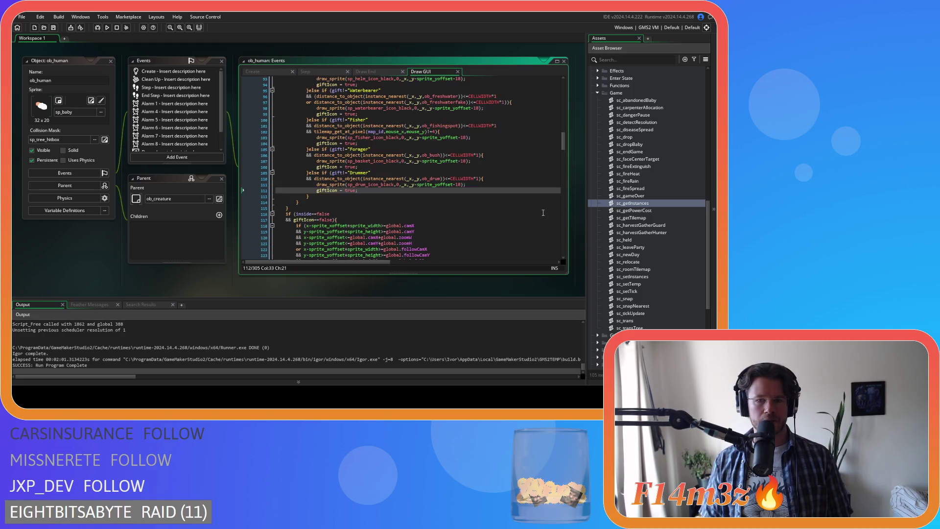
- Locate the Shaman gift check's distance test, draw_sprite and giftIcon lines
{"action": "scroll", "coordinate": [522, 216], "scroll_direction": "up", "scroll_amount": 13}
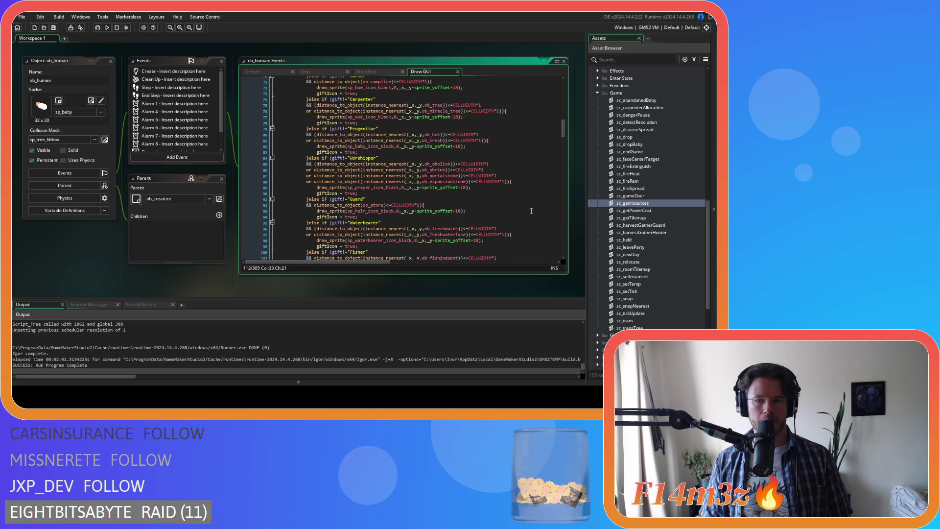
{"action": "scroll", "coordinate": [514, 206], "scroll_direction": "up", "scroll_amount": 1}
{"action": "left_click", "coordinate": [485, 205]}
{"action": "scroll", "coordinate": [485, 205], "scroll_direction": "up", "scroll_amount": 1}
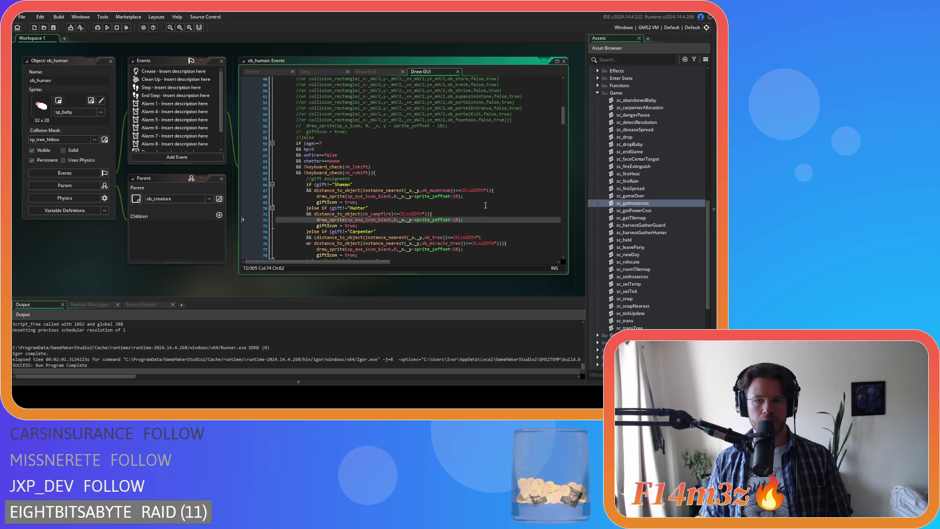
{"action": "left_click", "coordinate": [492, 195]}
{"action": "left_click", "coordinate": [517, 191]}
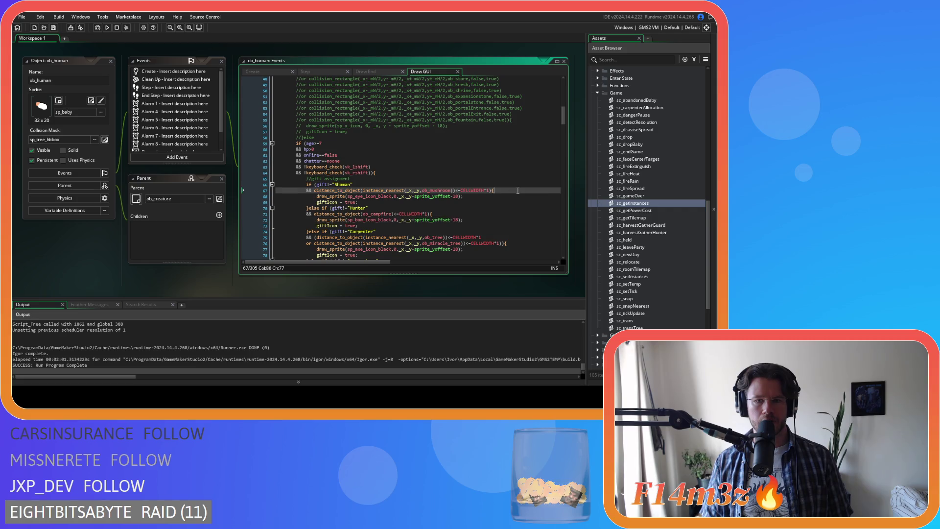
{"action": "left_click", "coordinate": [494, 195]}
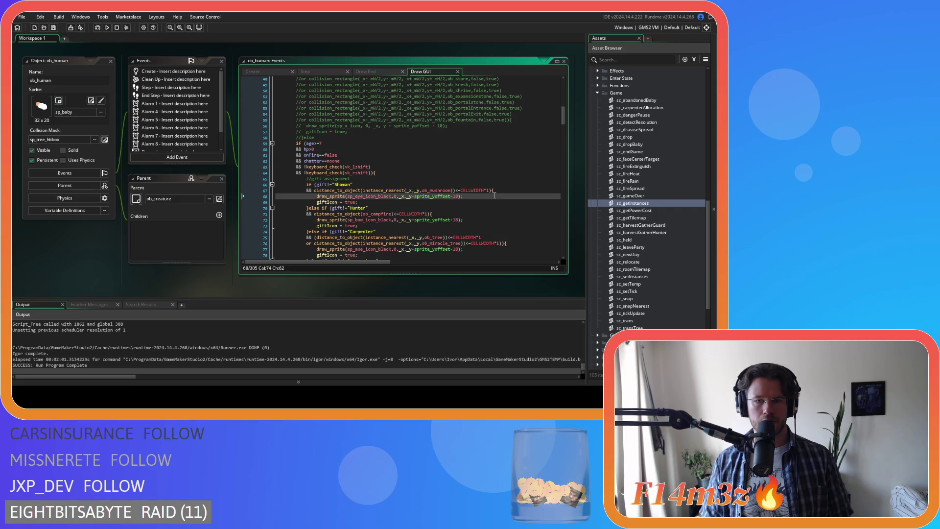
{"action": "scroll", "coordinate": [493, 196], "scroll_direction": "up", "scroll_amount": 1}
{"action": "key", "text": "Up"}
{"action": "key", "text": "Up"}
{"action": "key", "text": "Up"}
{"action": "key", "text": "Down"}
{"action": "key", "text": "Down"}
{"action": "left_click", "coordinate": [479, 216]}
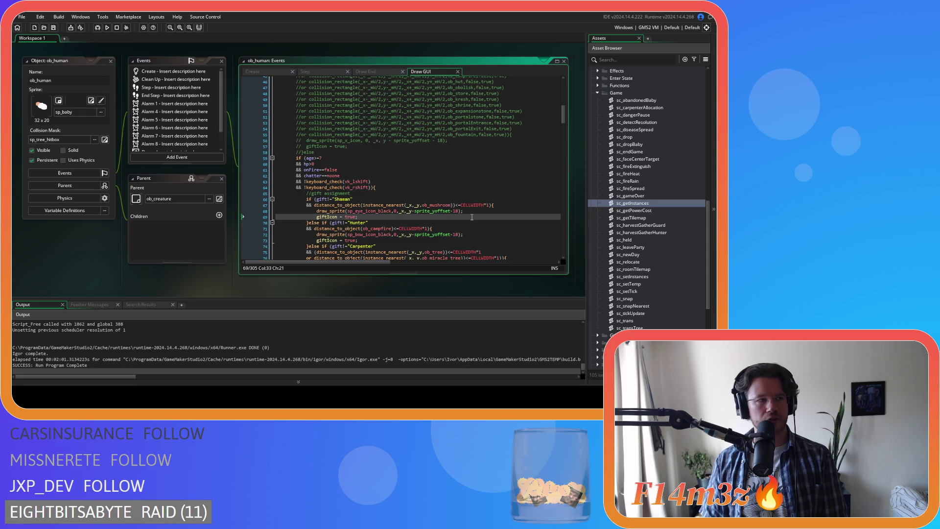
{"action": "key", "text": "Up"}
{"action": "key", "text": "Down"}
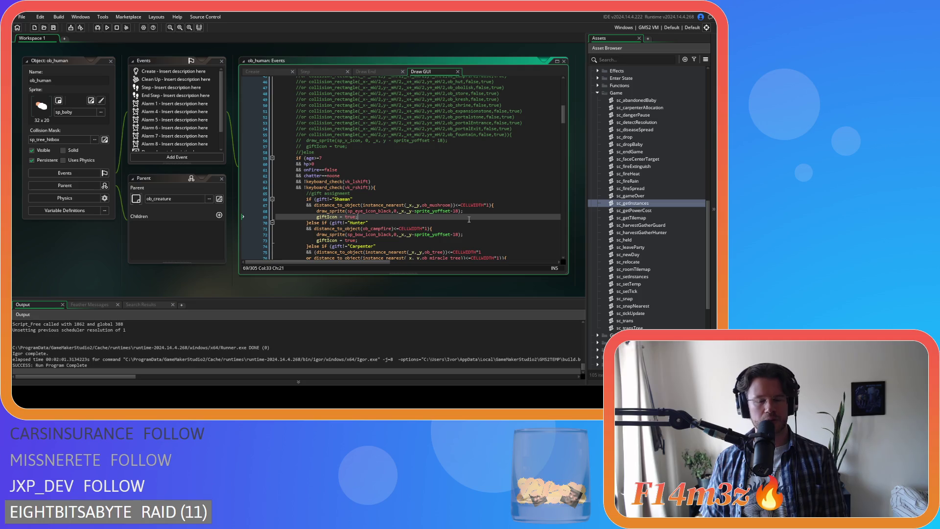
- Select the whole Shaman gift if statement, then clear the selection
{"action": "key", "text": "shift+Up"}
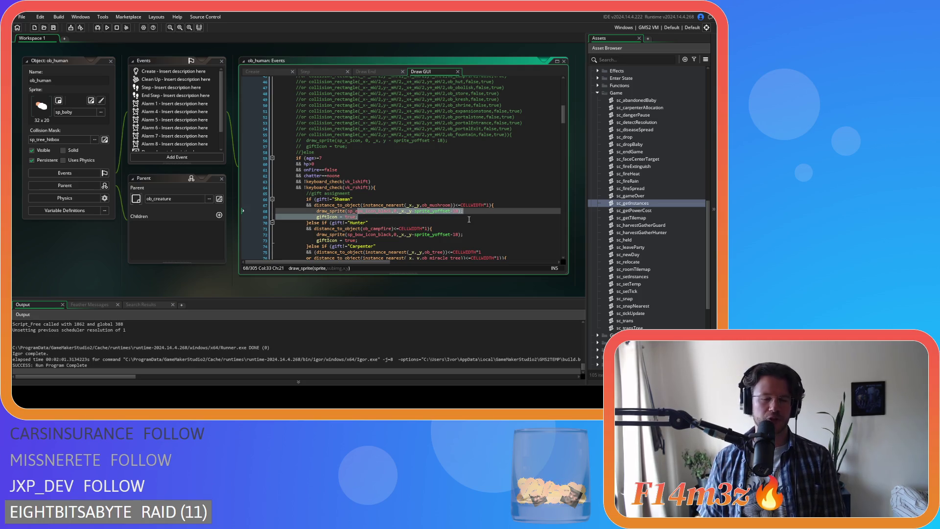
{"action": "key", "text": "shift+Up"}
{"action": "key", "text": "shift+Up"}
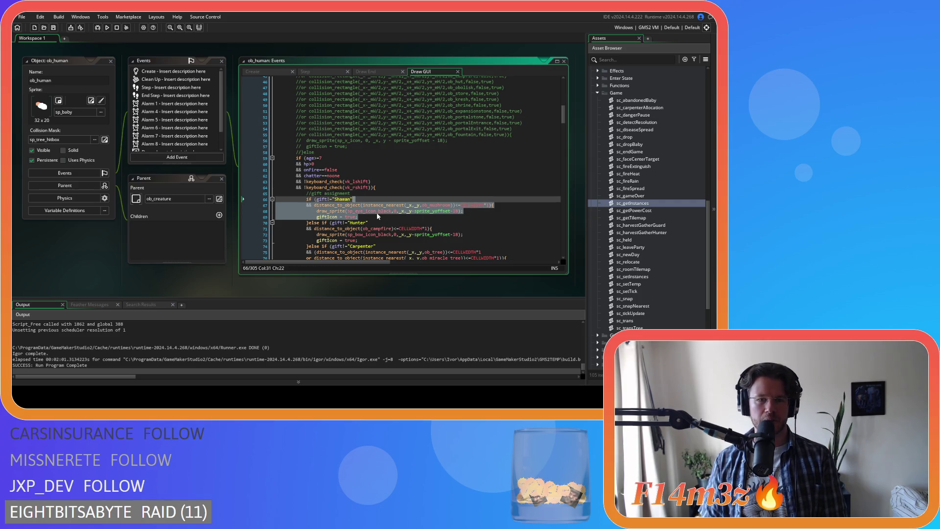
{"action": "key", "text": "shift+Left"}
{"action": "key", "text": "shift+Left"}
{"action": "key", "text": "shift+Left"}
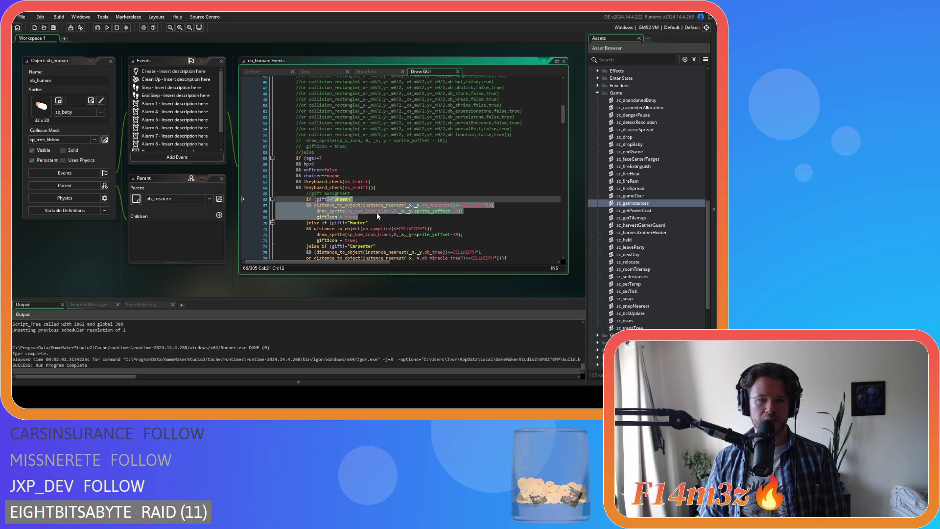
{"action": "key", "text": "shift+Left"}
{"action": "key", "text": "shift+Left"}
{"action": "key", "text": "shift+Left"}
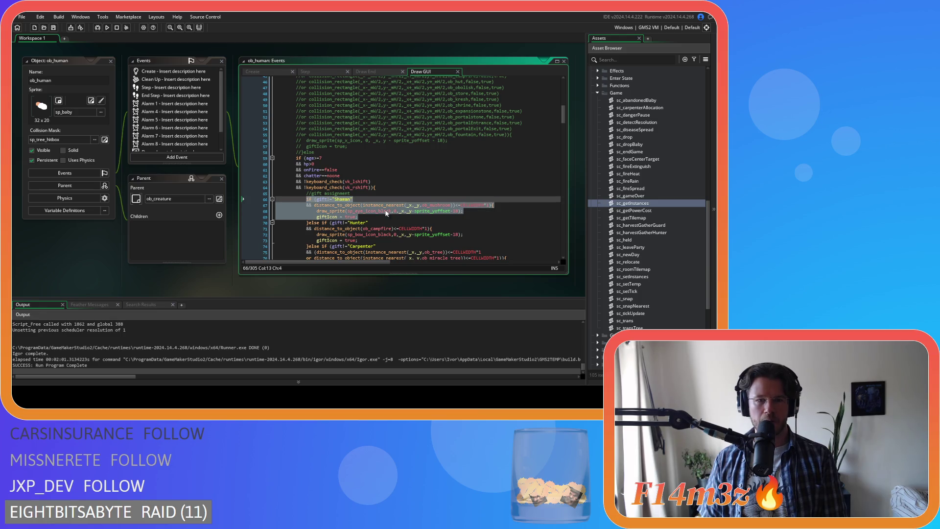
{"action": "left_click", "coordinate": [352, 205]}
- Move down to the Hunter gift check's draw_sprite line
{"action": "key", "text": "Down"}
{"action": "key", "text": "Down"}
{"action": "key", "text": "Down"}
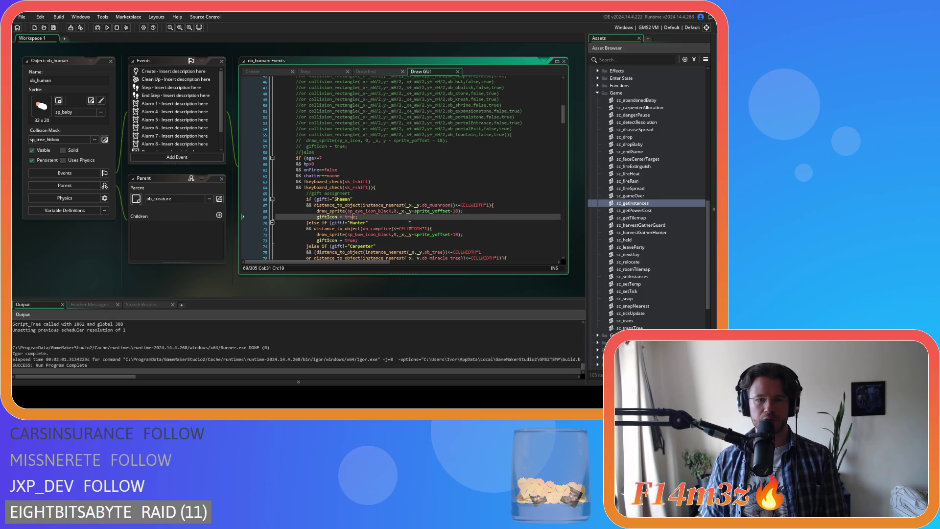
{"action": "key", "text": "Down"}
{"action": "key", "text": "Down"}
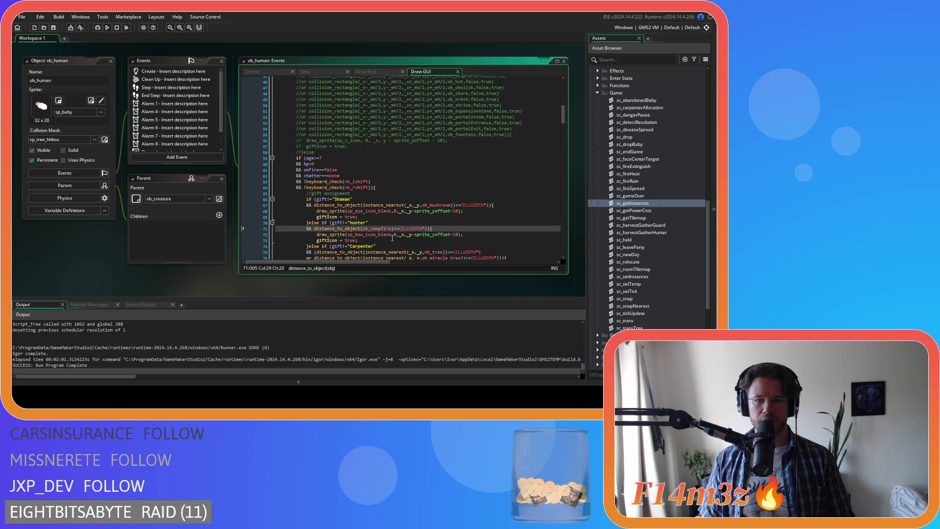
{"action": "left_click", "coordinate": [362, 239]}
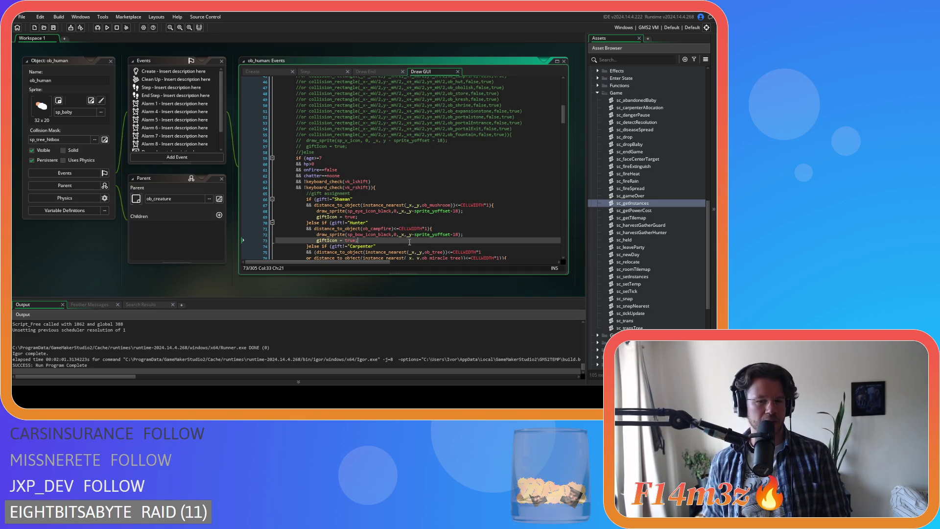
{"action": "key", "text": "Up"}
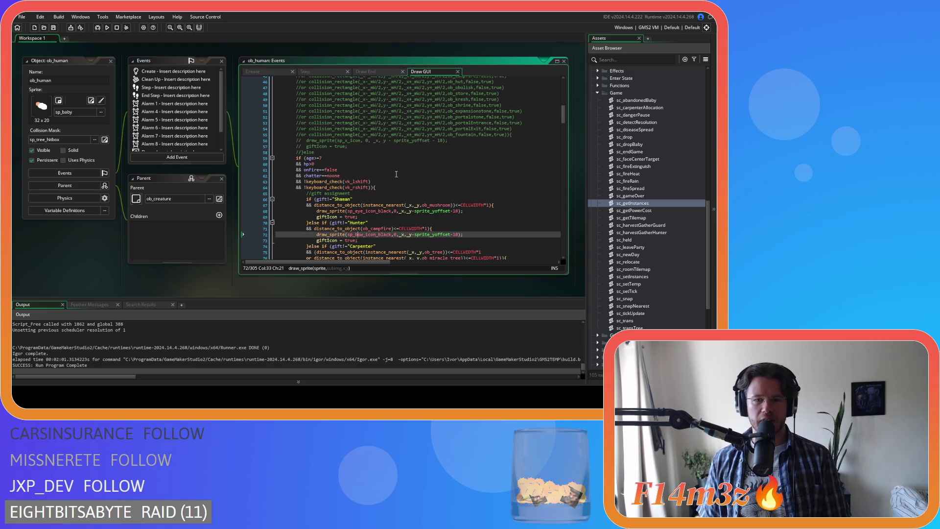
{"action": "key", "text": "Up"}
{"action": "key", "text": "Down"}
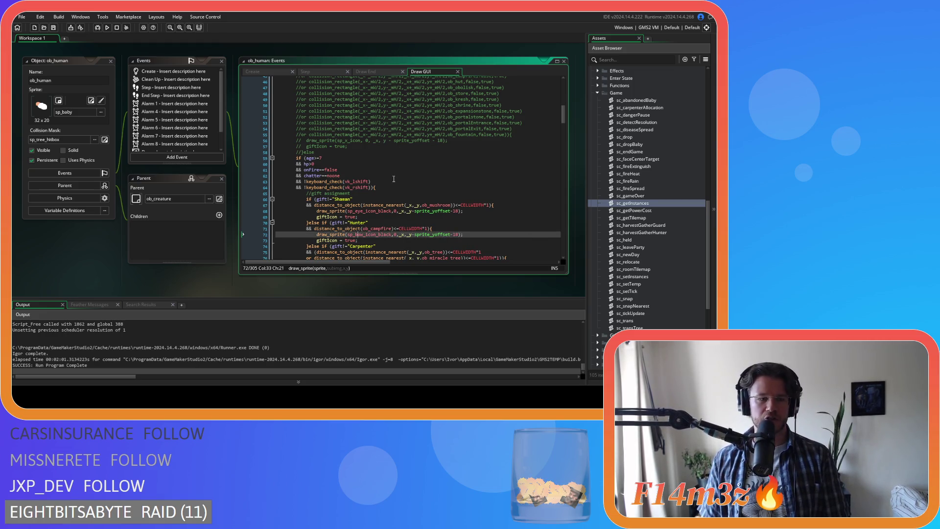
{"action": "key", "text": "Down"}
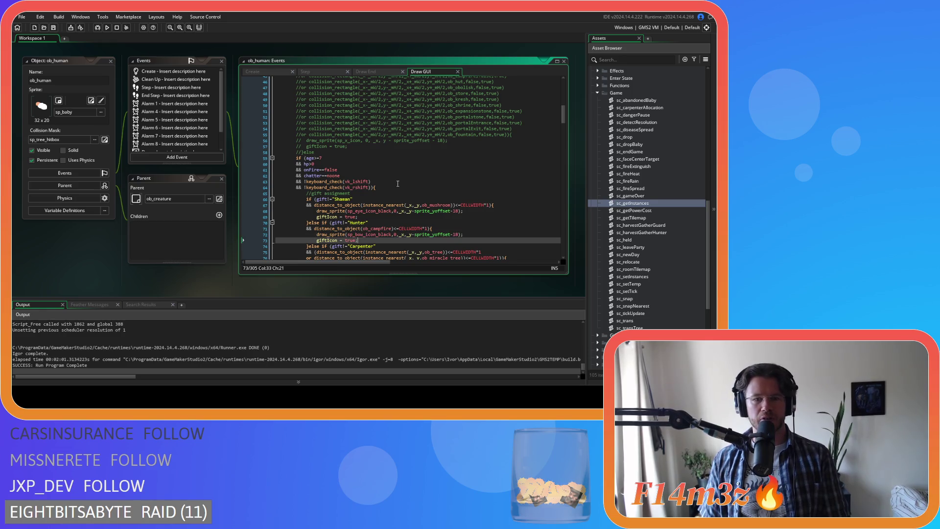
{"action": "key", "text": "Up"}
{"action": "key", "text": "Up"}
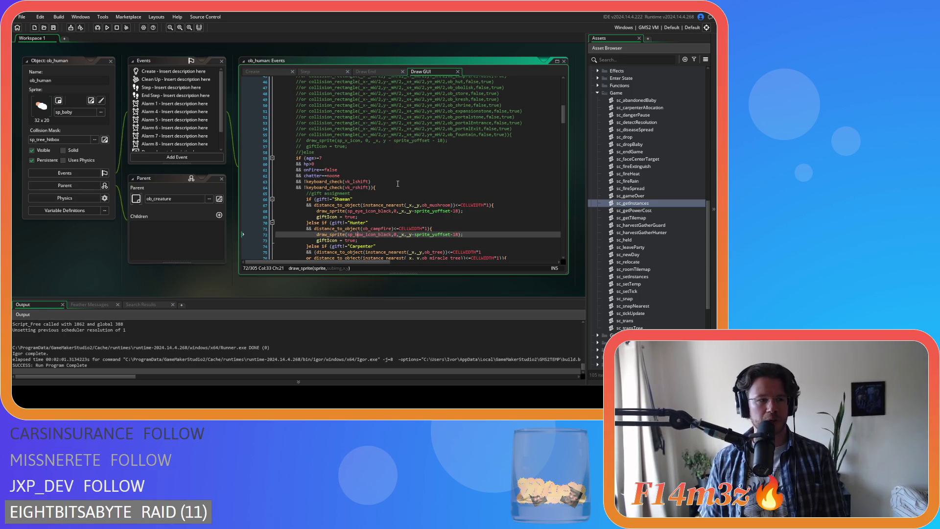
{"action": "key", "text": "Down"}
{"action": "key", "text": "Up"}
{"action": "key", "text": "Down"}
{"action": "key", "text": "Up"}
{"action": "key", "text": "Down"}
{"action": "key", "text": "Up"}
{"action": "key", "text": "Down"}
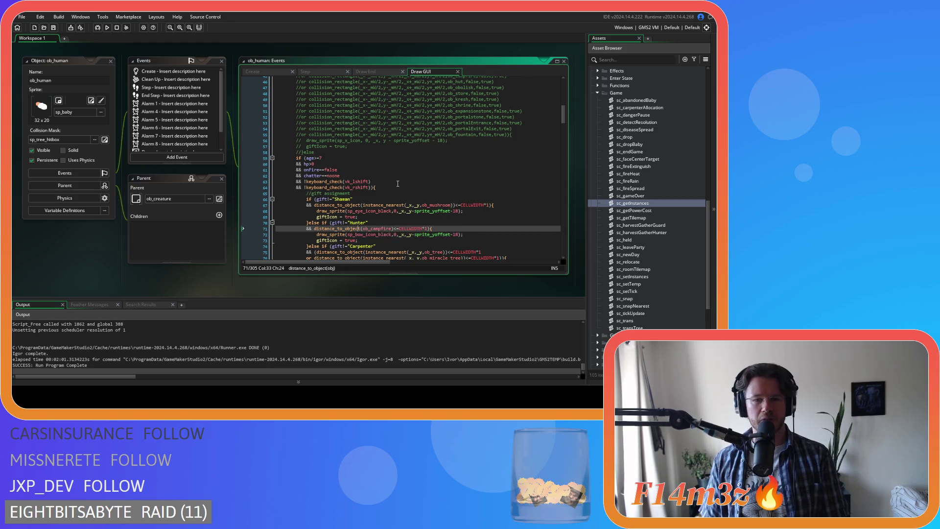
- Change sp_how_icon_black to sp_bow_icon_black in the Hunter draw_sprite call
{"action": "key", "text": "BackSpace"}
{"action": "type", "text": "b"}
{"action": "key", "text": "Right"}
{"action": "key", "text": "Right"}
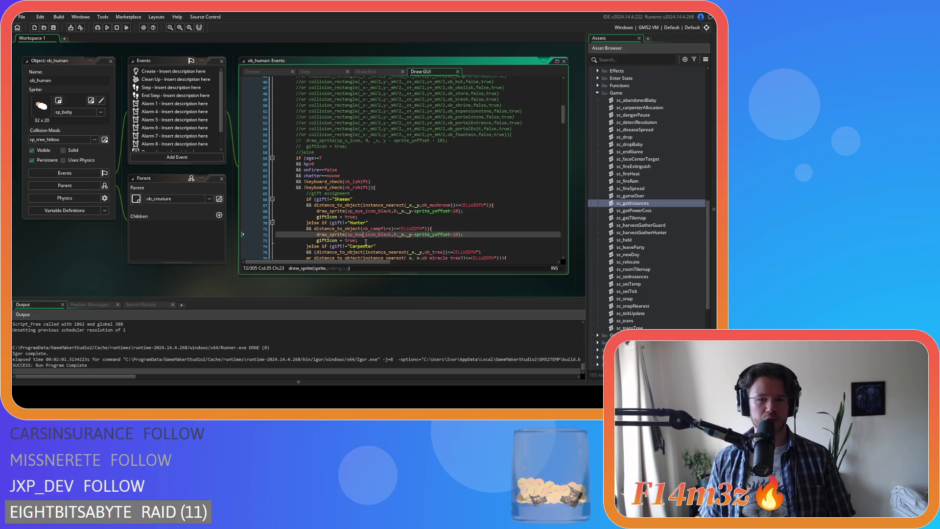
{"action": "left_click", "coordinate": [455, 175]}
{"action": "scroll", "coordinate": [462, 191], "scroll_direction": "up", "scroll_amount": 10}
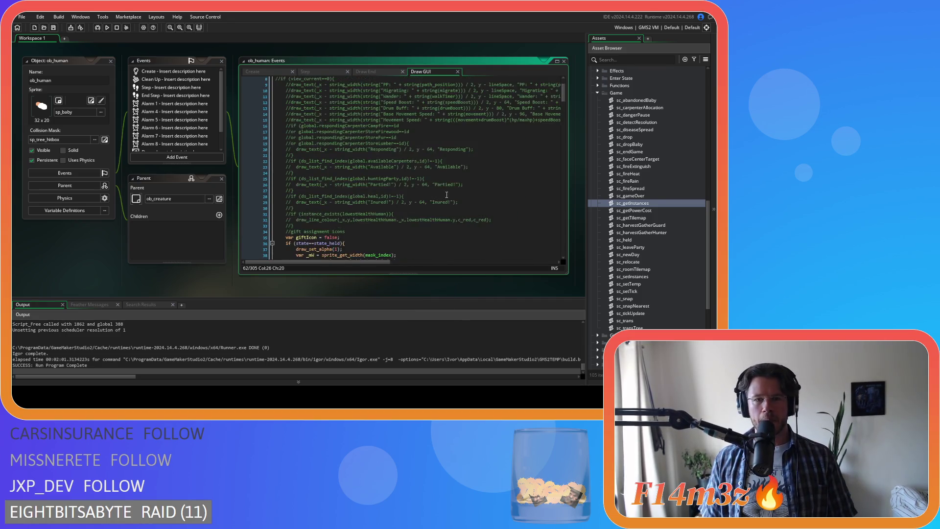
{"action": "scroll", "coordinate": [460, 194], "scroll_direction": "down", "scroll_amount": 8}
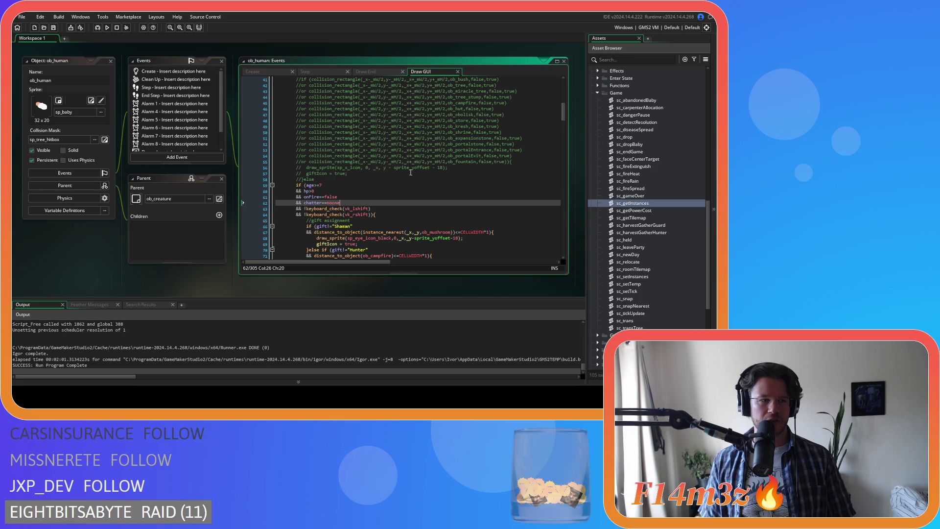
{"action": "left_click", "coordinate": [421, 163]}
{"action": "key", "text": "Down"}
{"action": "key", "text": "Down"}
{"action": "key", "text": "Down"}
{"action": "key", "text": "Up"}
{"action": "scroll", "coordinate": [441, 192], "scroll_direction": "down", "scroll_amount": 3}
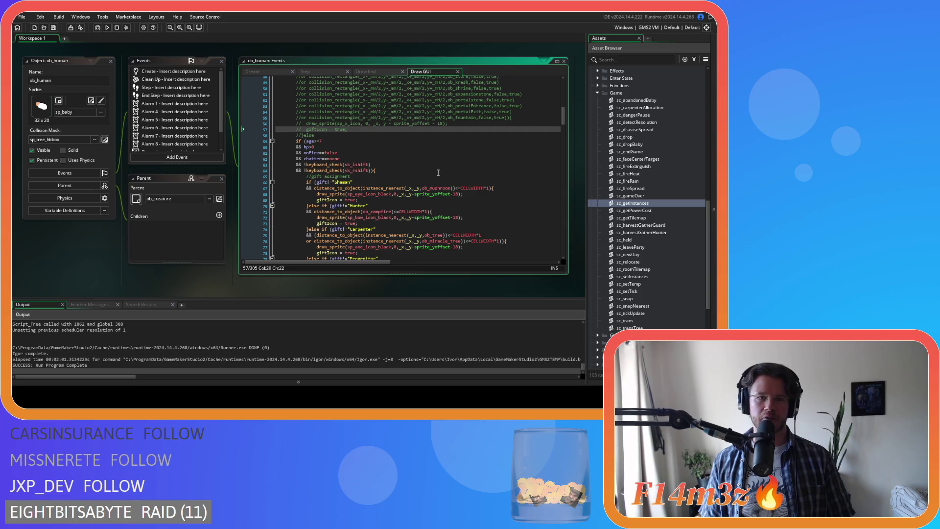
{"action": "left_click_drag", "start_coordinate": [338, 138], "coordinate": [275, 126]}
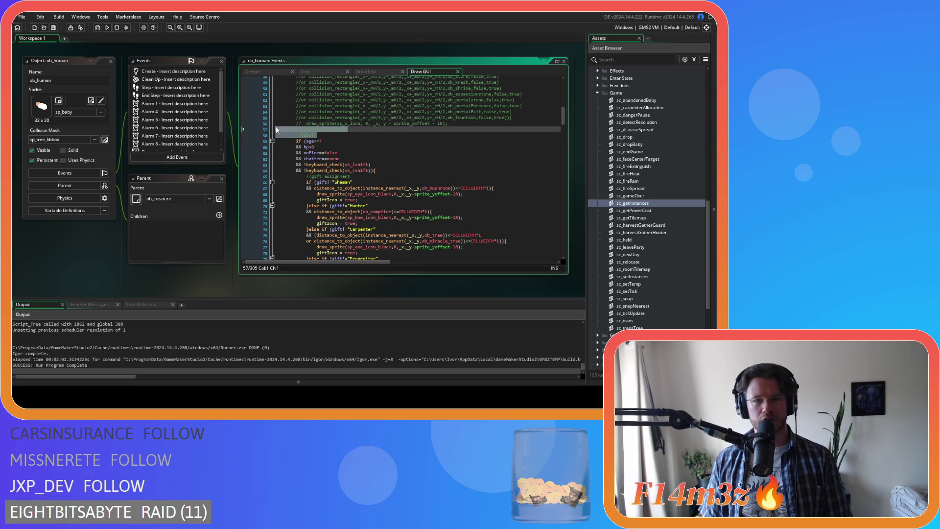
{"action": "left_click", "coordinate": [344, 142]}
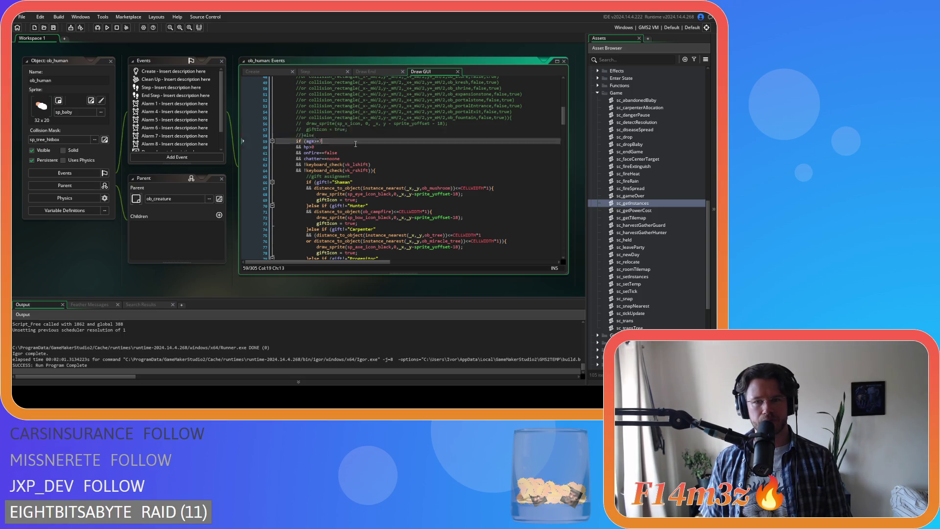
{"action": "left_click_drag", "start_coordinate": [275, 141], "coordinate": [268, 108]}
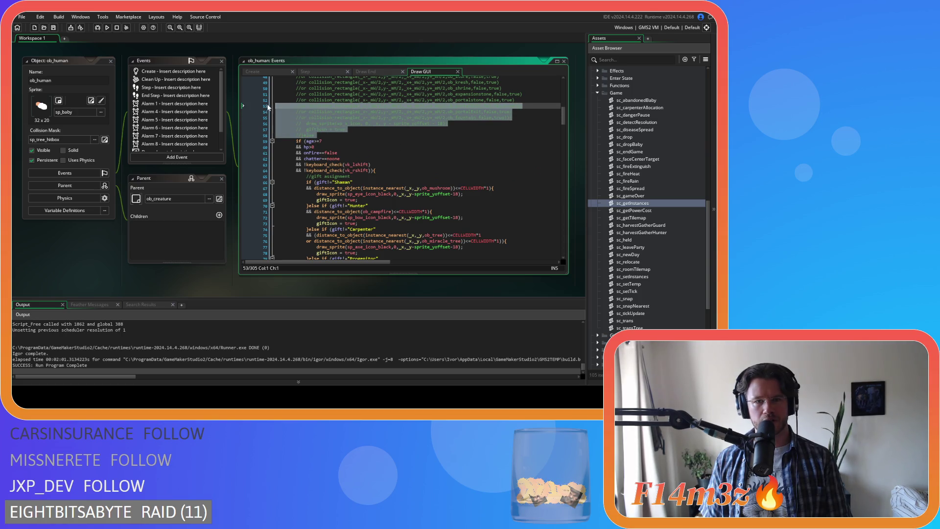
{"action": "left_click", "coordinate": [342, 135]}
{"action": "left_click", "coordinate": [440, 212]}
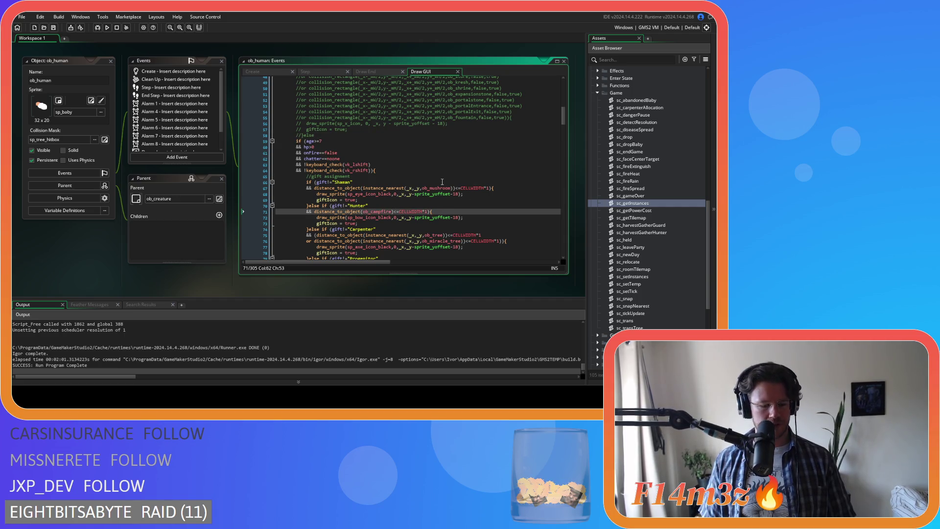
{"action": "scroll", "coordinate": [442, 181], "scroll_direction": "up", "scroll_amount": 12}
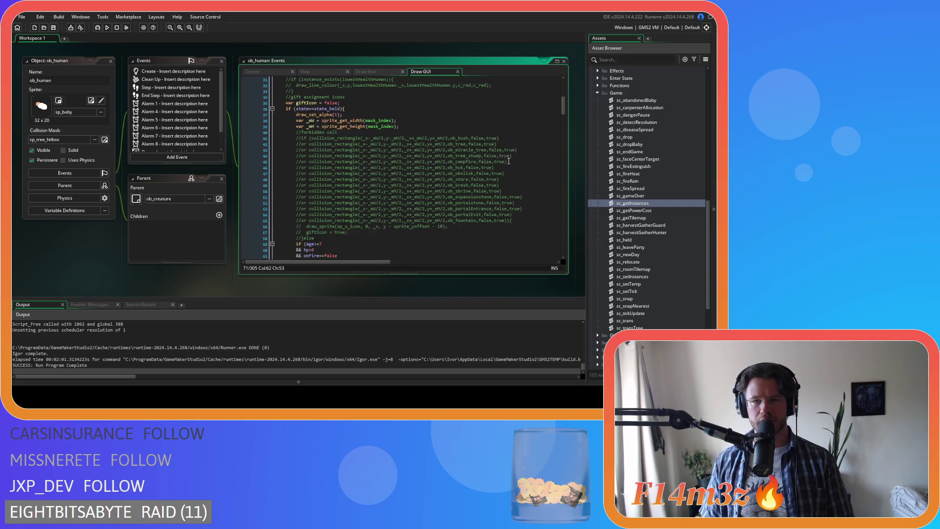
{"action": "scroll", "coordinate": [484, 162], "scroll_direction": "down", "scroll_amount": 15}
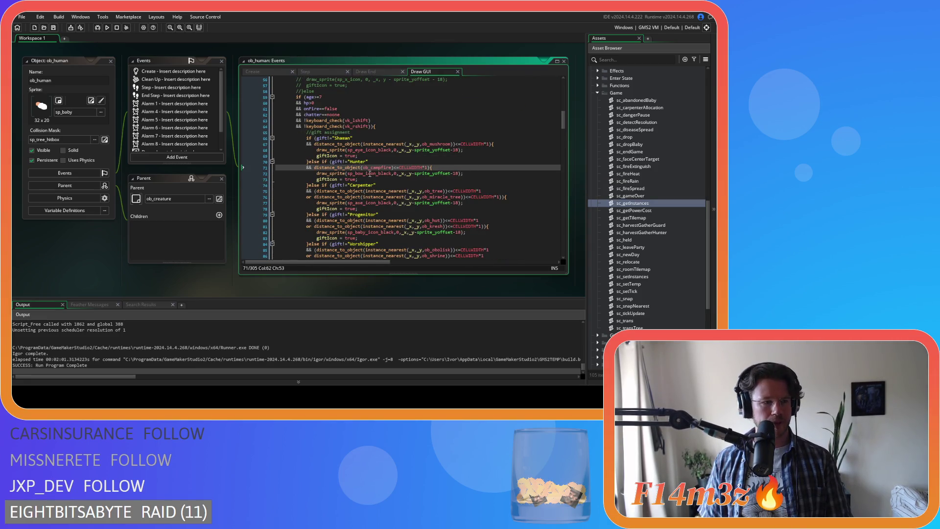
{"action": "mouse_move", "coordinate": [370, 174]}
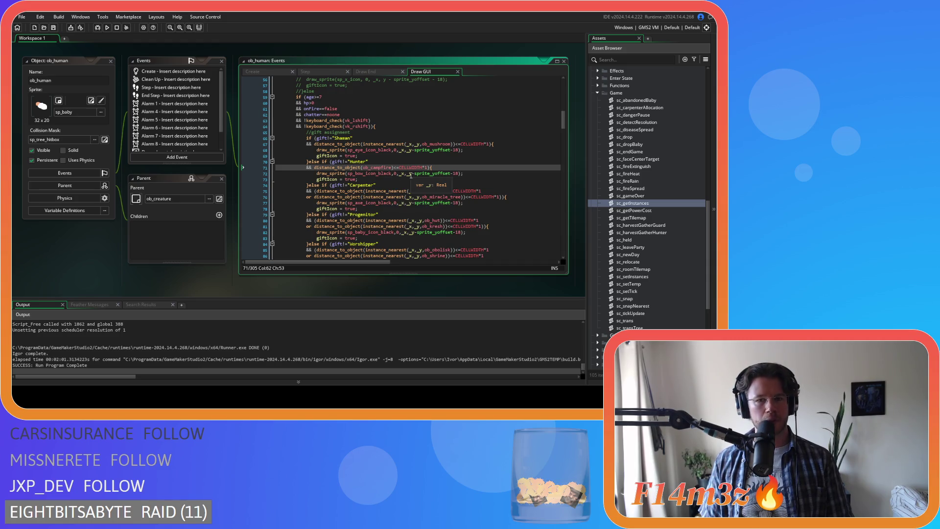
{"action": "left_click", "coordinate": [414, 184]}
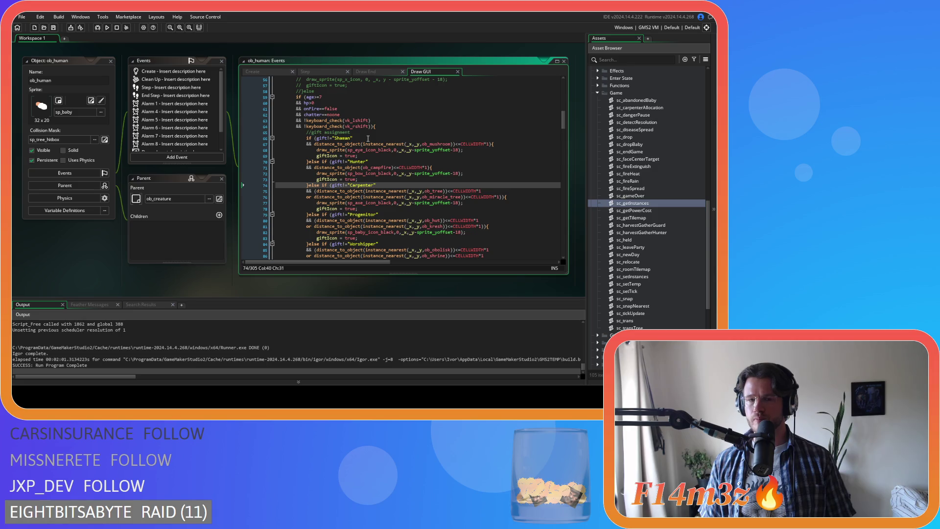
{"action": "left_click", "coordinate": [373, 144]}
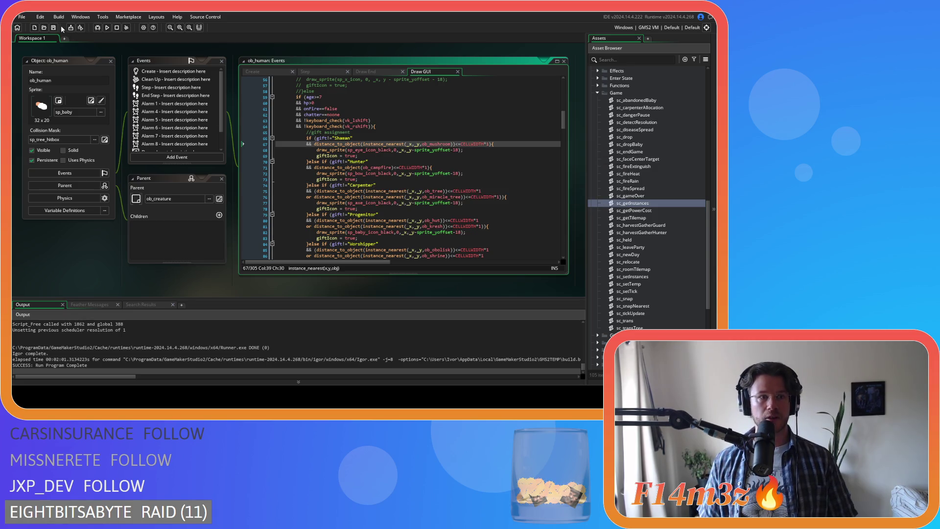
{"action": "left_click", "coordinate": [460, 121]}
{"action": "scroll", "coordinate": [460, 123], "scroll_direction": "down", "scroll_amount": 8}
{"action": "left_click", "coordinate": [366, 135]}
{"action": "scroll", "coordinate": [489, 167], "scroll_direction": "up", "scroll_amount": 6}
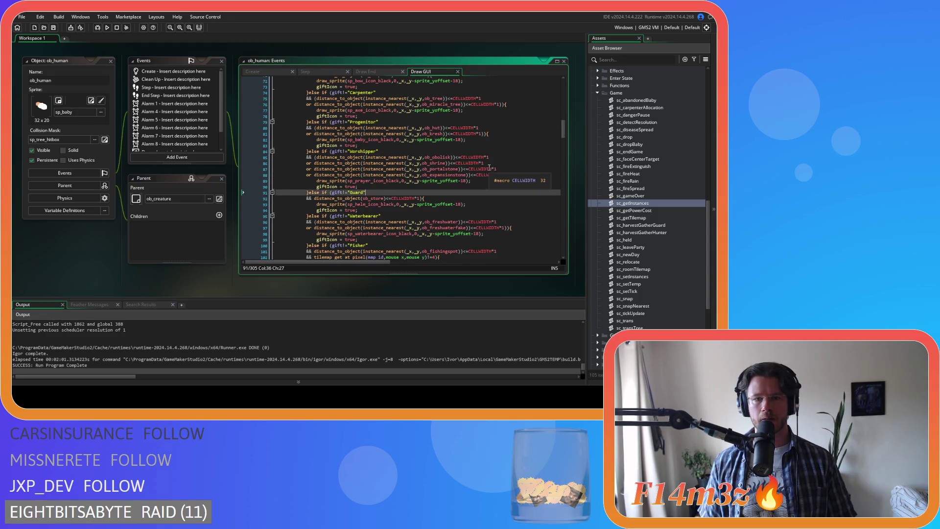
{"action": "scroll", "coordinate": [489, 168], "scroll_direction": "up", "scroll_amount": 2}
{"action": "scroll", "coordinate": [421, 170], "scroll_direction": "up", "scroll_amount": 3}
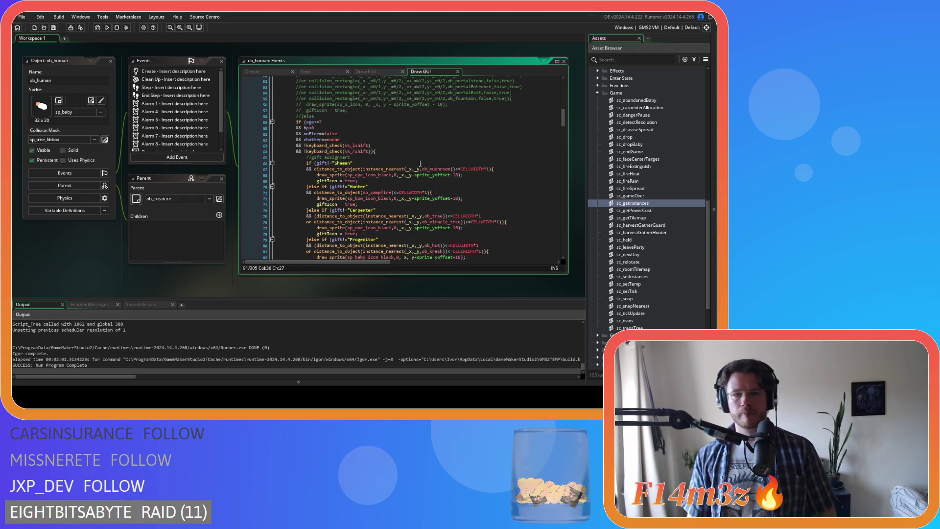
{"action": "left_click", "coordinate": [386, 149]}
{"action": "left_click", "coordinate": [387, 142]}
{"action": "scroll", "coordinate": [405, 160], "scroll_direction": "up", "scroll_amount": 3}
{"action": "scroll", "coordinate": [405, 161], "scroll_direction": "down", "scroll_amount": 10}
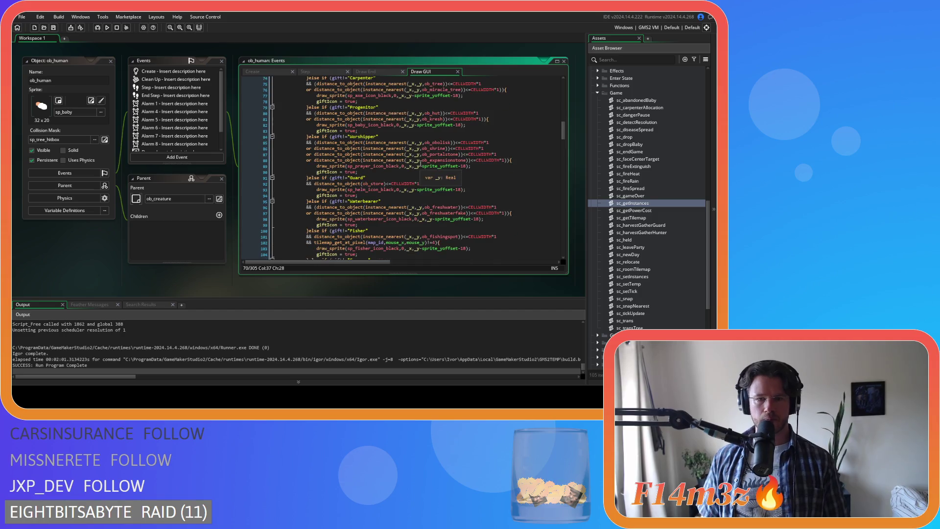
{"action": "scroll", "coordinate": [418, 194], "scroll_direction": "down", "scroll_amount": 3}
{"action": "scroll", "coordinate": [422, 193], "scroll_direction": "up", "scroll_amount": 4}
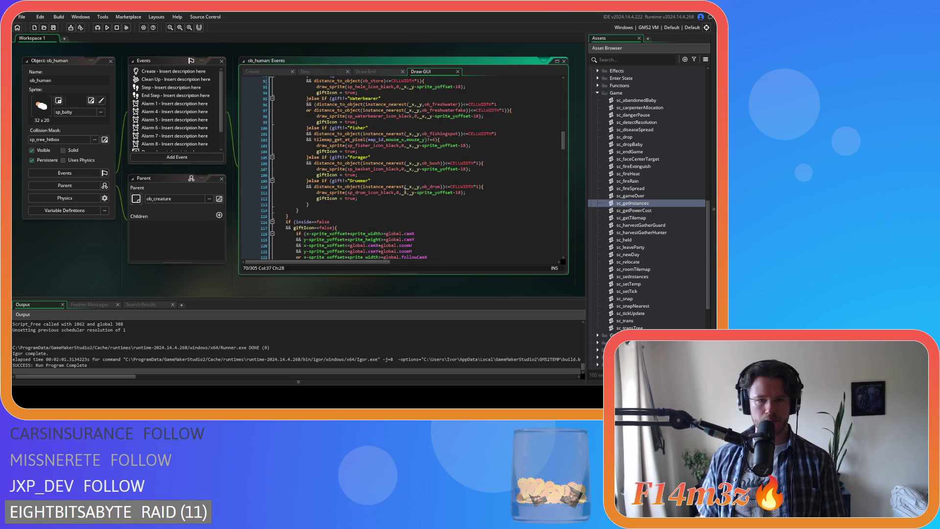
{"action": "scroll", "coordinate": [423, 193], "scroll_direction": "up", "scroll_amount": 7}
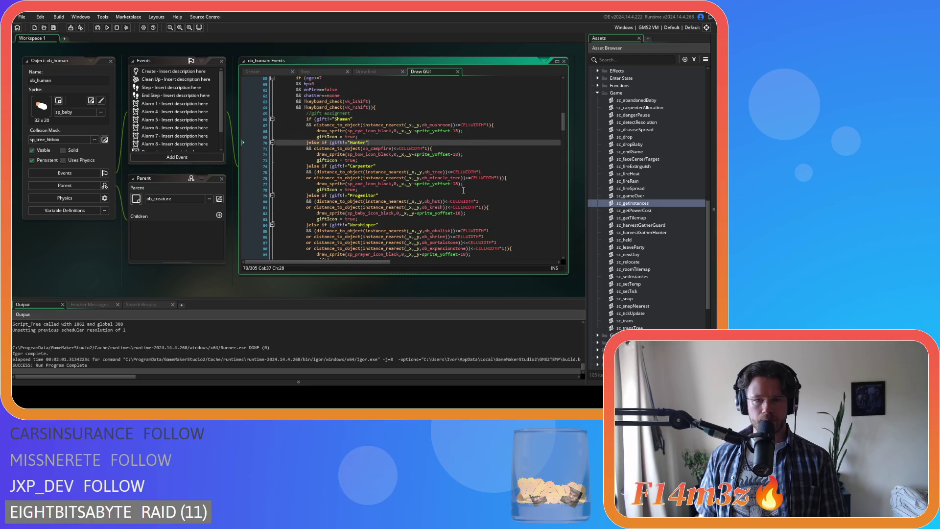
{"action": "left_click", "coordinate": [424, 131]}
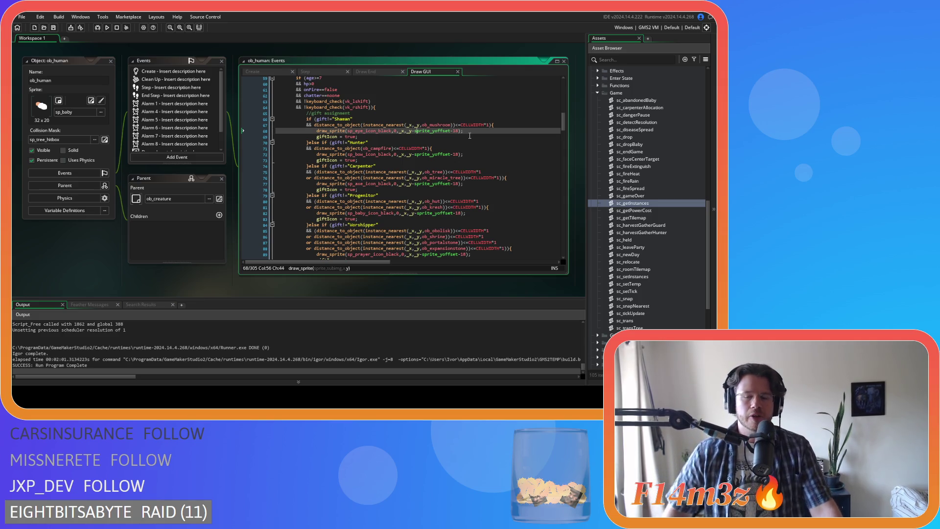
{"action": "key", "text": "Left"}
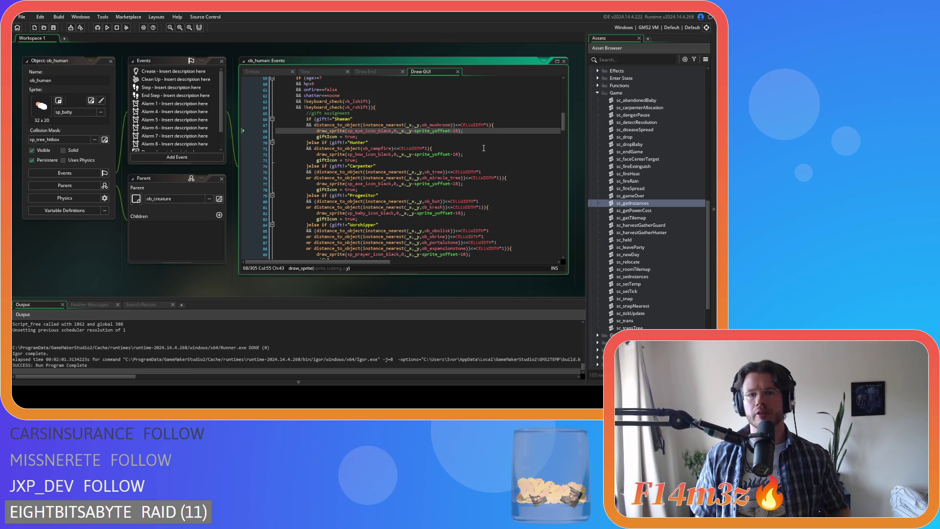
{"action": "scroll", "coordinate": [456, 158], "scroll_direction": "up", "scroll_amount": 10}
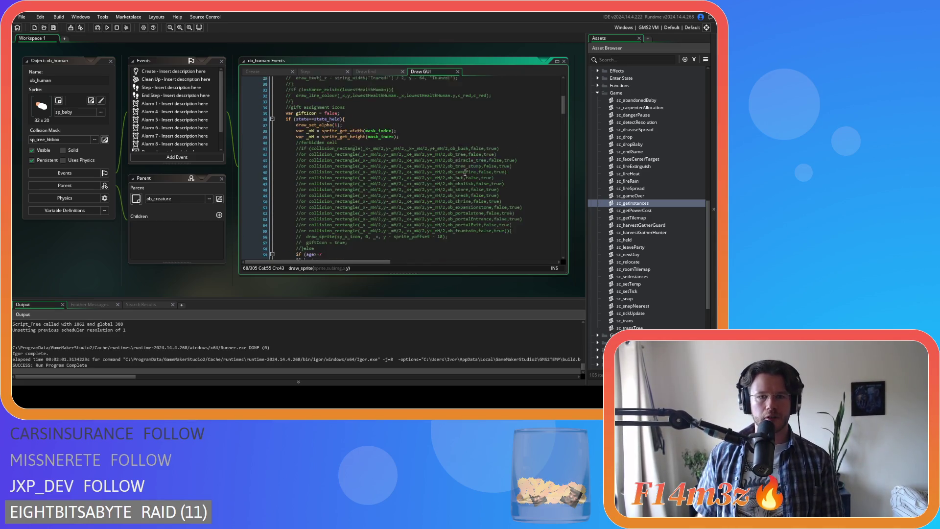
{"action": "scroll", "coordinate": [464, 172], "scroll_direction": "down", "scroll_amount": 10}
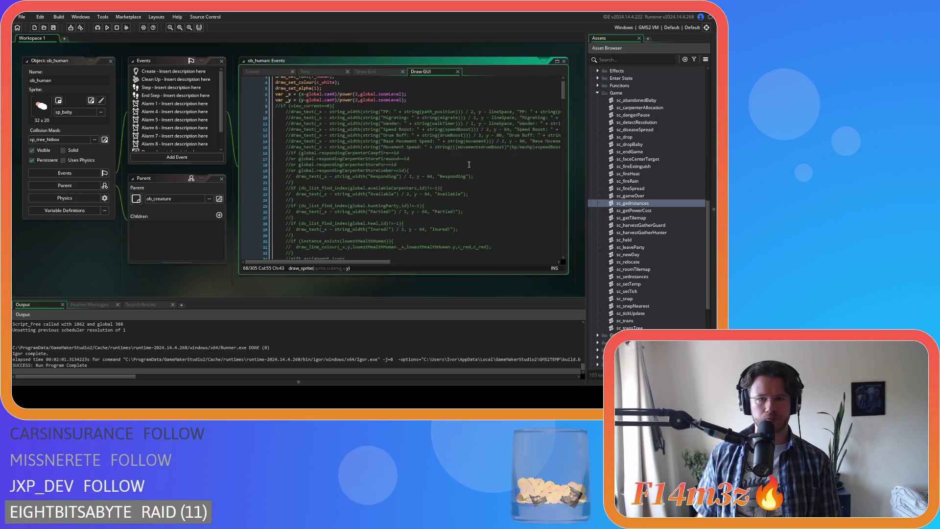
{"action": "left_click", "coordinate": [394, 135]}
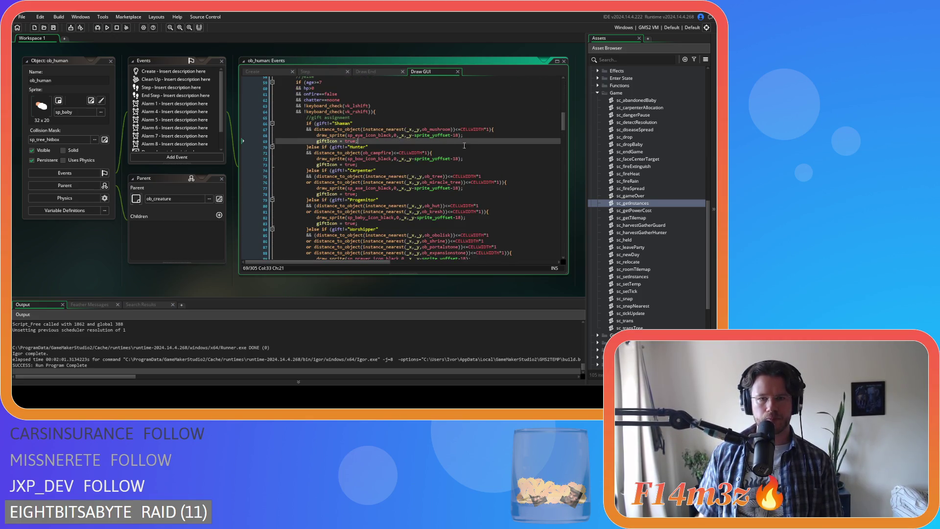
{"action": "left_click", "coordinate": [414, 136]}
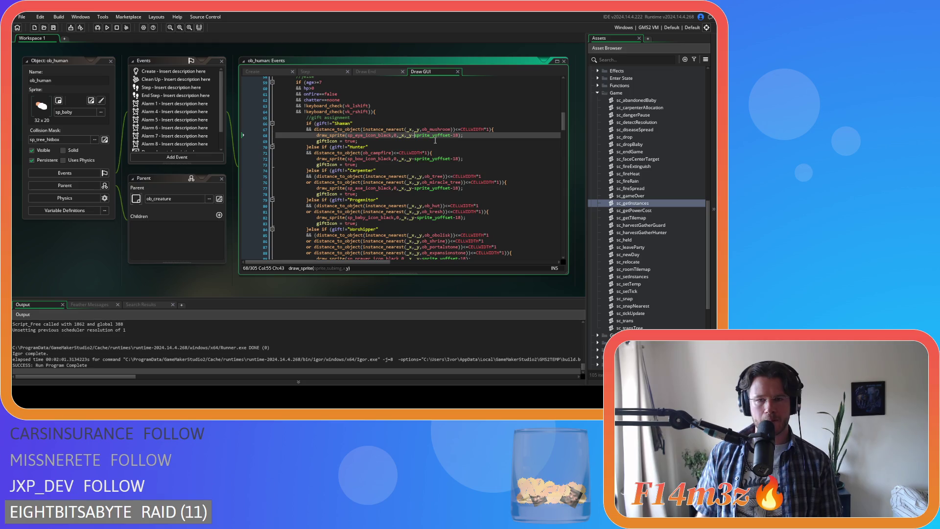
{"action": "scroll", "coordinate": [435, 141], "scroll_direction": "down", "scroll_amount": 3}
{"action": "scroll", "coordinate": [450, 240], "scroll_direction": "down", "scroll_amount": 6}
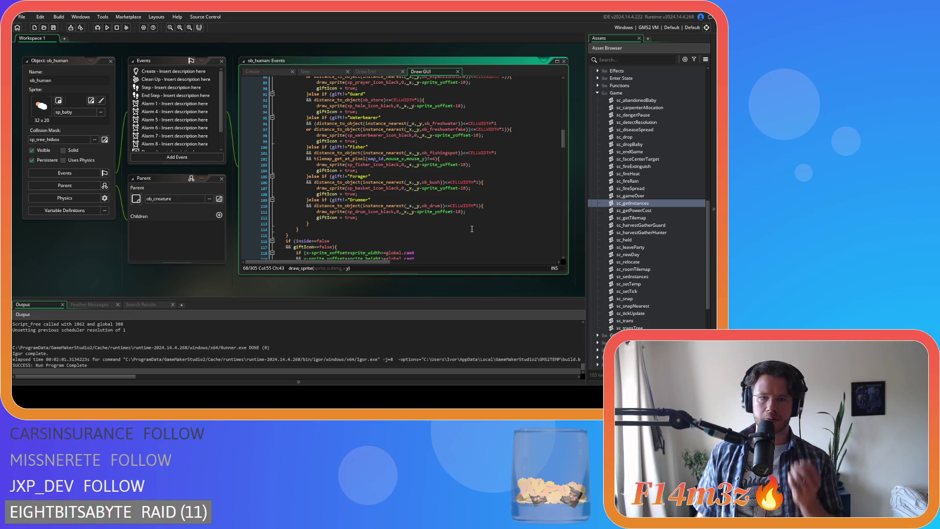
{"action": "scroll", "coordinate": [472, 229], "scroll_direction": "down", "scroll_amount": 9}
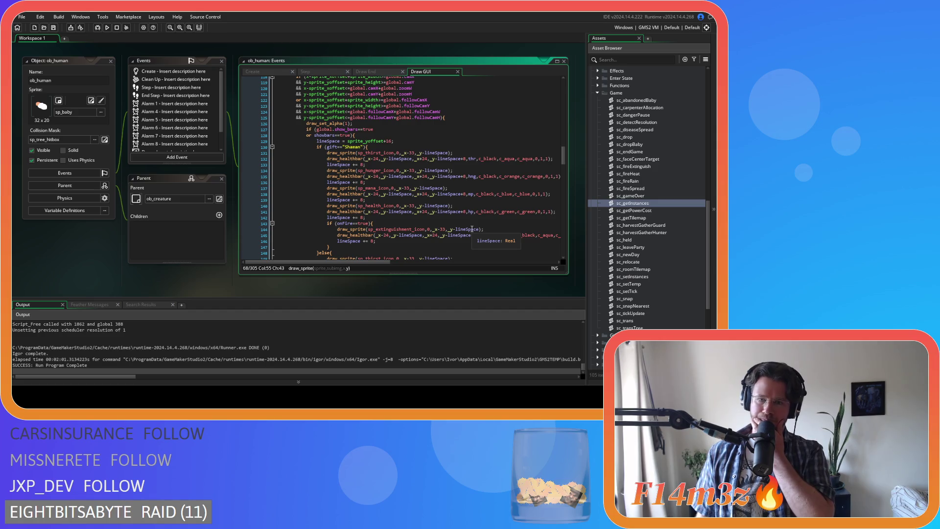
{"action": "left_click", "coordinate": [450, 158]}
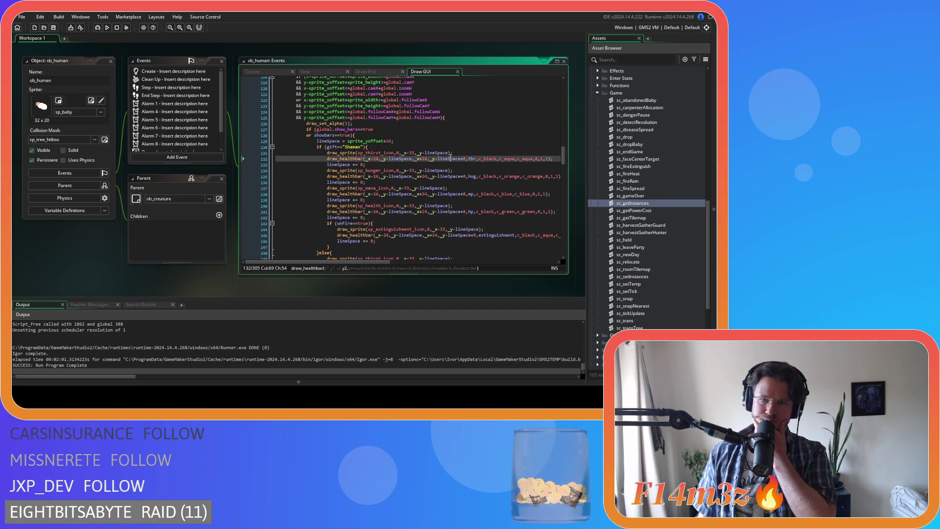
{"action": "scroll", "coordinate": [450, 159], "scroll_direction": "down", "scroll_amount": 6}
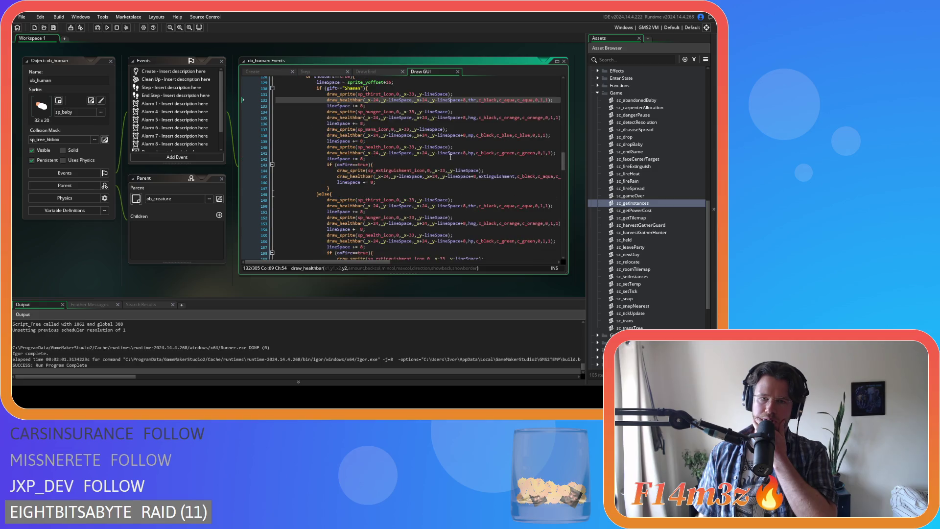
{"action": "scroll", "coordinate": [450, 156], "scroll_direction": "down", "scroll_amount": 20}
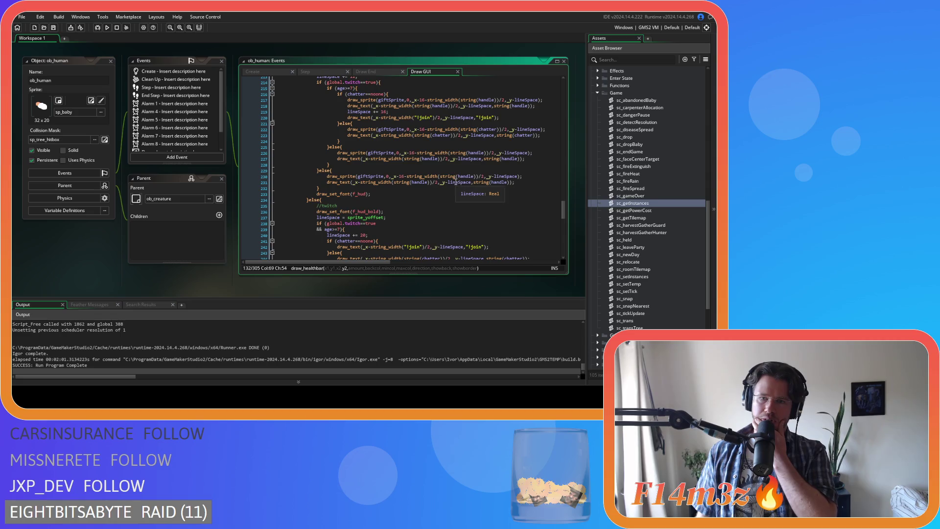
{"action": "scroll", "coordinate": [455, 182], "scroll_direction": "up", "scroll_amount": 3}
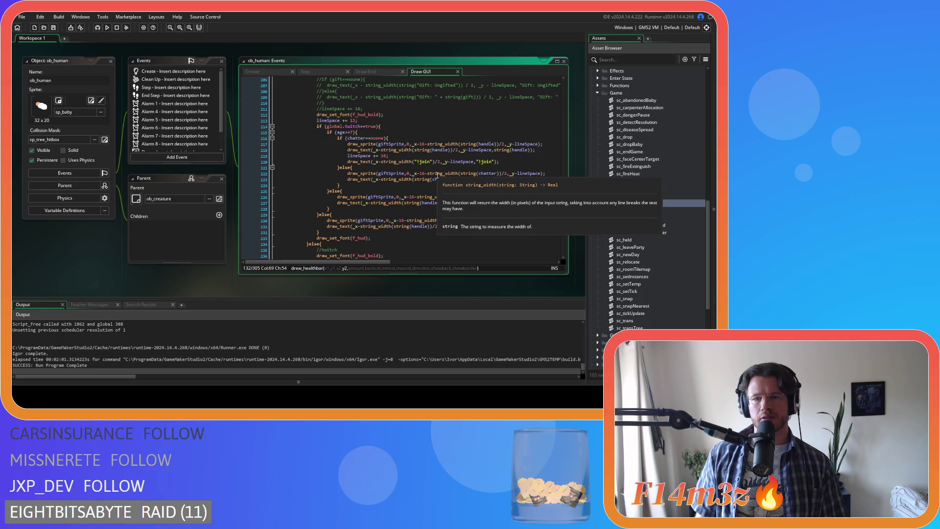
{"action": "scroll", "coordinate": [510, 172], "scroll_direction": "up", "scroll_amount": 20}
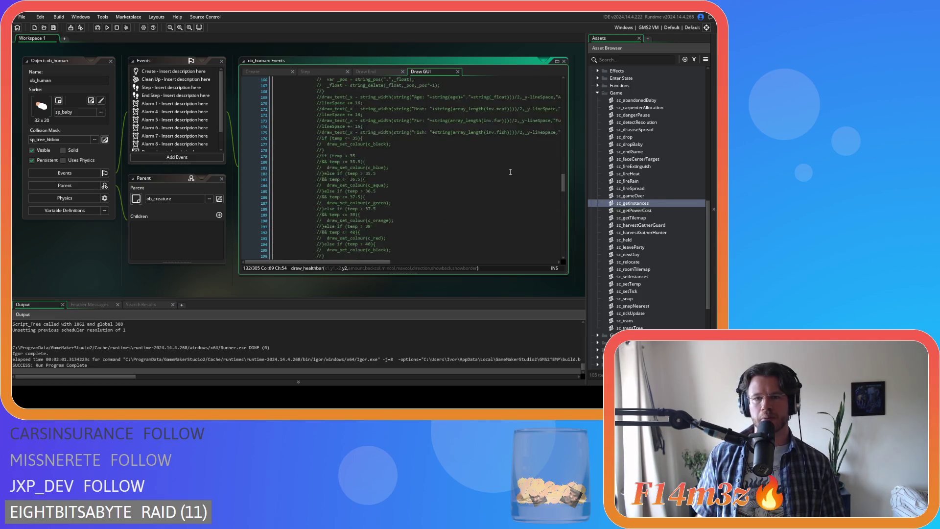
{"action": "scroll", "coordinate": [510, 172], "scroll_direction": "up", "scroll_amount": 20}
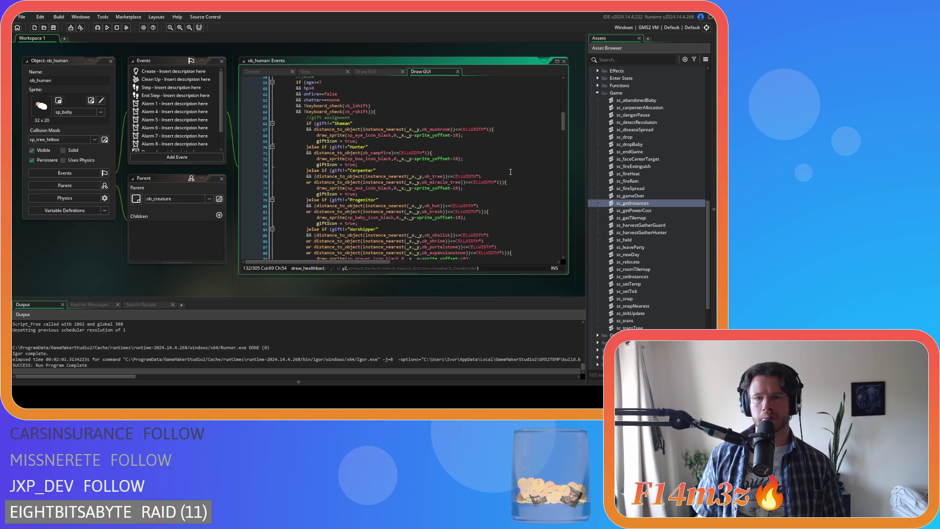
{"action": "scroll", "coordinate": [510, 172], "scroll_direction": "up", "scroll_amount": 3}
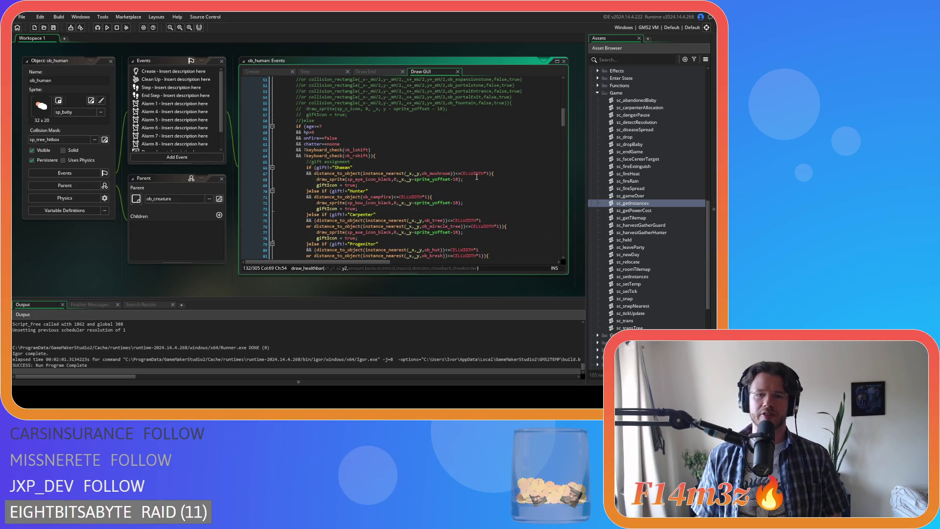
{"action": "mouse_move", "coordinate": [443, 179]}
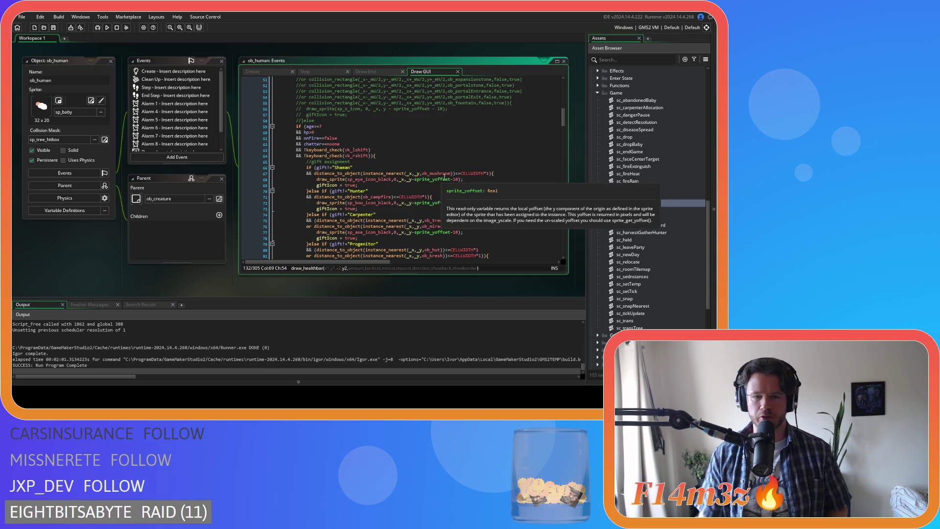
{"action": "left_click", "coordinate": [430, 179]}
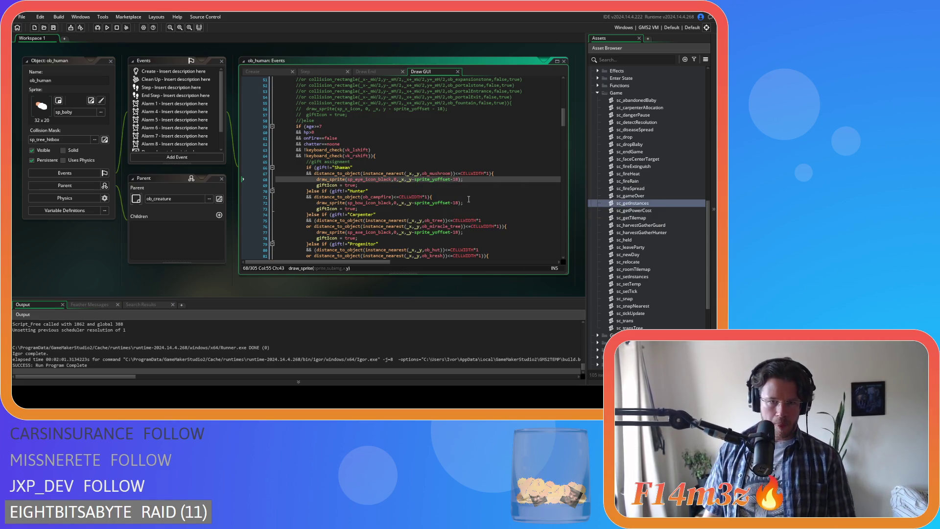
- Put parentheses around sprite_yoffset-18 in the Shaman icon line 68
{"action": "type", "text": "("}
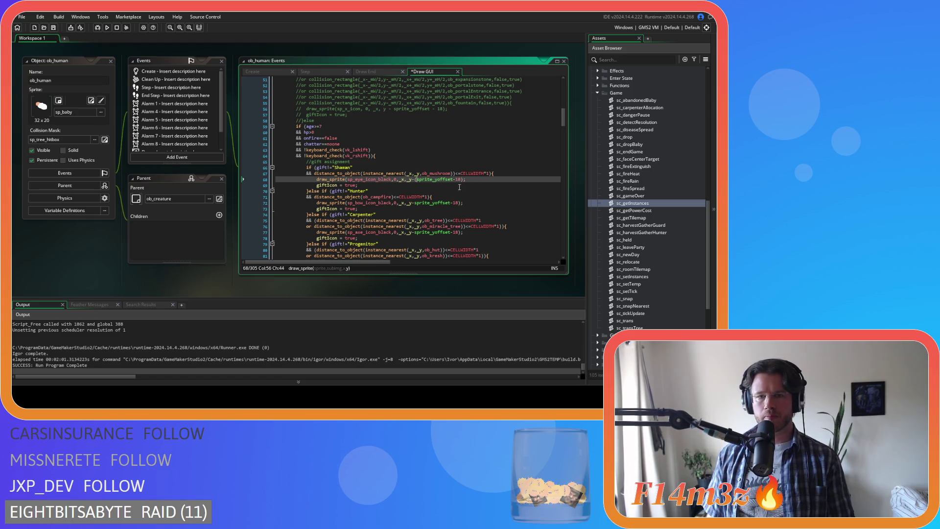
{"action": "left_click", "coordinate": [460, 180]}
{"action": "type", "text": ")"}
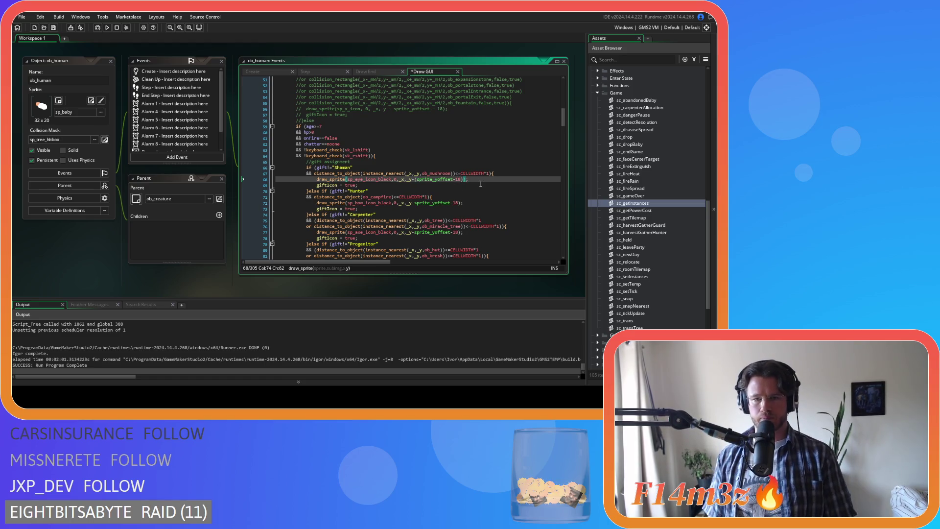
{"action": "type", "text": "*"}
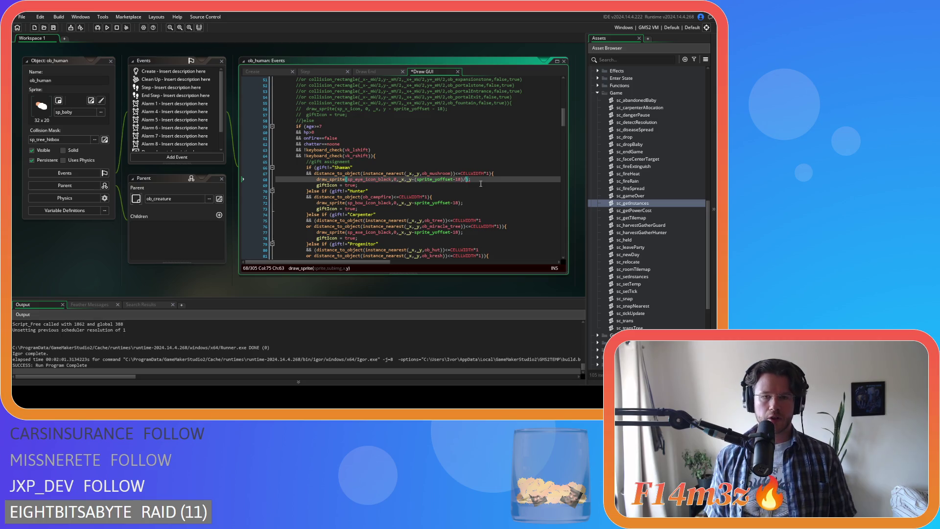
{"action": "scroll", "coordinate": [412, 184], "scroll_direction": "up", "scroll_amount": 15}
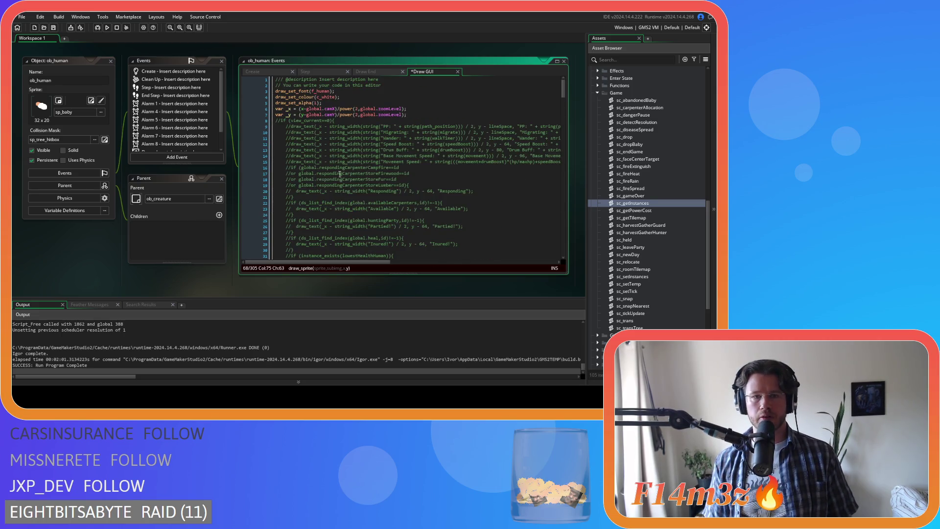
- Append /power(2,global.zoomLevel) to the Shaman icon offset on line 68
{"action": "left_click_drag", "start_coordinate": [341, 108], "coordinate": [403, 111]}
{"action": "key", "text": "ctrl+c"}
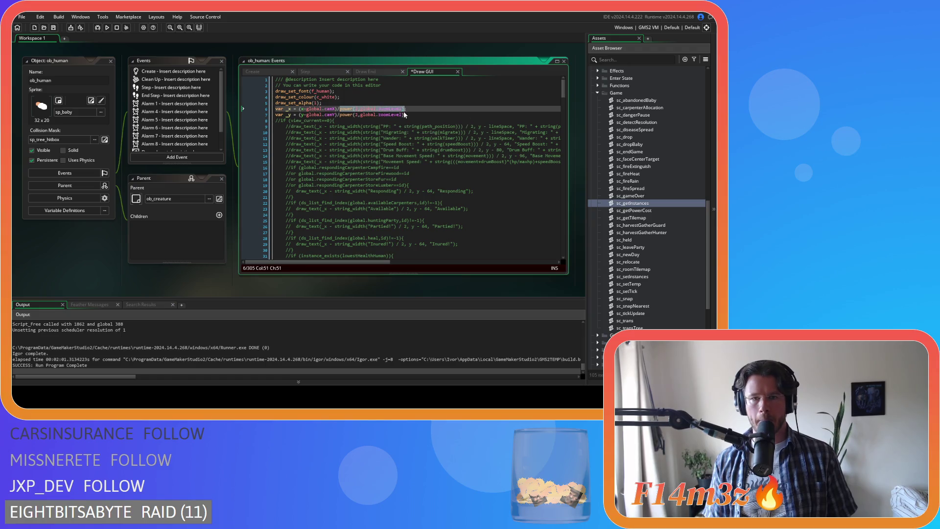
{"action": "scroll", "coordinate": [475, 179], "scroll_direction": "down", "scroll_amount": 5}
{"action": "scroll", "coordinate": [476, 179], "scroll_direction": "down", "scroll_amount": 15}
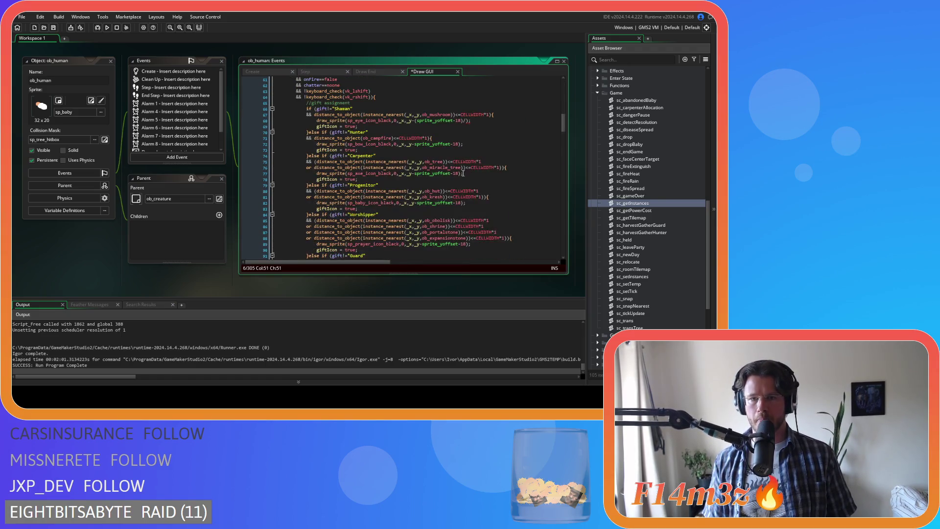
{"action": "mouse_move", "coordinate": [467, 121]}
{"action": "type", "text": "power(2,global.zoomLevel"}
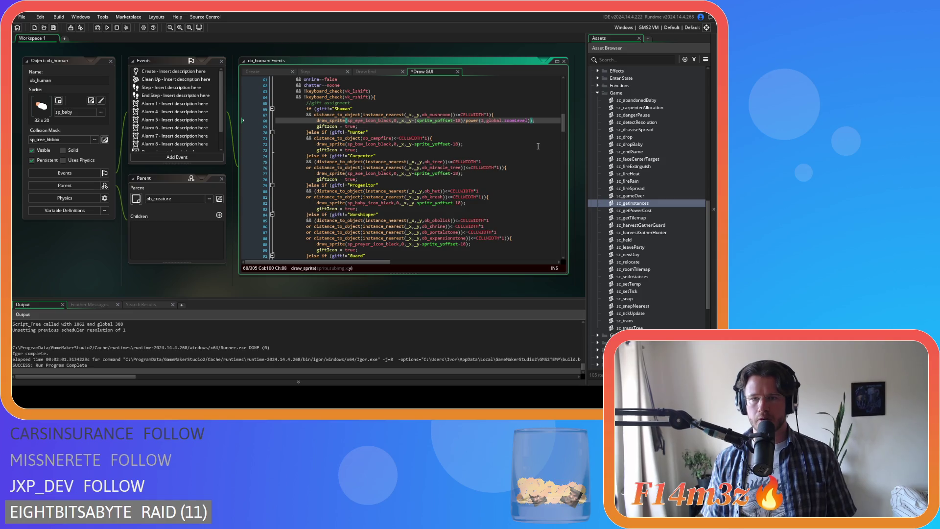
{"action": "key", "text": "ctrl+shift+Left"}
{"action": "key", "text": "ctrl+shift+Left"}
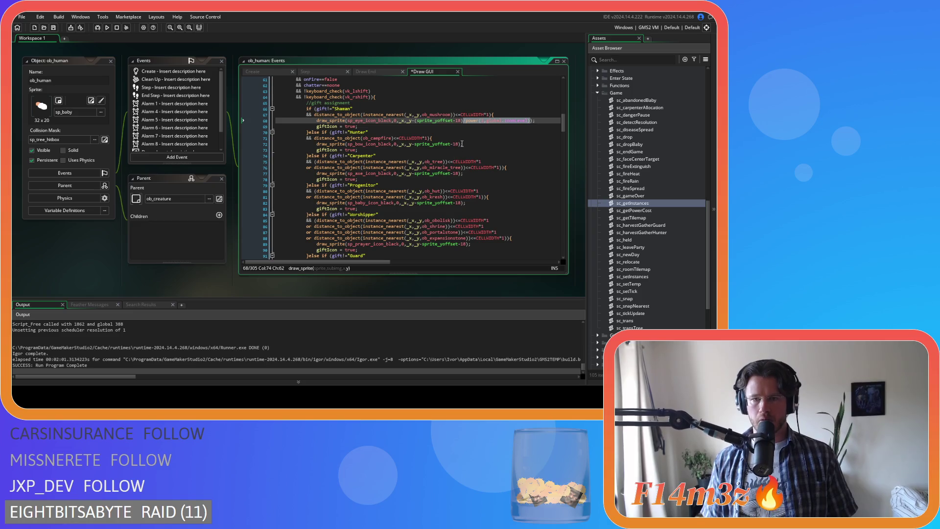
- Give the Hunter icon offset on line 72 the bracketed /power(2,global.zoomLevel) divisor
{"action": "left_click", "coordinate": [458, 144]}
{"action": "type", "text": "/power(2,global.zoomLevel)"}
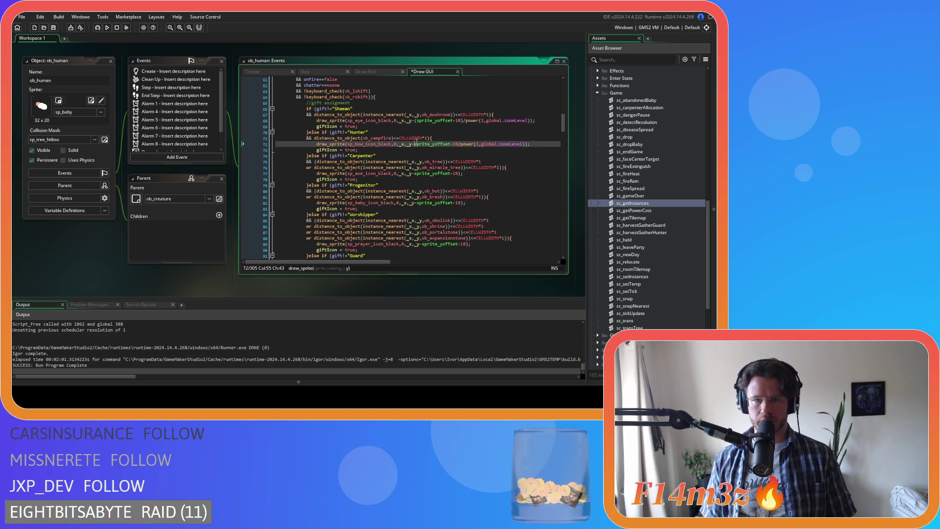
{"action": "type", "text": "("}
{"action": "left_click", "coordinate": [460, 144]}
{"action": "type", "text": ")"}
{"action": "left_click", "coordinate": [414, 121]}
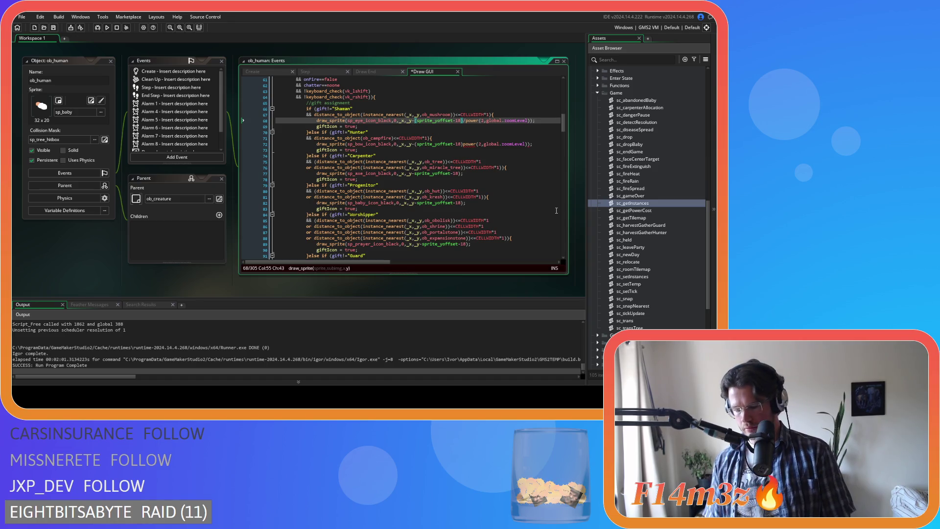
{"action": "left_click", "coordinate": [460, 144]}
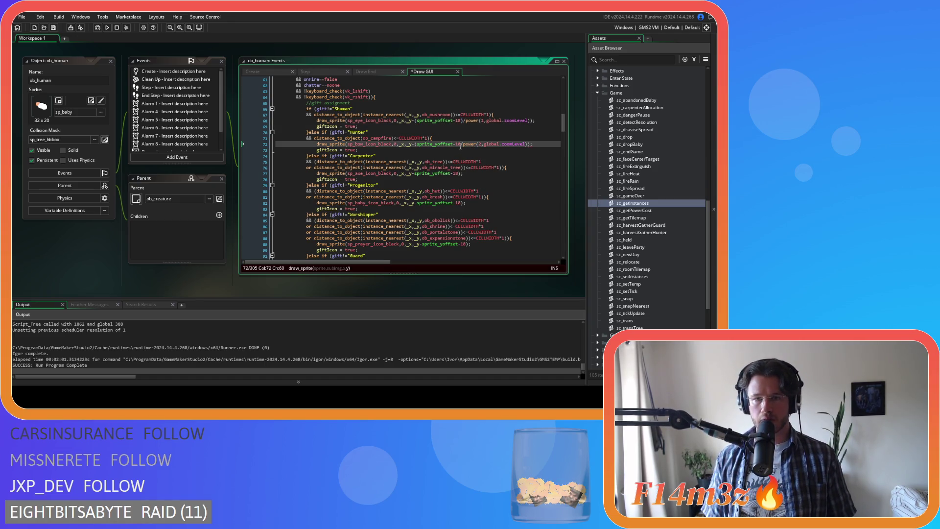
{"action": "key", "text": "Right"}
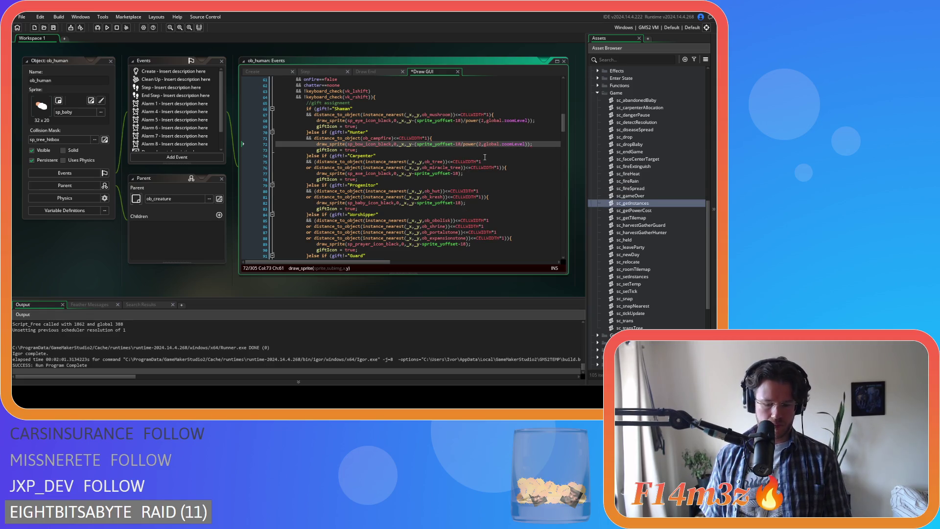
- Copy the scaled offset and paste it as replacement for the Carpenter line's -sprite_yoffset-18
{"action": "left_click_drag", "start_coordinate": [415, 121], "coordinate": [531, 124]}
{"action": "left_click_drag", "start_coordinate": [413, 173], "coordinate": [460, 176]}
{"action": "key", "text": "ctrl+h"}
{"action": "key", "text": "ctrl+v"}
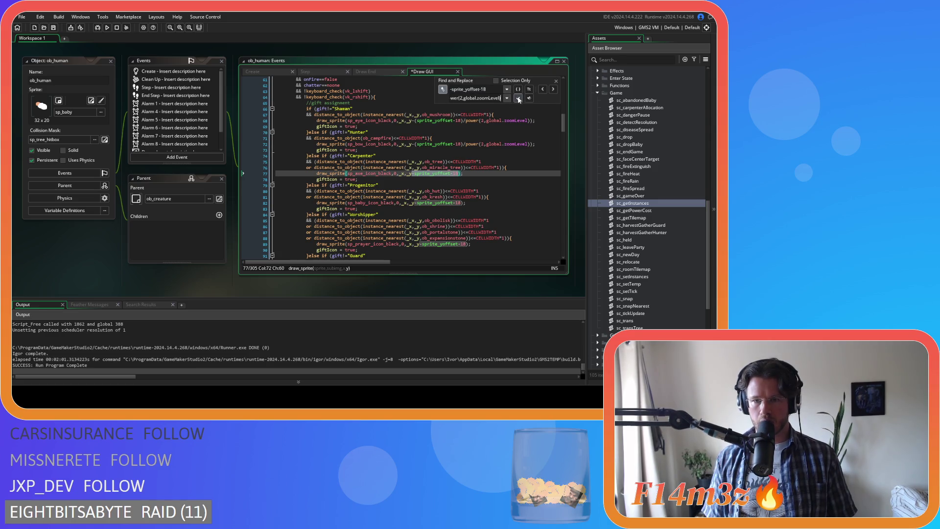
- Replace six unscaled offsets with the zoom-scaled version, save, and close Find/Replace
{"action": "left_click", "coordinate": [518, 98]}
{"action": "left_click", "coordinate": [518, 98]}
{"action": "left_click", "coordinate": [518, 98]}
{"action": "left_click", "coordinate": [518, 99]}
{"action": "left_click", "coordinate": [518, 99]}
{"action": "left_click", "coordinate": [517, 99]}
{"action": "left_click", "coordinate": [518, 98]}
{"action": "left_click", "coordinate": [518, 99]}
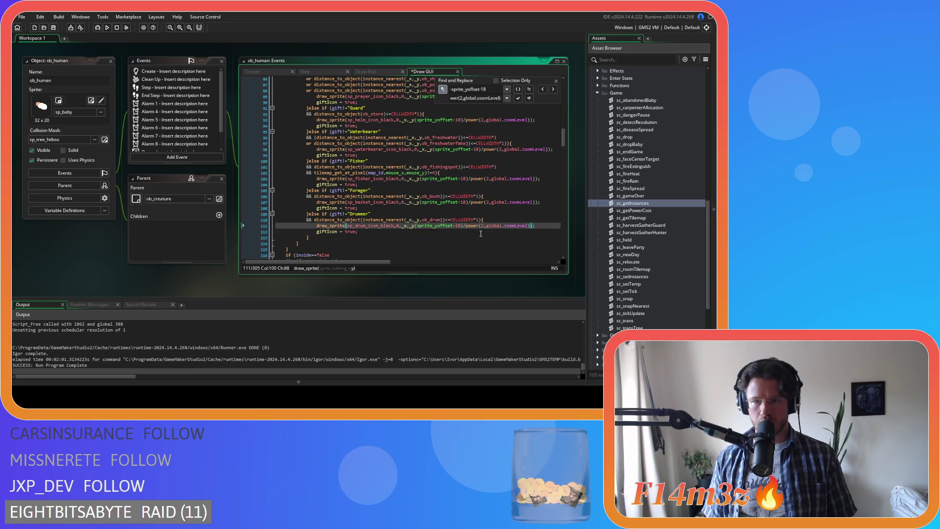
{"action": "left_click", "coordinate": [528, 97]}
{"action": "left_click", "coordinate": [556, 82]}
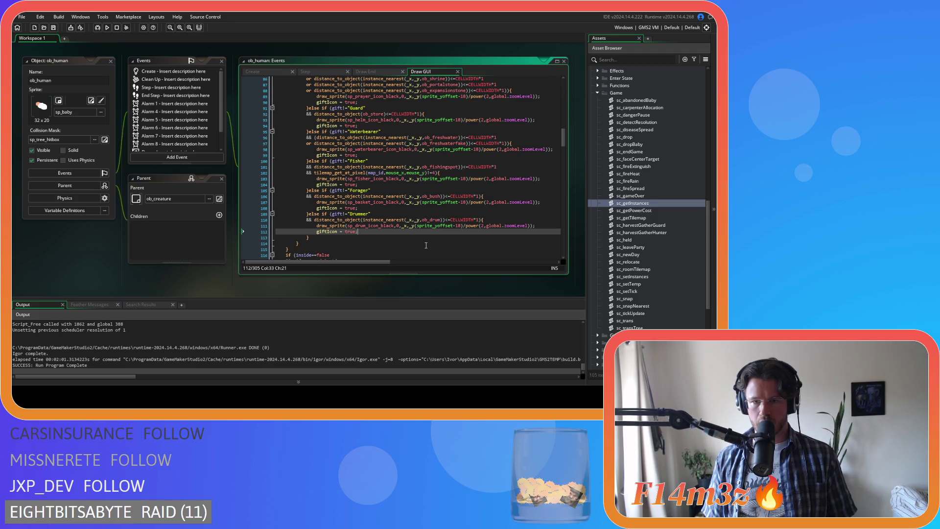
- Undo the recent offset replacements with Ctrl+Z
{"action": "scroll", "coordinate": [425, 238], "scroll_direction": "up", "scroll_amount": 7}
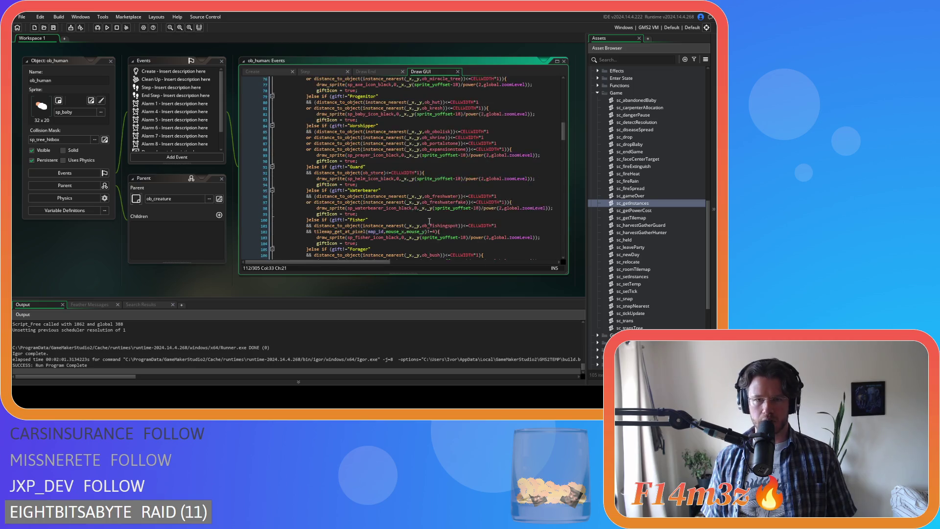
{"action": "key", "text": "ctrl+z"}
{"action": "key", "text": "ctrl+z"}
{"action": "key", "text": "ctrl+z"}
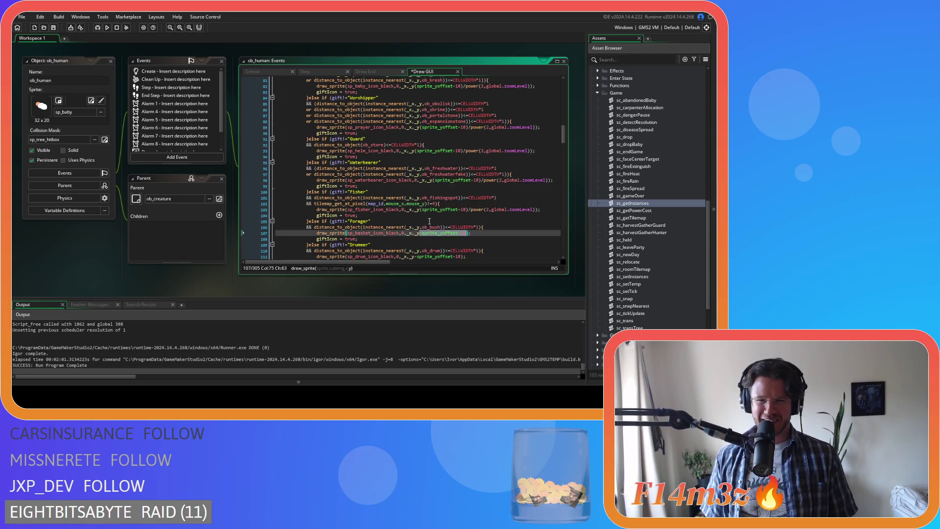
{"action": "key", "text": "ctrl+z"}
{"action": "key", "text": "ctrl+z"}
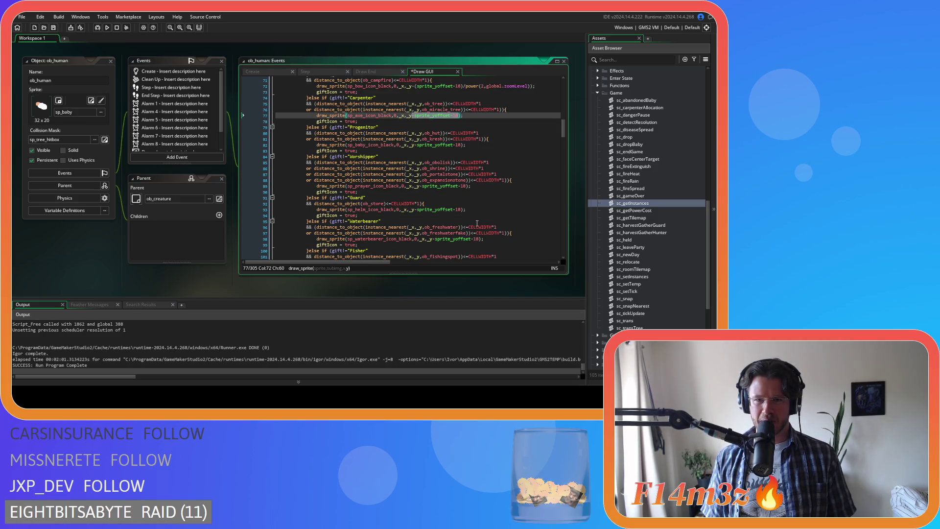
{"action": "scroll", "coordinate": [474, 190], "scroll_direction": "up", "scroll_amount": 1}
{"action": "scroll", "coordinate": [484, 157], "scroll_direction": "up", "scroll_amount": 2}
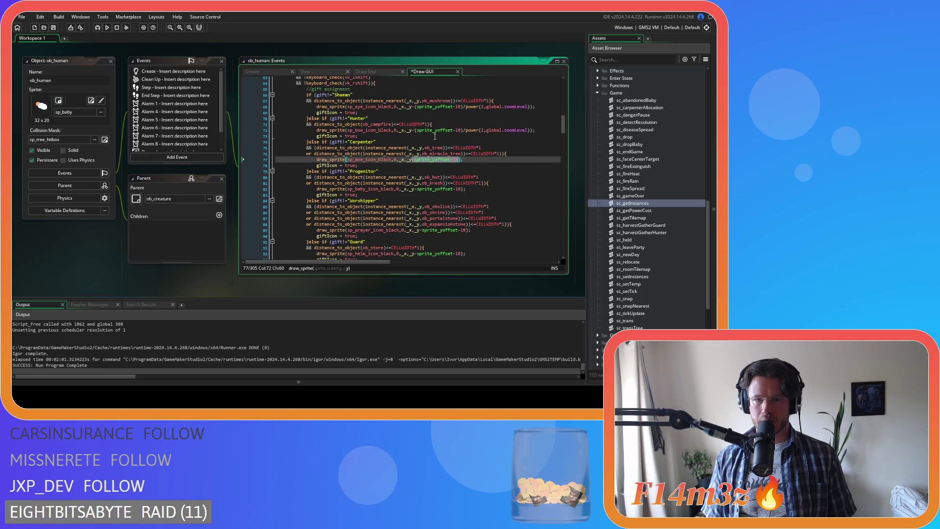
- Search for sprite_yoffset-18 from line 77 with the Hunter line's scaled offset as replacement
{"action": "left_click_drag", "start_coordinate": [415, 130], "coordinate": [531, 135]}
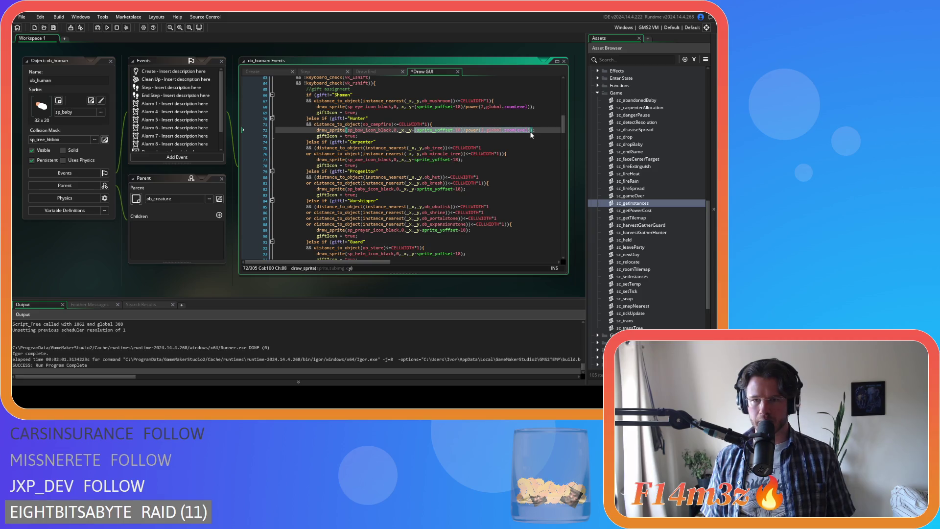
{"action": "mouse_move", "coordinate": [427, 159]}
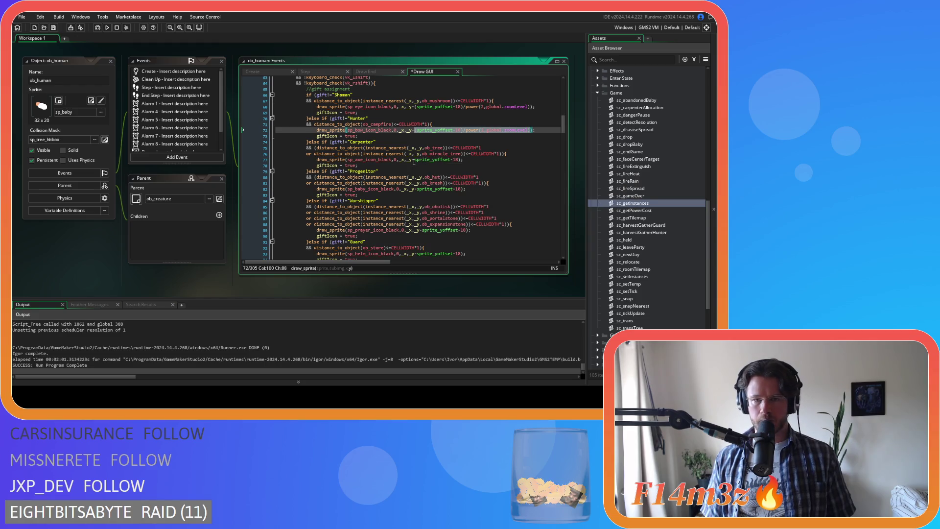
{"action": "left_click", "coordinate": [415, 160]}
{"action": "left_click_drag", "start_coordinate": [456, 161], "coordinate": [461, 163]}
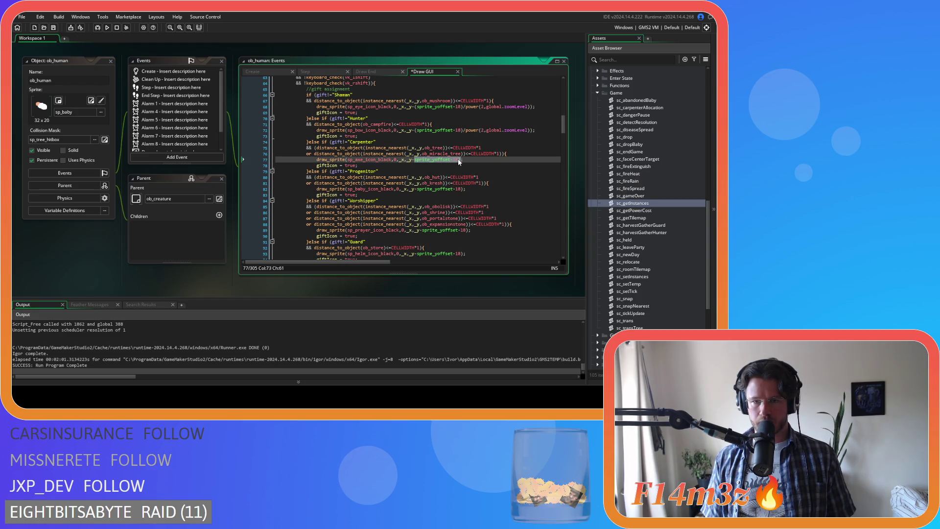
{"action": "key", "text": "ctrl+f"}
{"action": "left_click", "coordinate": [442, 89]}
{"action": "key", "text": "ctrl+v"}
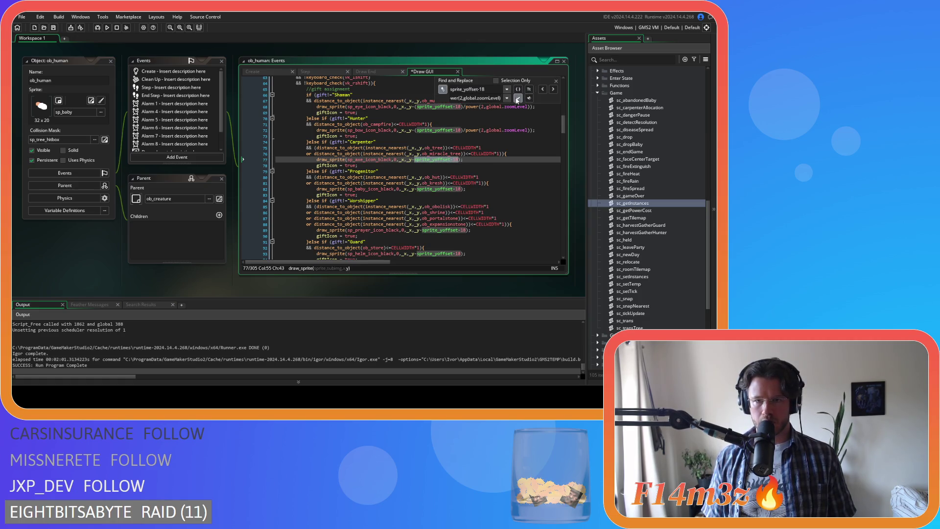
- Replace the remaining five sprite_yoffset-18 matches, close Find/Replace, and save
{"action": "left_click", "coordinate": [517, 99]}
{"action": "left_click", "coordinate": [517, 98]}
{"action": "left_click", "coordinate": [516, 99]}
{"action": "left_click", "coordinate": [517, 99]}
{"action": "left_click", "coordinate": [517, 98]}
{"action": "left_click", "coordinate": [517, 98]}
{"action": "left_click", "coordinate": [517, 99]}
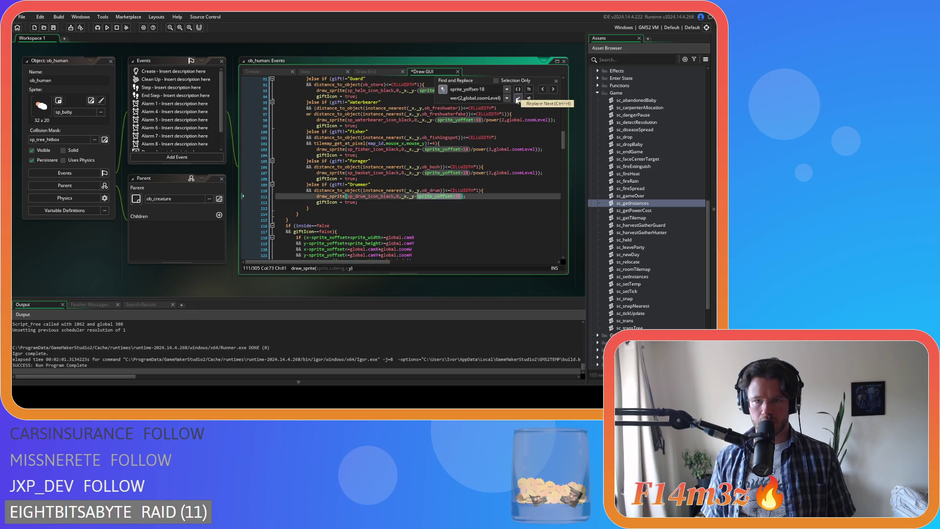
{"action": "left_click", "coordinate": [517, 98]}
{"action": "scroll", "coordinate": [503, 173], "scroll_direction": "up", "scroll_amount": 3}
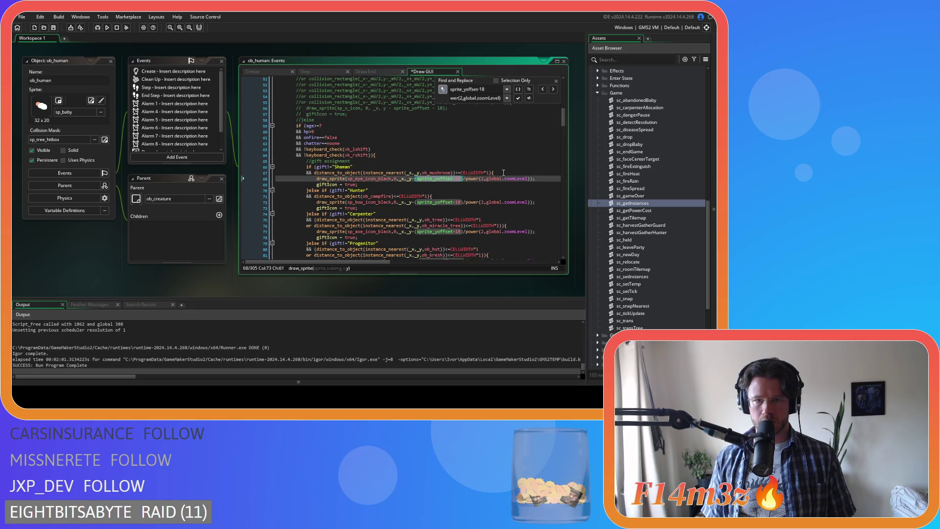
{"action": "left_click", "coordinate": [555, 81]}
{"action": "left_click", "coordinate": [523, 178]}
{"action": "key", "text": "ctrl+s"}
{"action": "scroll", "coordinate": [523, 176], "scroll_direction": "down", "scroll_amount": 8}
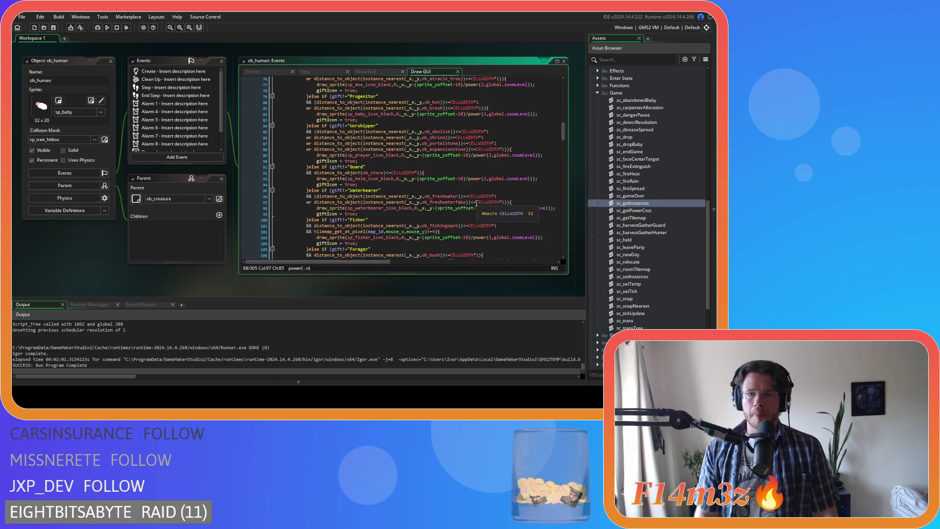
- On line 132, change lineSpace+8 to (lineSpace+8)/power(2,global.zoomLevel)
{"action": "left_click", "coordinate": [469, 178]}
{"action": "left_click_drag", "start_coordinate": [466, 179], "coordinate": [503, 181]}
{"action": "scroll", "coordinate": [533, 181], "scroll_direction": "down", "scroll_amount": 10}
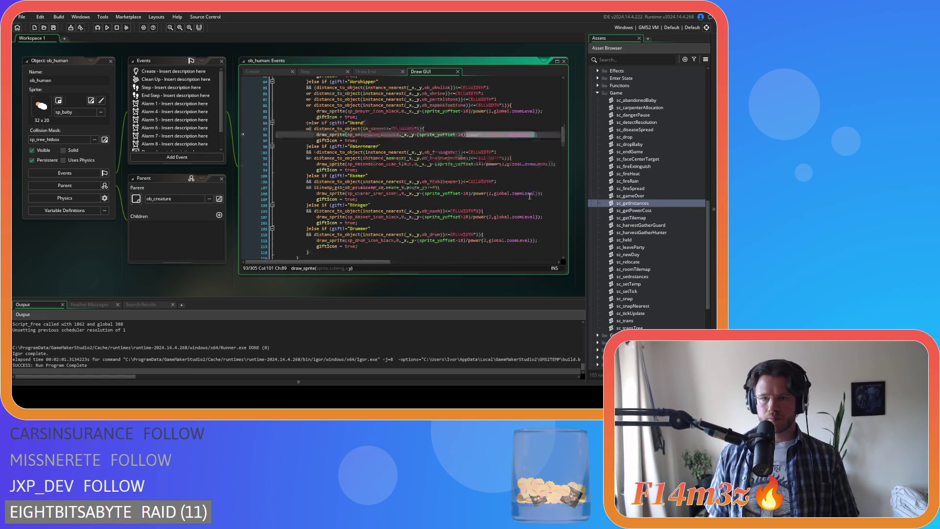
{"action": "scroll", "coordinate": [522, 187], "scroll_direction": "down", "scroll_amount": 3}
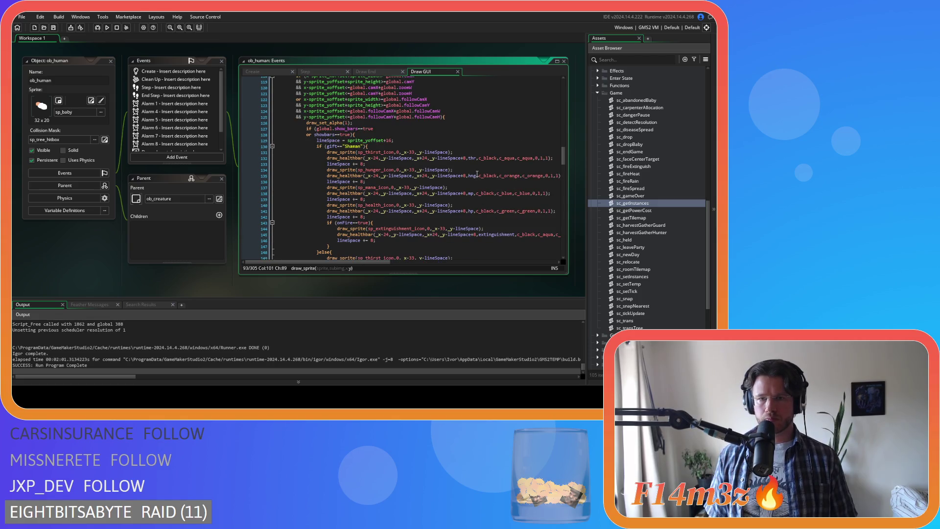
{"action": "left_click", "coordinate": [460, 175]}
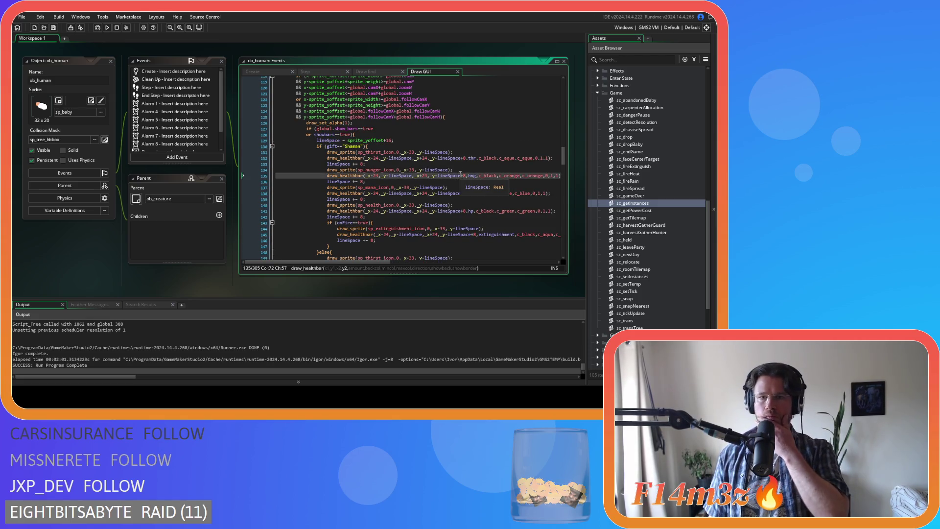
{"action": "left_click", "coordinate": [438, 158]}
{"action": "type", "text": "("}
{"action": "type", "text": ")"}
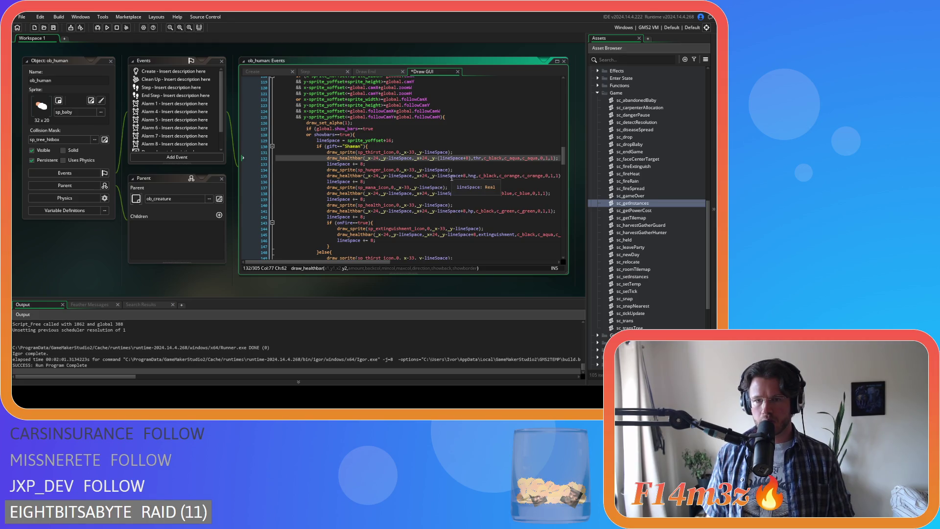
{"action": "type", "text": "/power(2,global.zoomLevel)"}
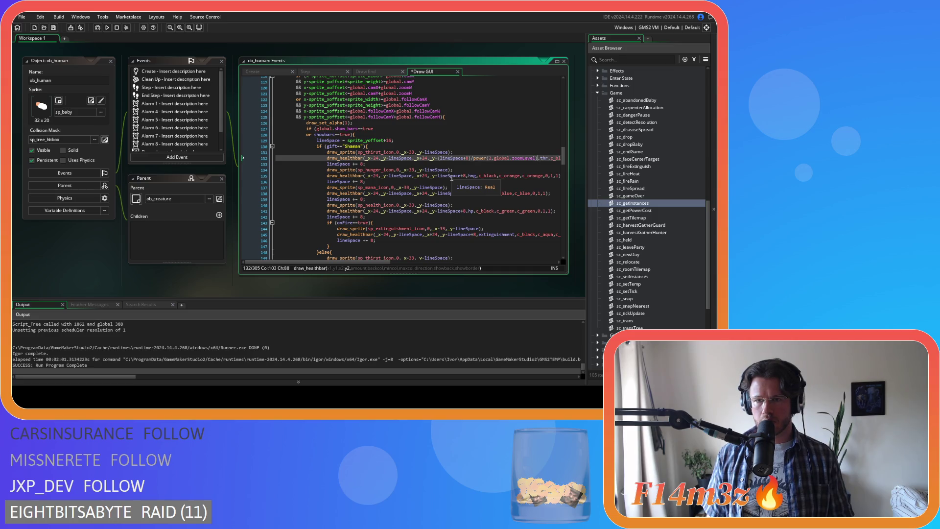
- Replace the other lineSpace+8 offsets with (lineSpace+8)/power(2,global.zoomLevel) for thirst, hunger and mana bars
{"action": "mouse_move", "coordinate": [539, 158]}
{"action": "left_mouse_down"}
{"action": "mouse_move", "coordinate": [438, 160]}
{"action": "mouse_move", "coordinate": [462, 176]}
{"action": "mouse_move", "coordinate": [439, 179]}
{"action": "left_mouse_up"}
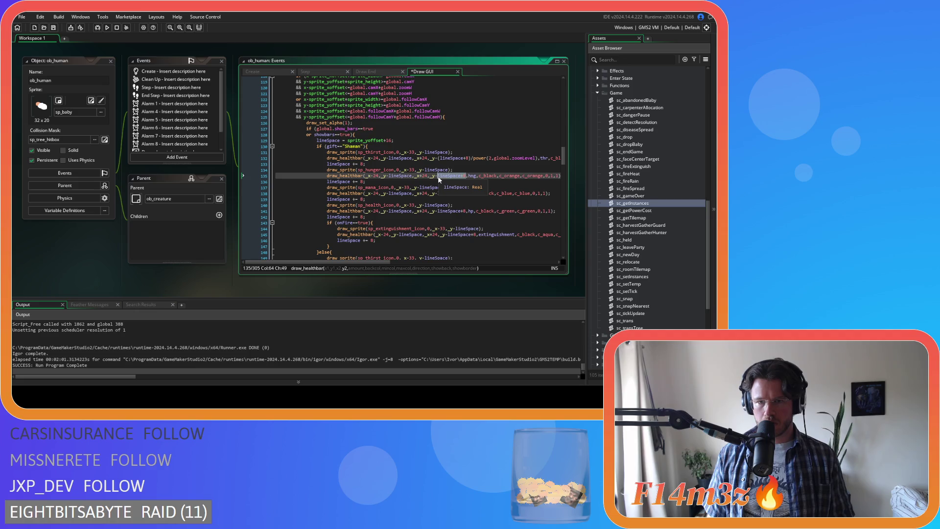
{"action": "key", "text": "ctrl+f"}
{"action": "left_click", "coordinate": [455, 97]}
{"action": "key", "text": "ctrl+v"}
{"action": "left_click", "coordinate": [518, 97]}
{"action": "left_click", "coordinate": [518, 98]}
{"action": "left_click", "coordinate": [517, 97]}
{"action": "left_click", "coordinate": [518, 97]}
{"action": "left_click", "coordinate": [518, 98]}
{"action": "left_click", "coordinate": [517, 98]}
{"action": "left_click", "coordinate": [517, 98]}
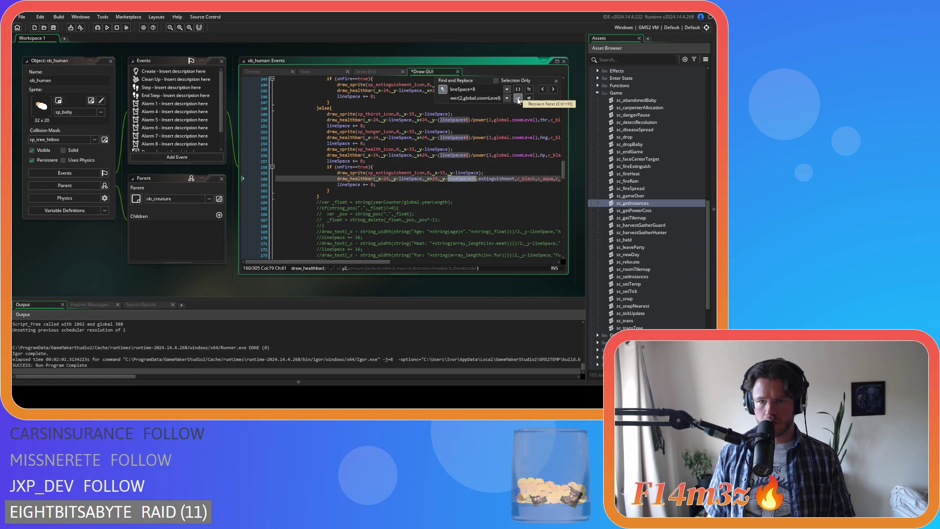
{"action": "left_click", "coordinate": [518, 98]}
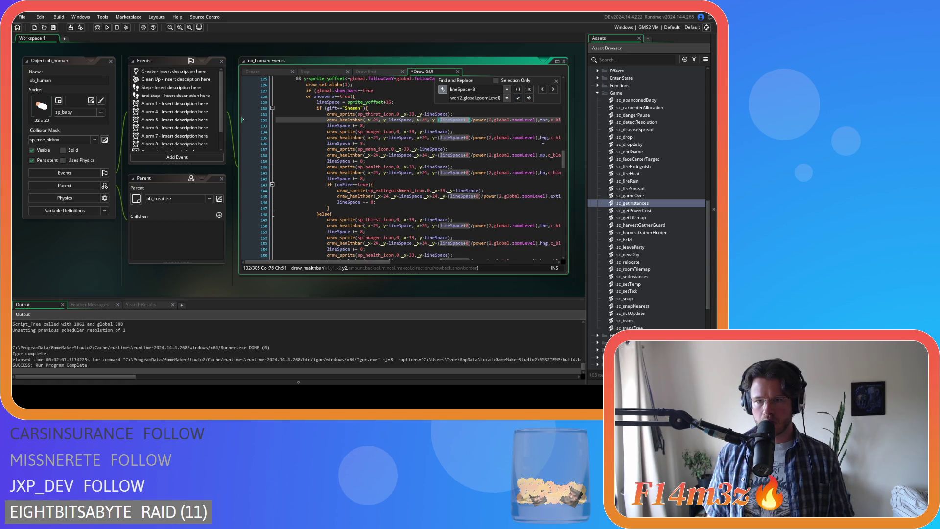
- Close Find and Replace and save the Draw GUI code
{"action": "left_click", "coordinate": [556, 80]}
{"action": "left_click", "coordinate": [514, 143]}
{"action": "key", "text": "ctrl+s"}
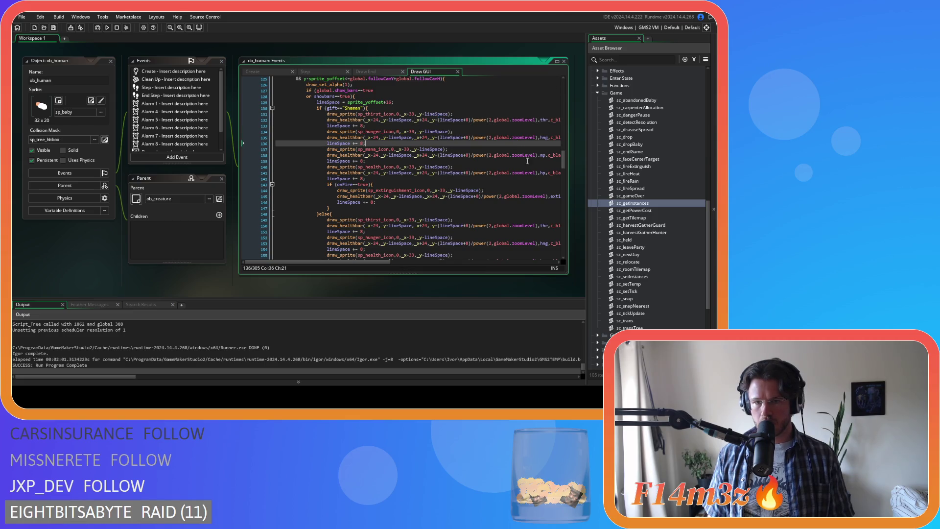
- Paste (lineSpace+8)/power(2,global.zoomLevel) into the gift sprite's draw_sprite y argument on line 217
{"action": "scroll", "coordinate": [514, 169], "scroll_direction": "down", "scroll_amount": 15}
{"action": "scroll", "coordinate": [513, 169], "scroll_direction": "down", "scroll_amount": 5}
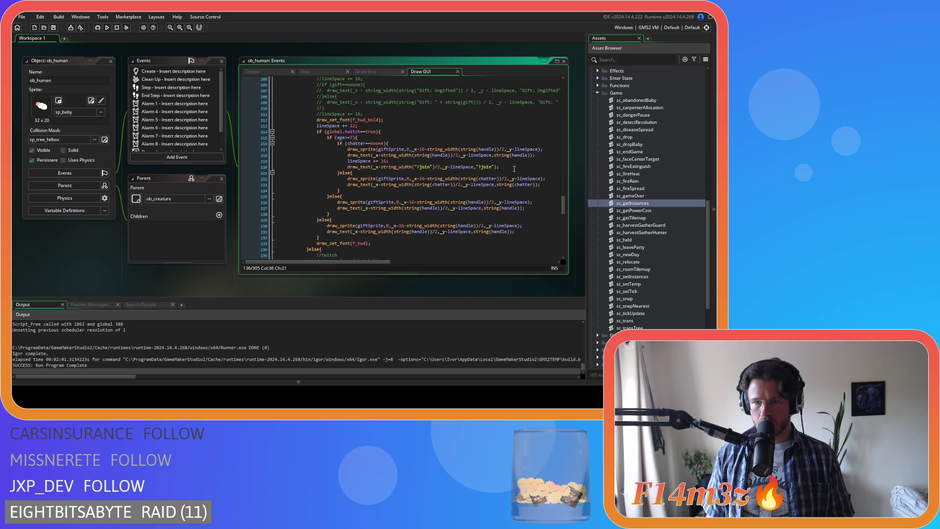
{"action": "scroll", "coordinate": [514, 168], "scroll_direction": "down", "scroll_amount": 1}
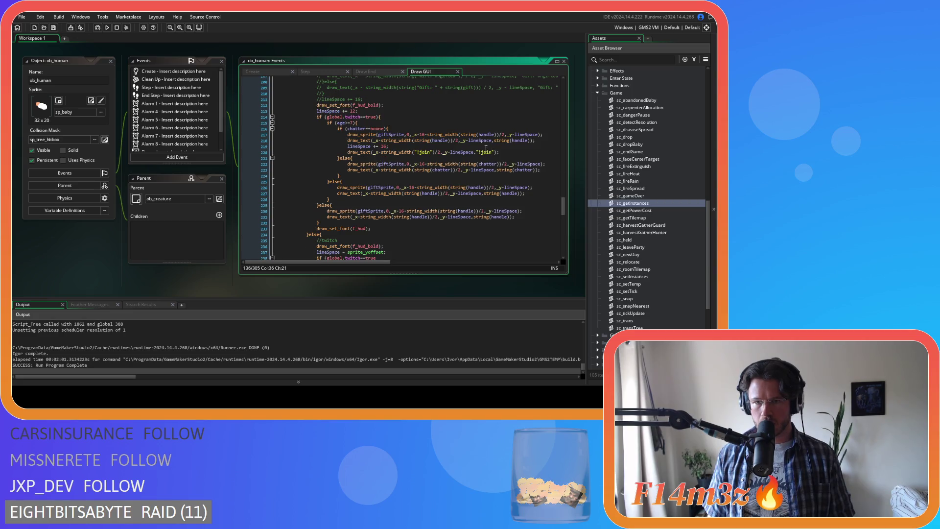
{"action": "left_click", "coordinate": [469, 140]}
{"action": "left_click", "coordinate": [522, 134]}
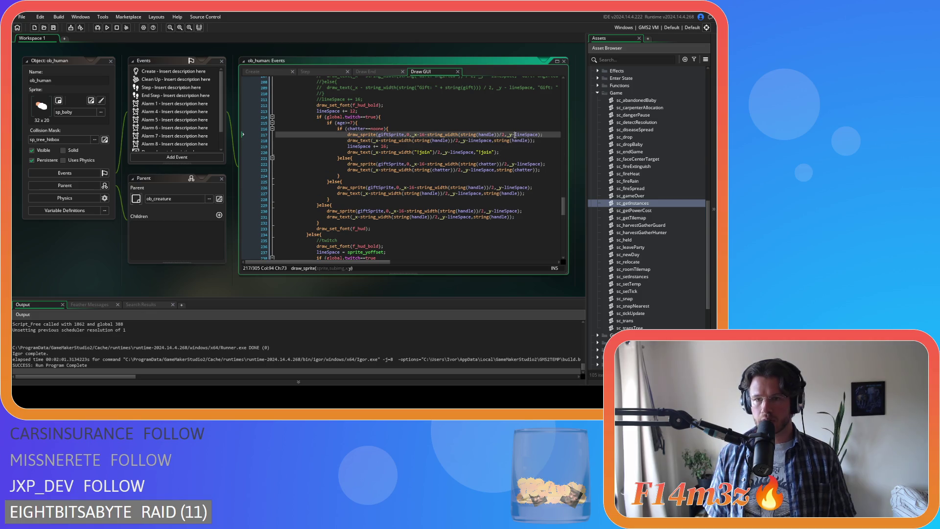
{"action": "scroll", "coordinate": [531, 157], "scroll_direction": "up", "scroll_amount": 4}
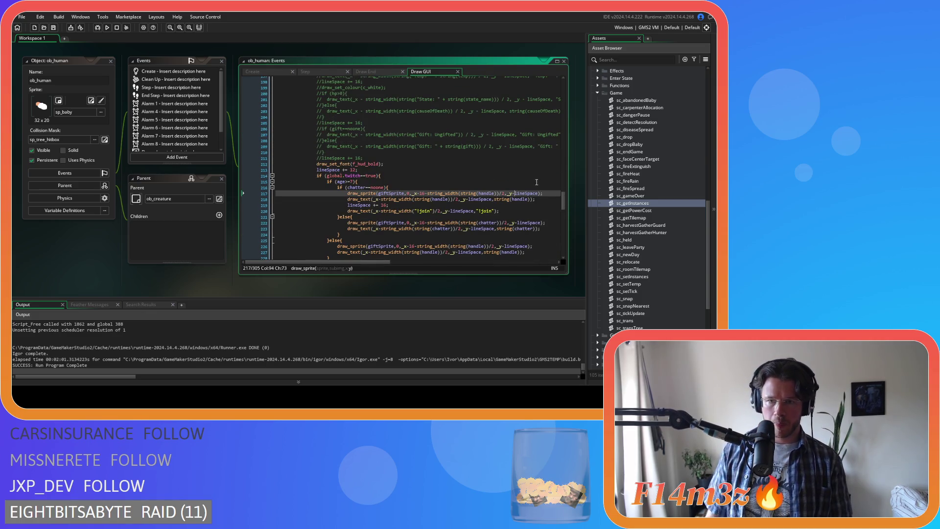
{"action": "left_click", "coordinate": [557, 193]}
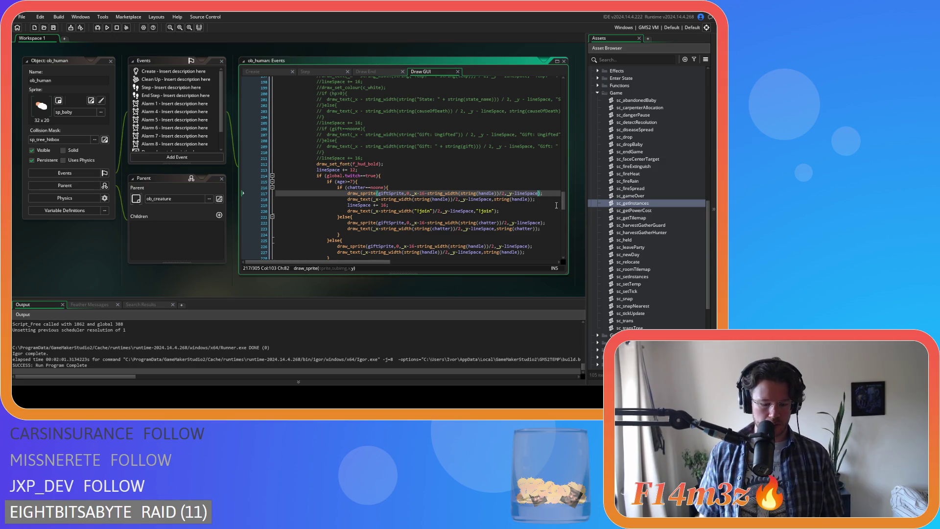
{"action": "type", "text": "(lineSpace+8)/power(2,global.zoomLevel)"}
- Delete the redundant (lineSpace+8 so line 217 reads lineSpace/power(2,global.zoomLevel)
{"action": "double_click", "coordinate": [443, 193]}
{"action": "left_click_drag", "start_coordinate": [444, 193], "coordinate": [414, 193]}
{"action": "key", "text": "BackSpace"}
- Set Find and Replace to swap lineSpace for lineSpace/power(2,global.zoomLevel)
{"action": "left_click_drag", "start_coordinate": [481, 193], "coordinate": [392, 194]}
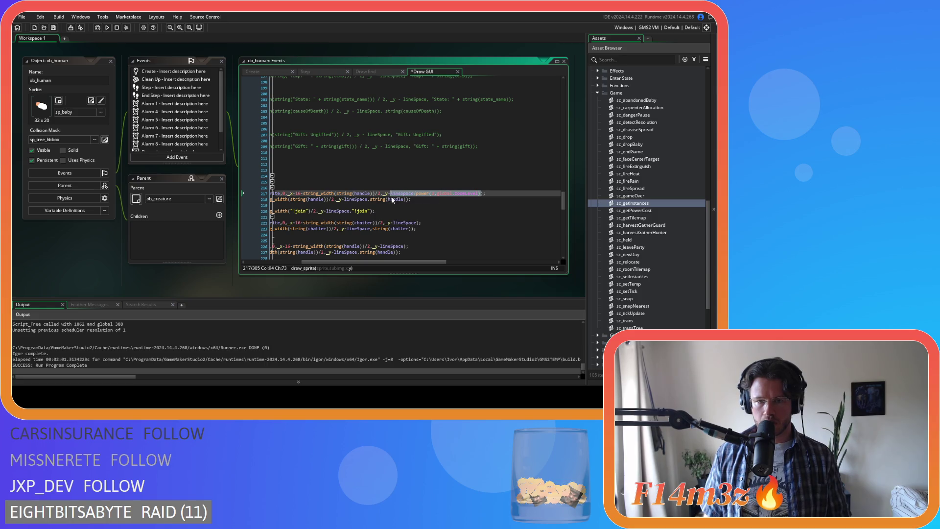
{"action": "double_click", "coordinate": [362, 200]}
{"action": "key", "text": "ctrl+f"}
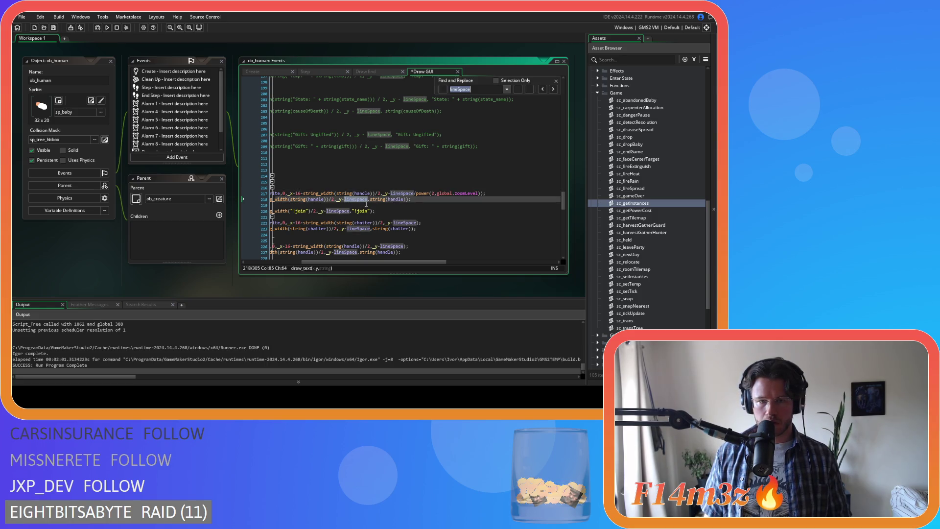
{"action": "key", "text": "ctrl+h"}
{"action": "key", "text": "ctrl+v"}
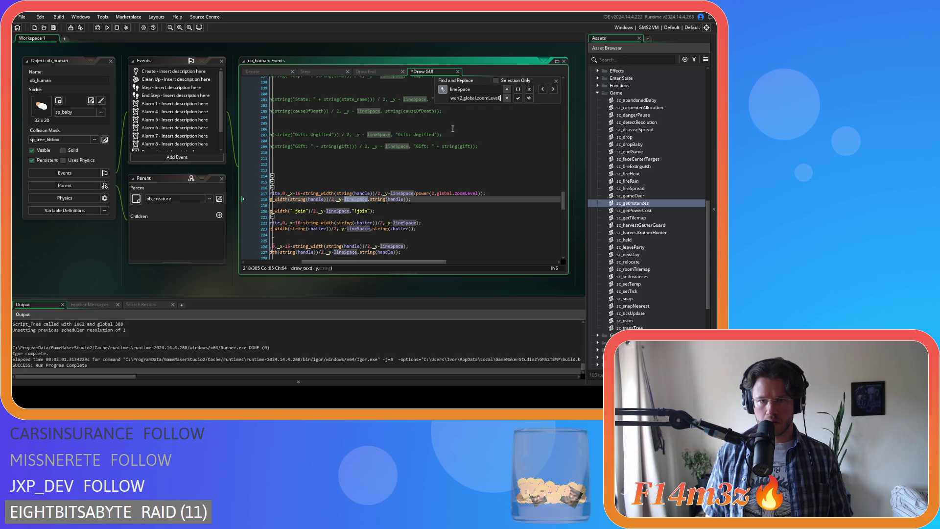
{"action": "left_click_drag", "start_coordinate": [419, 262], "coordinate": [362, 263]}
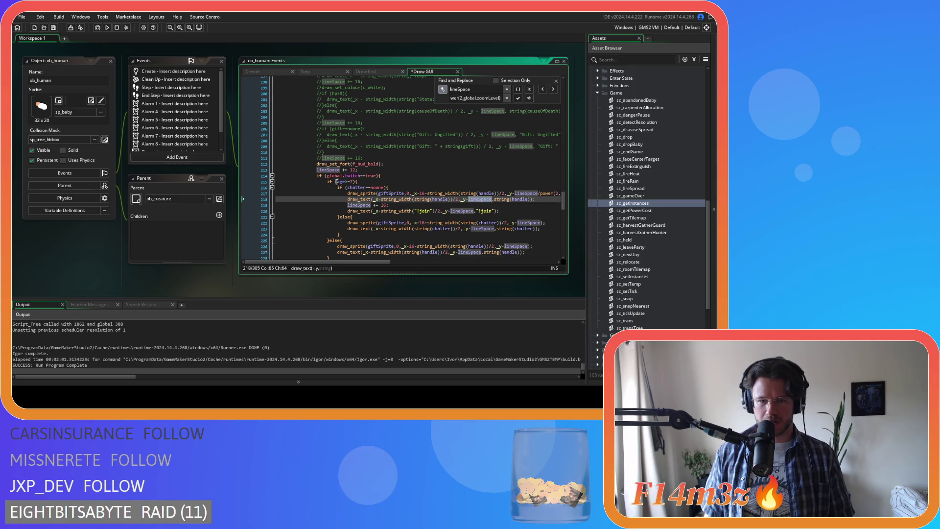
{"action": "scroll", "coordinate": [414, 181], "scroll_direction": "up", "scroll_amount": 5}
{"action": "scroll", "coordinate": [414, 182], "scroll_direction": "up", "scroll_amount": 5}
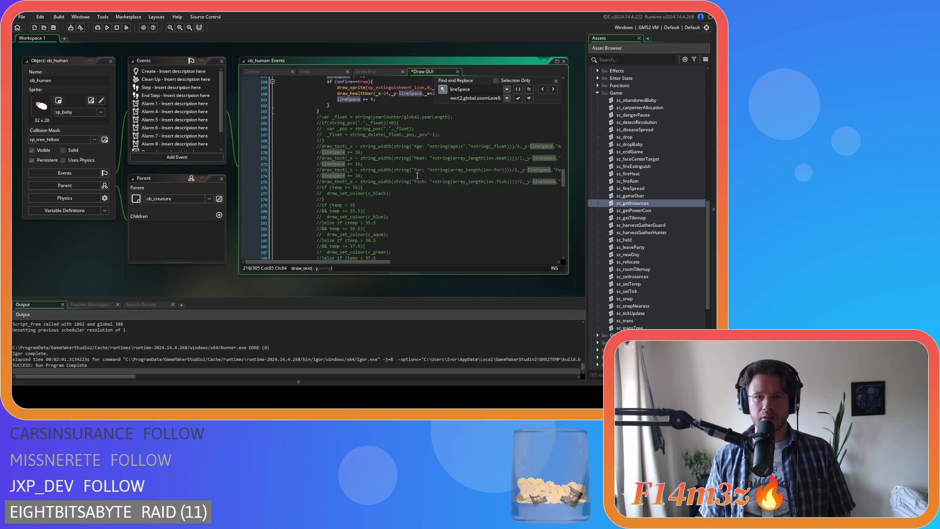
{"action": "scroll", "coordinate": [516, 154], "scroll_direction": "down", "scroll_amount": 10}
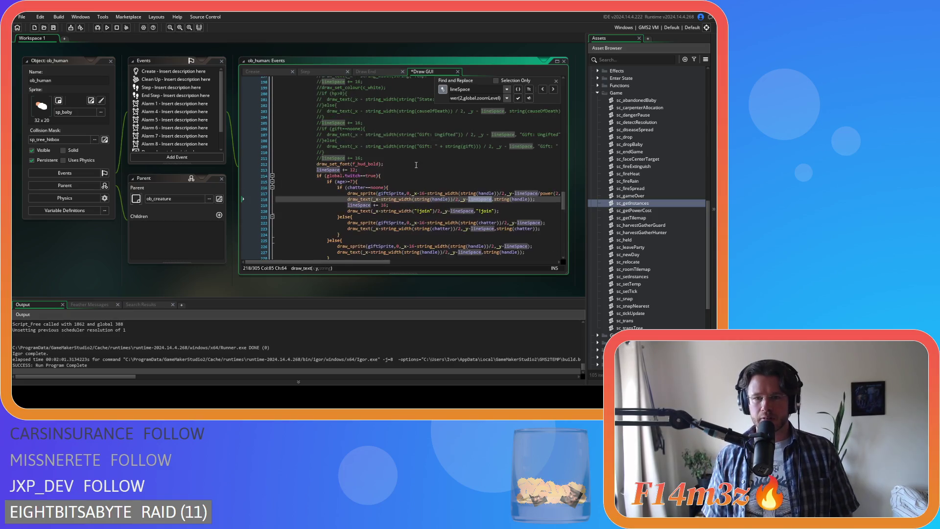
- Replace lineSpace with the zoom-scaled expression on lines 218 through 231
{"action": "left_click", "coordinate": [517, 99]}
{"action": "left_click", "coordinate": [518, 99]}
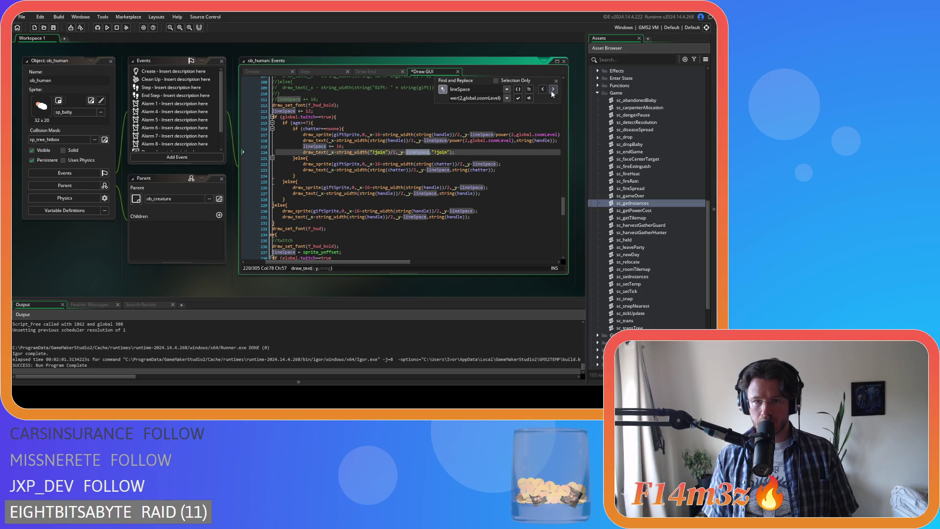
{"action": "left_click", "coordinate": [518, 99]}
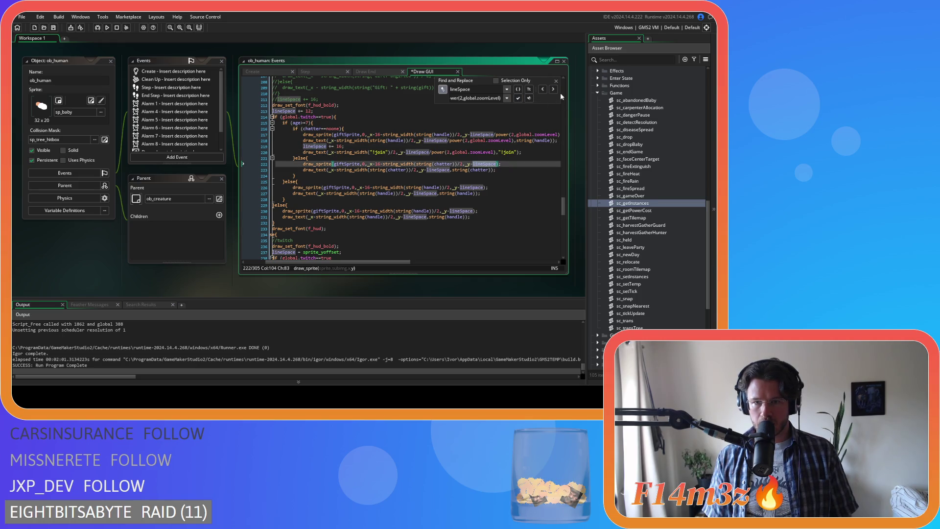
{"action": "left_click", "coordinate": [517, 99]}
{"action": "left_click", "coordinate": [518, 99]}
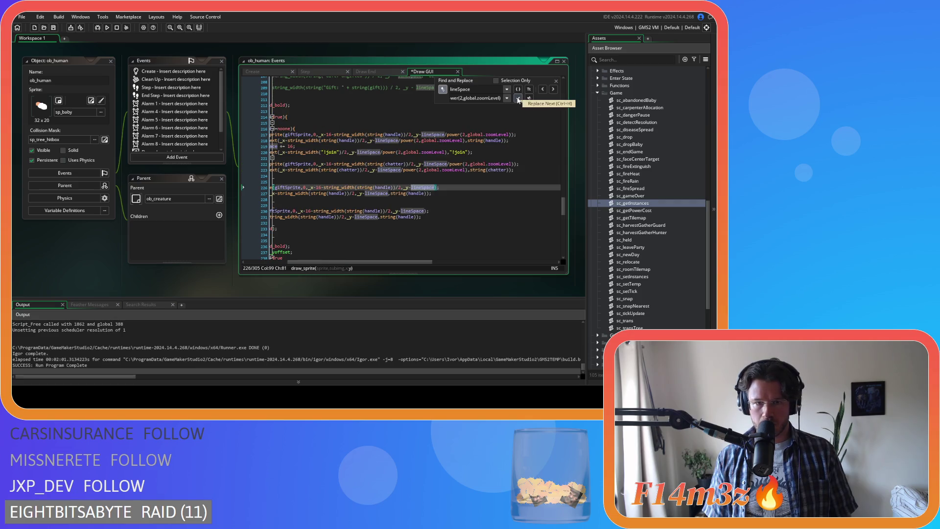
{"action": "left_click_drag", "start_coordinate": [412, 262], "coordinate": [370, 263]}
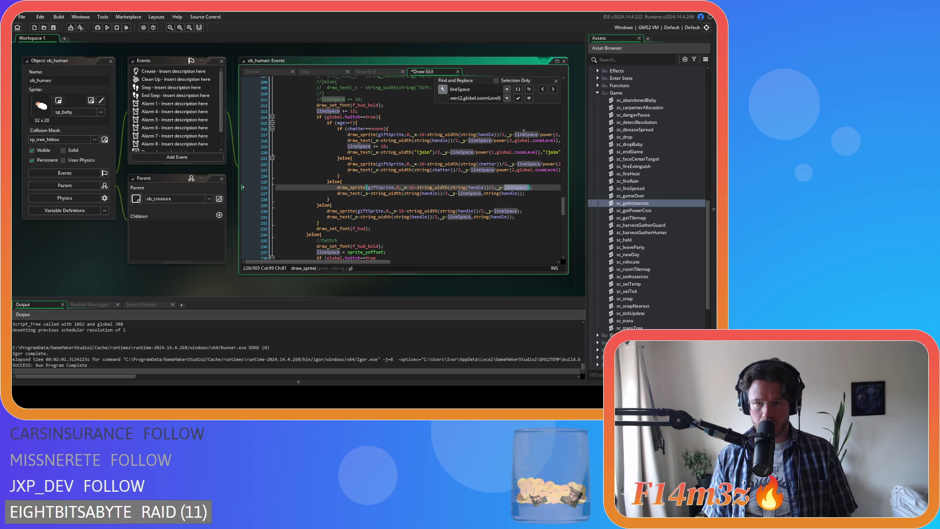
{"action": "left_click", "coordinate": [518, 99]}
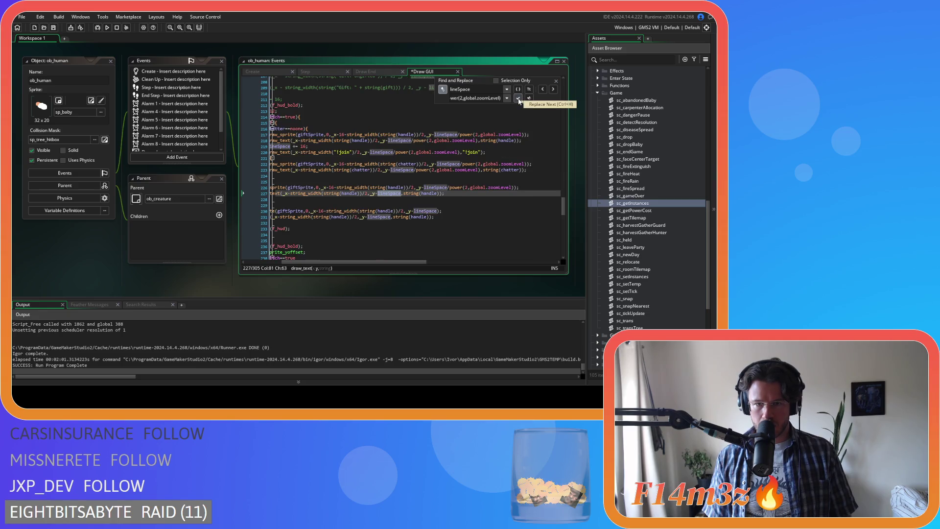
{"action": "left_click", "coordinate": [518, 99]}
{"action": "left_click", "coordinate": [518, 99]}
{"action": "left_click", "coordinate": [518, 99]}
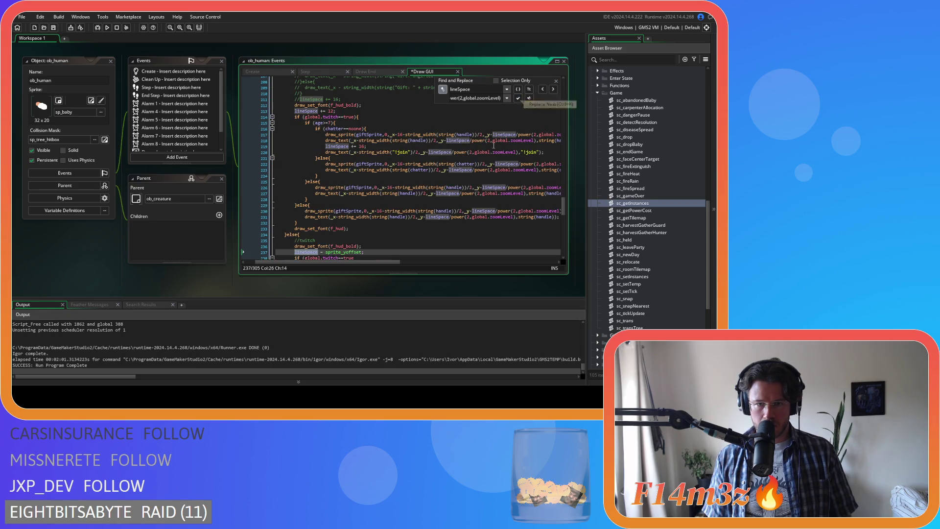
{"action": "scroll", "coordinate": [445, 206], "scroll_direction": "down", "scroll_amount": 5}
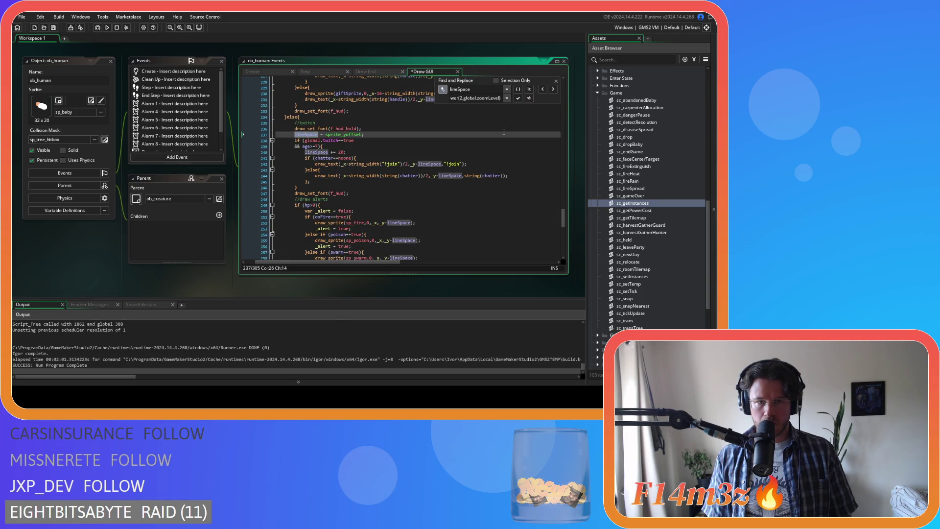
- Skip the matches on lines 237 and 240, then zoom-scale lineSpace from line 242 through 283
{"action": "left_click", "coordinate": [552, 89]}
{"action": "left_click", "coordinate": [553, 89]}
{"action": "left_click", "coordinate": [517, 99]}
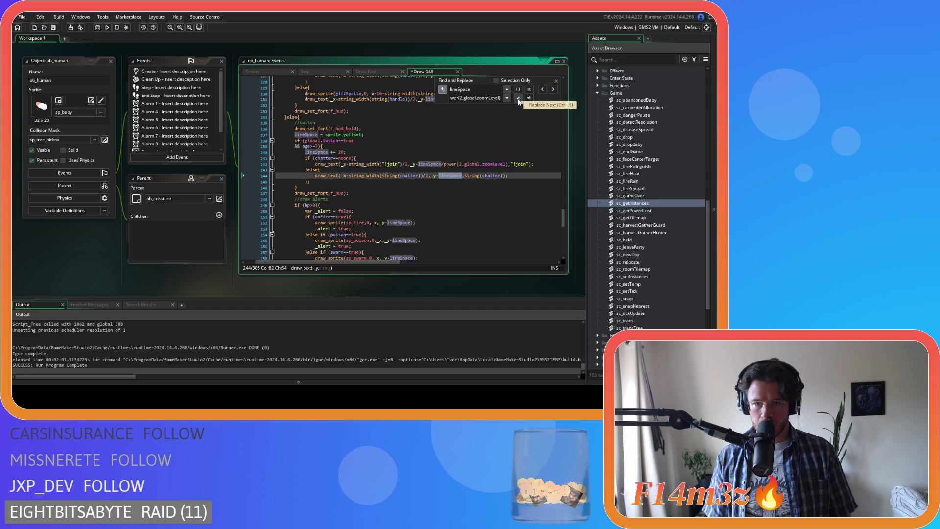
{"action": "left_click", "coordinate": [518, 98]}
{"action": "scroll", "coordinate": [488, 194], "scroll_direction": "down", "scroll_amount": 3}
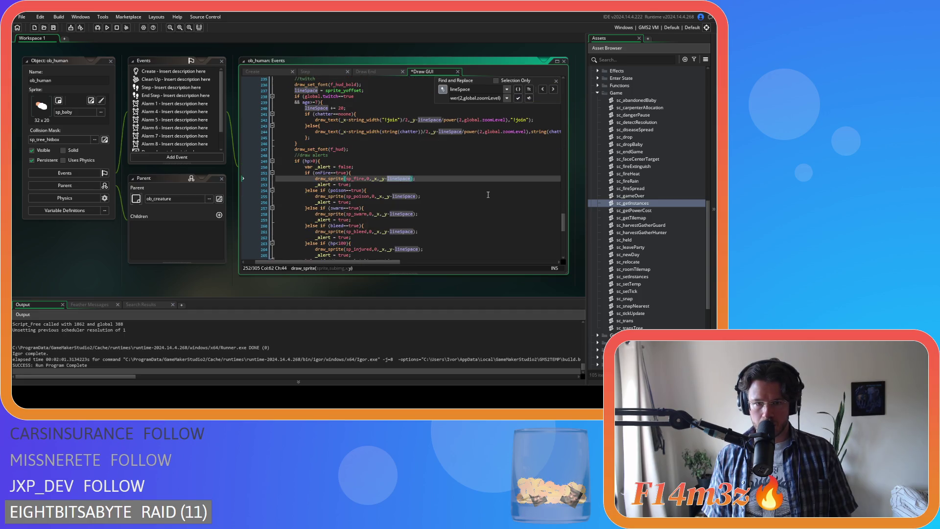
{"action": "scroll", "coordinate": [487, 194], "scroll_direction": "down", "scroll_amount": 3}
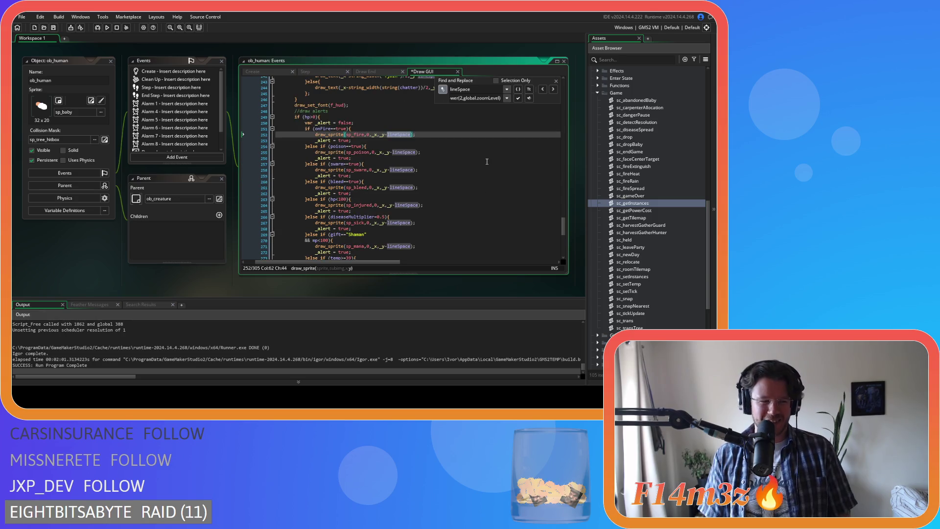
{"action": "left_click", "coordinate": [518, 99]}
{"action": "left_click", "coordinate": [518, 99]}
{"action": "left_click", "coordinate": [517, 99]}
{"action": "left_click", "coordinate": [518, 99]}
{"action": "left_click", "coordinate": [517, 99]}
{"action": "left_click", "coordinate": [518, 98]}
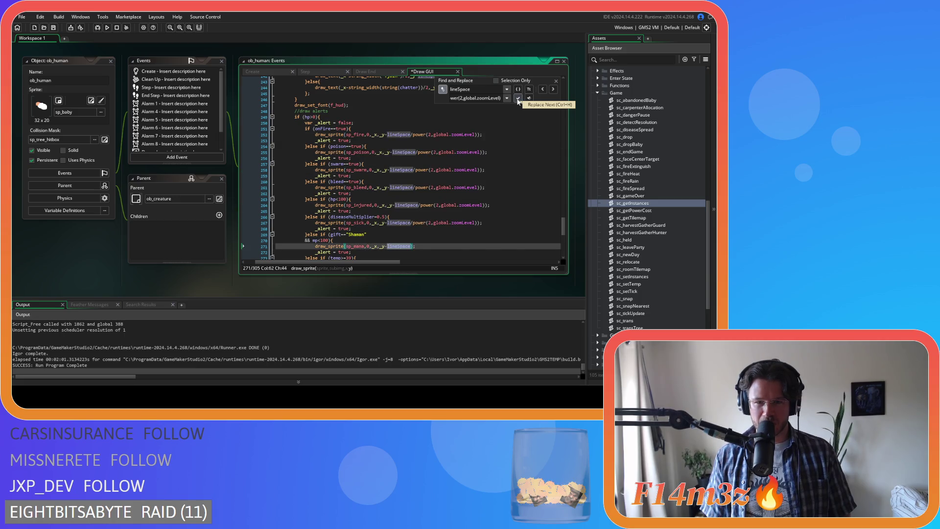
{"action": "left_click", "coordinate": [517, 99]}
{"action": "left_click", "coordinate": [518, 99]}
{"action": "left_click", "coordinate": [517, 99]}
{"action": "left_click", "coordinate": [518, 99]}
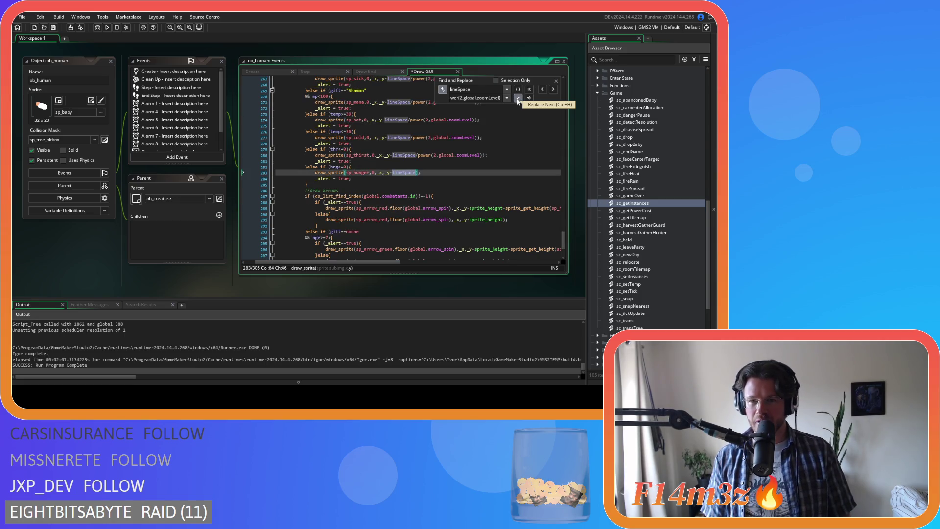
{"action": "left_click", "coordinate": [518, 99]}
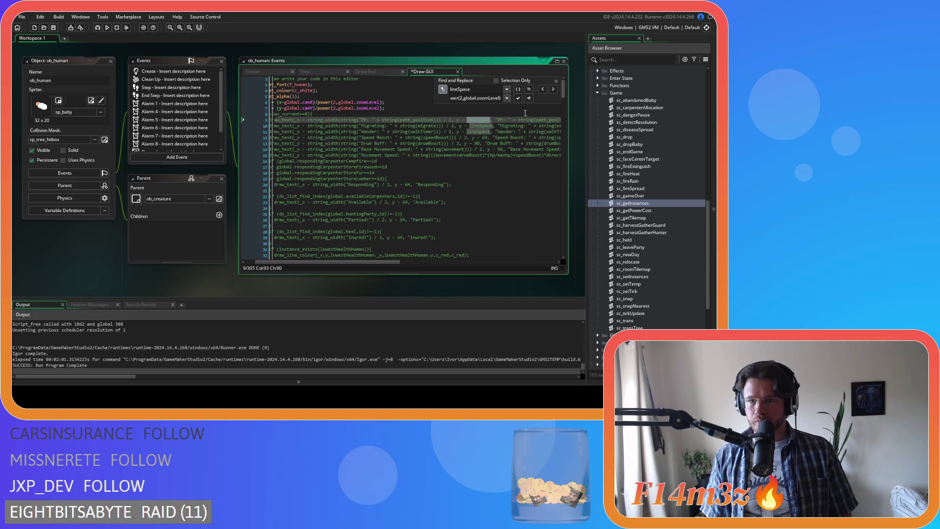
{"action": "left_click", "coordinate": [552, 90]}
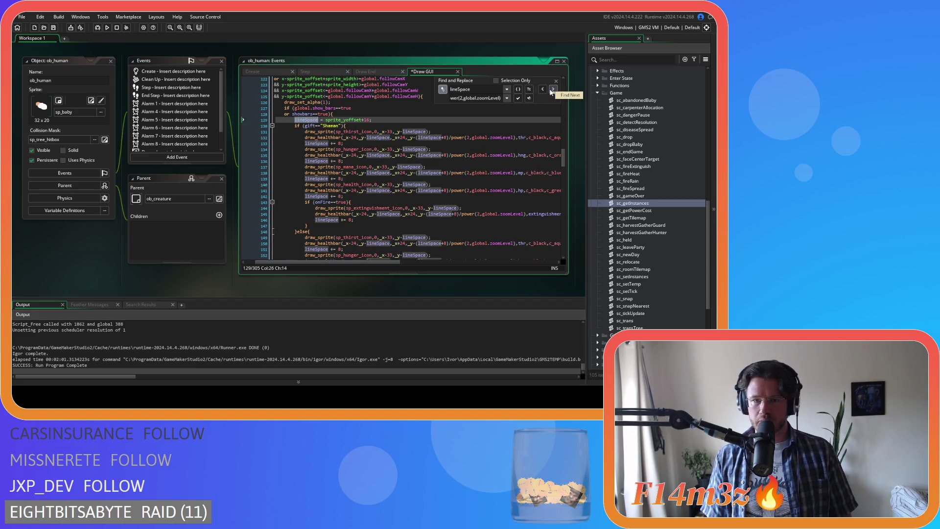
{"action": "scroll", "coordinate": [499, 183], "scroll_direction": "down", "scroll_amount": 1}
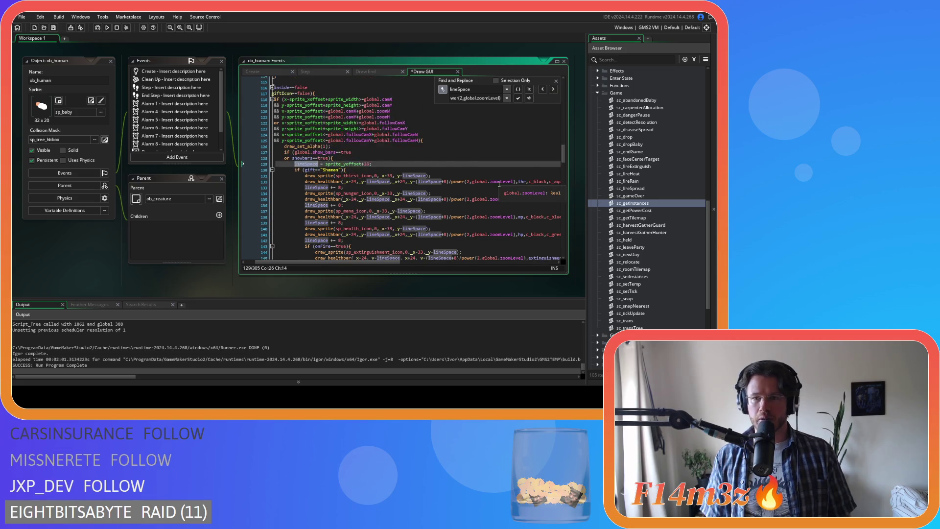
{"action": "scroll", "coordinate": [498, 183], "scroll_direction": "up", "scroll_amount": 3}
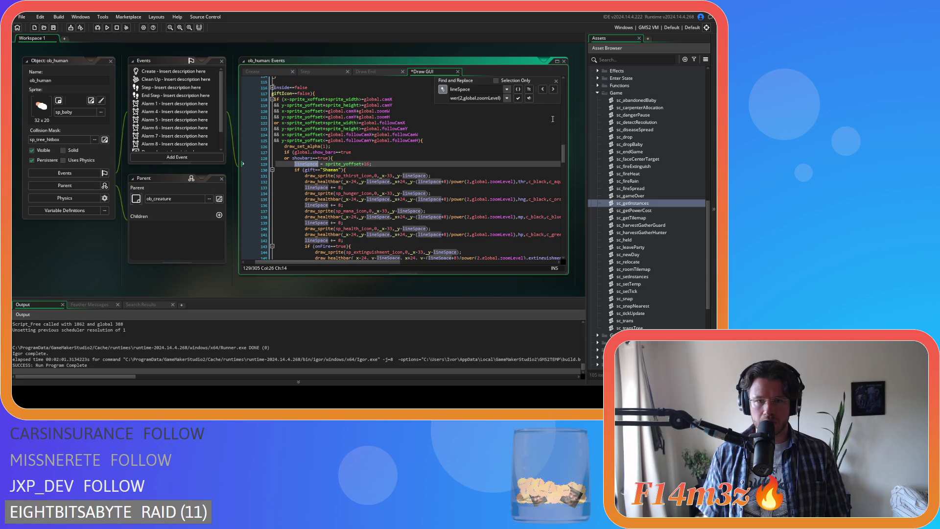
{"action": "left_click", "coordinate": [554, 89]}
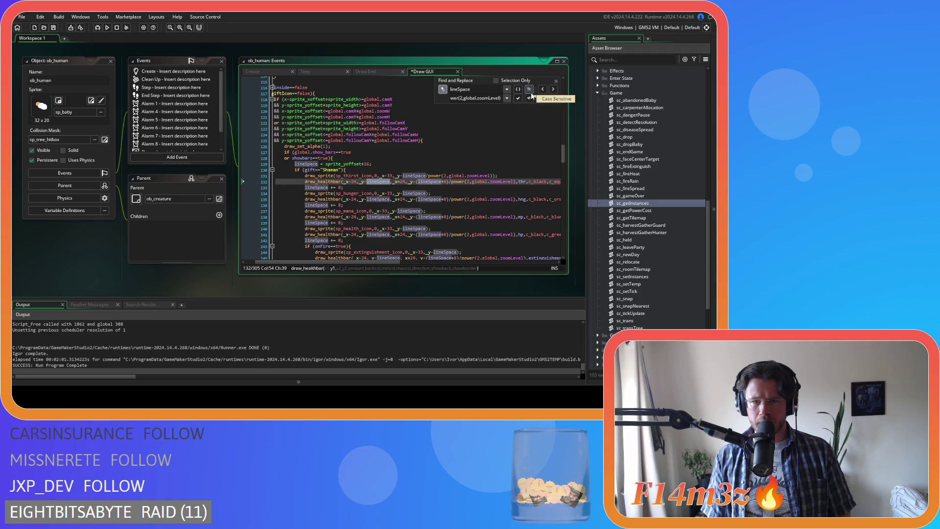
- Zoom-scale lineSpace on lines 132, 134, 135, 137 and 138, skipping the other matches
{"action": "left_click", "coordinate": [519, 100]}
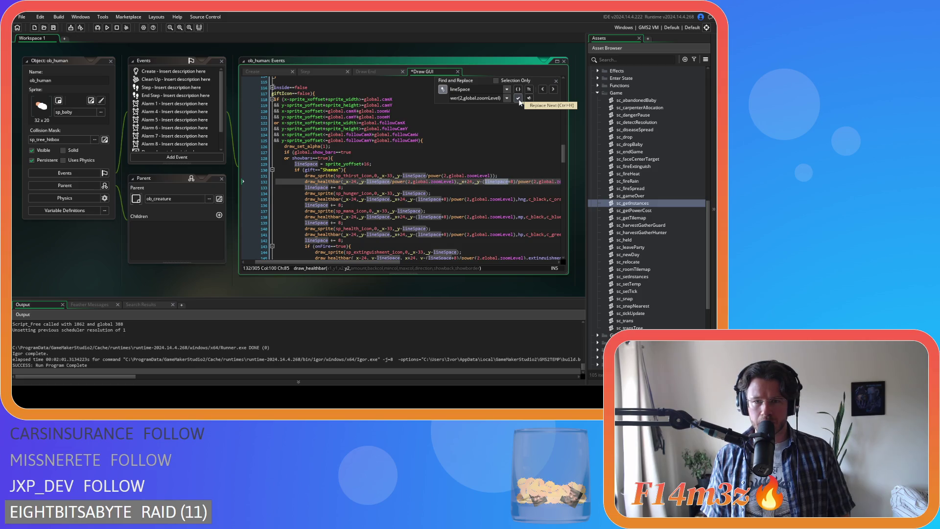
{"action": "left_click", "coordinate": [553, 89]}
{"action": "left_click", "coordinate": [553, 89]}
{"action": "left_click", "coordinate": [518, 98]}
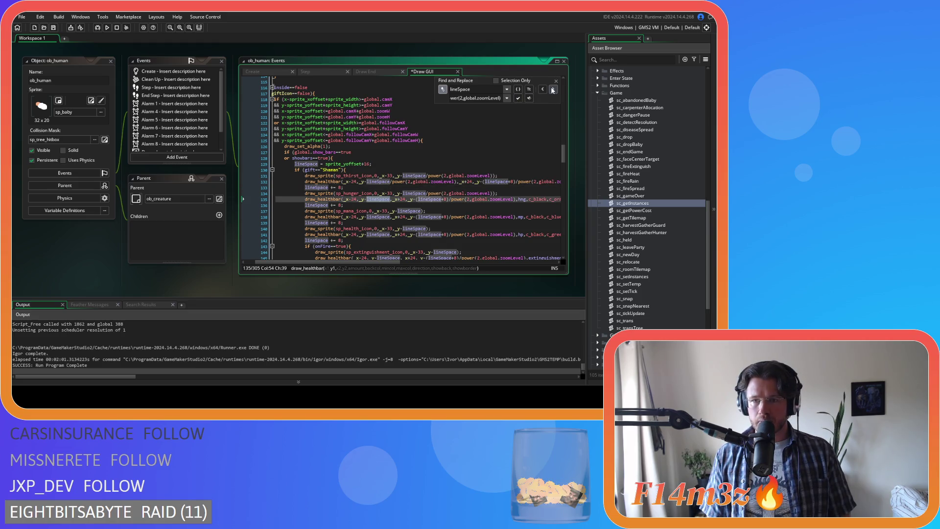
{"action": "left_click", "coordinate": [519, 99]}
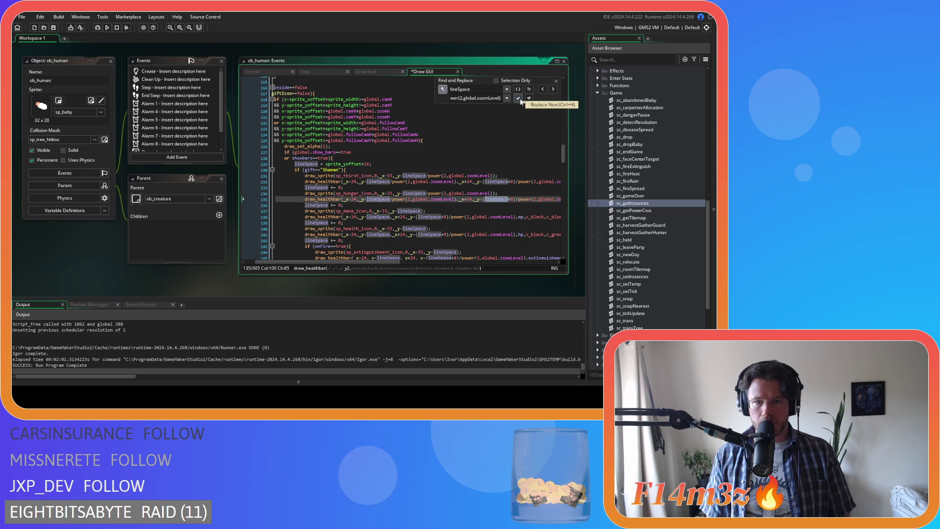
{"action": "left_click", "coordinate": [553, 89]}
{"action": "left_click", "coordinate": [553, 89]}
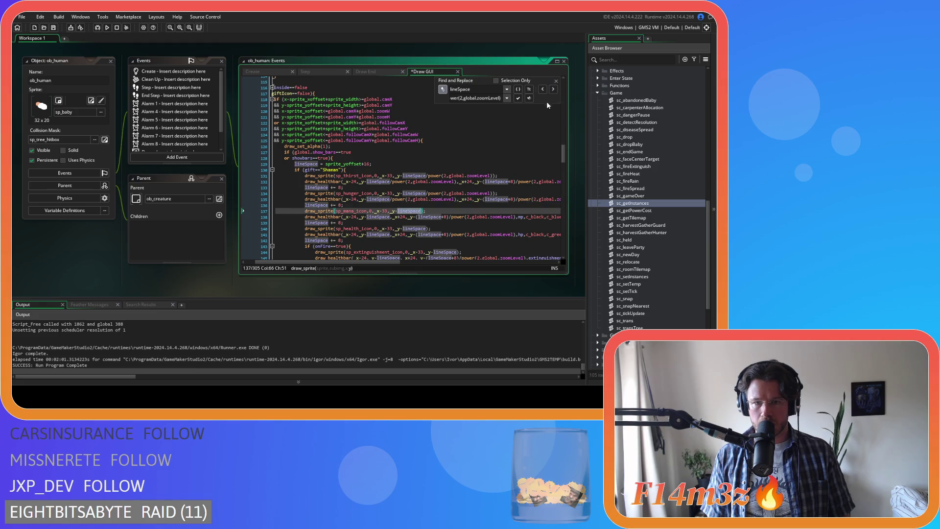
{"action": "left_click", "coordinate": [518, 99]}
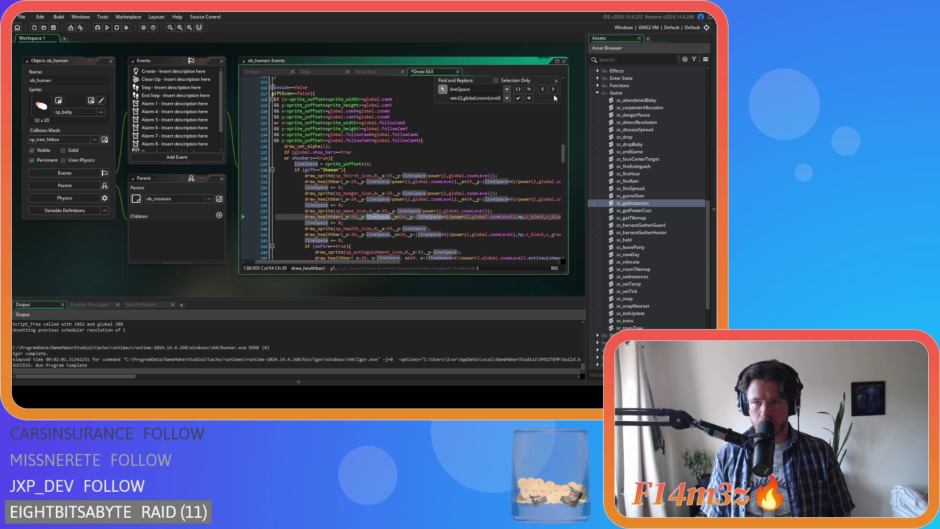
{"action": "left_click", "coordinate": [517, 99]}
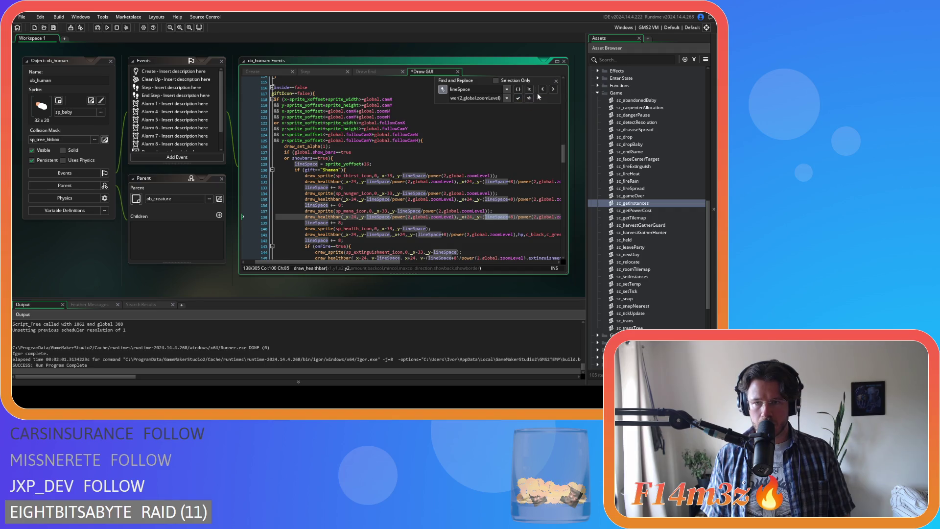
- Divide lineSpace by power(2,global.zoomLevel) on lines 140, 141, 144 and 145
{"action": "left_click", "coordinate": [553, 89]}
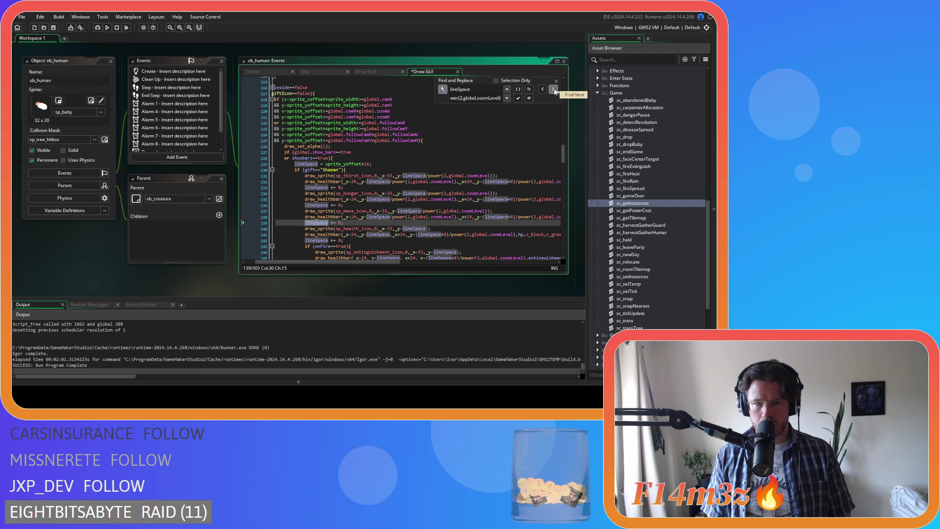
{"action": "left_click", "coordinate": [553, 89]}
{"action": "left_click", "coordinate": [517, 99]}
{"action": "left_click", "coordinate": [518, 99]}
{"action": "left_click", "coordinate": [553, 90]}
{"action": "left_click", "coordinate": [553, 90]}
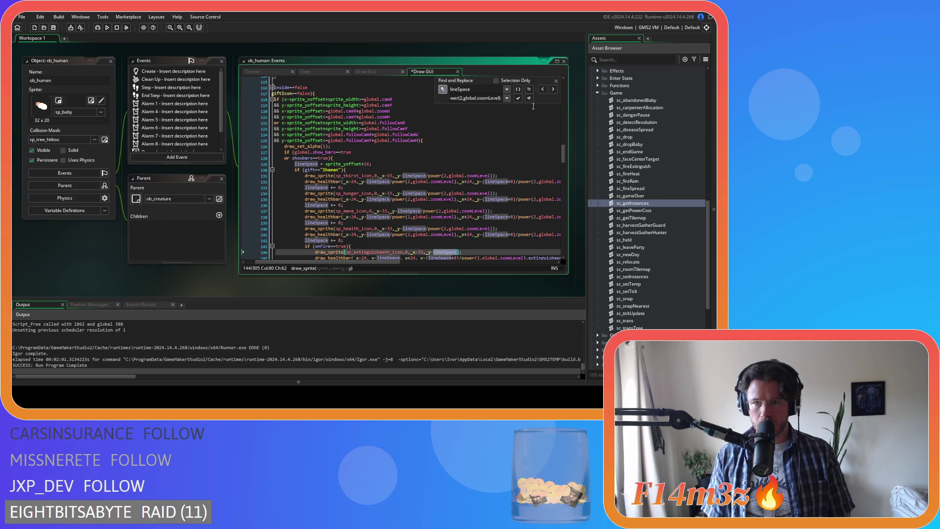
{"action": "left_click", "coordinate": [517, 99]}
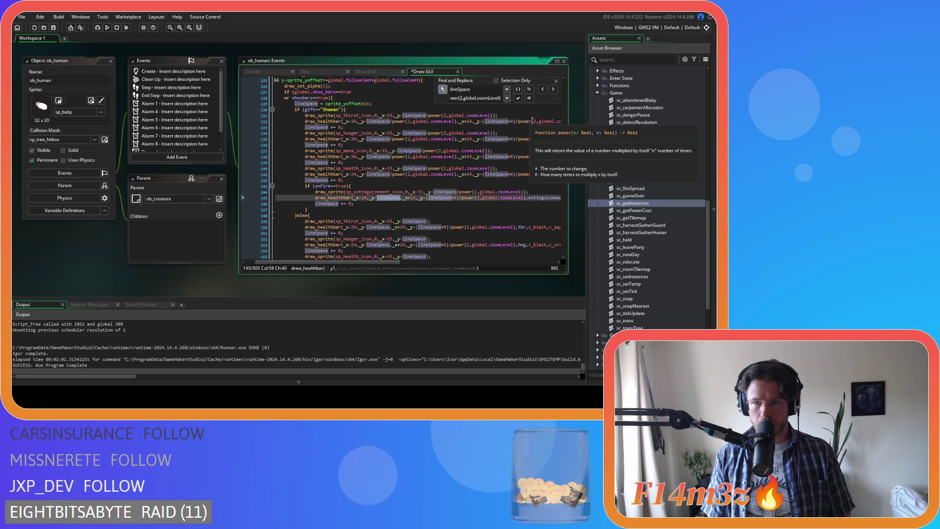
{"action": "left_click", "coordinate": [517, 99]}
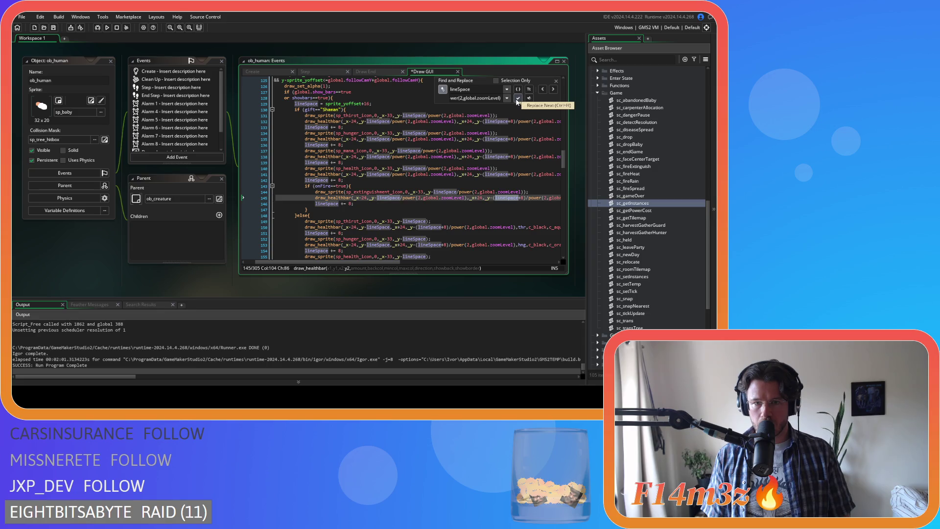
- Divide lineSpace by power(2,global.zoomLevel) on lines 149, 150, 152 and 153
{"action": "left_click", "coordinate": [553, 90]}
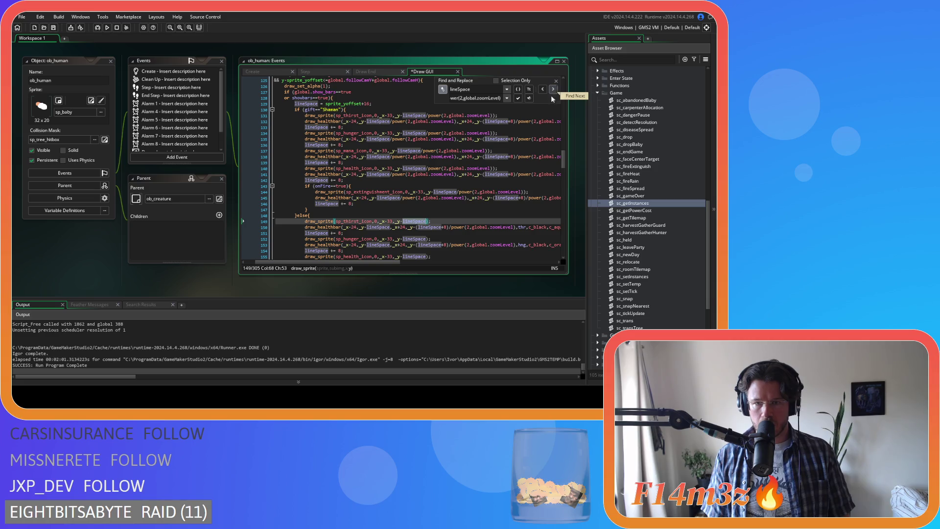
{"action": "scroll", "coordinate": [522, 129], "scroll_direction": "down", "scroll_amount": 3}
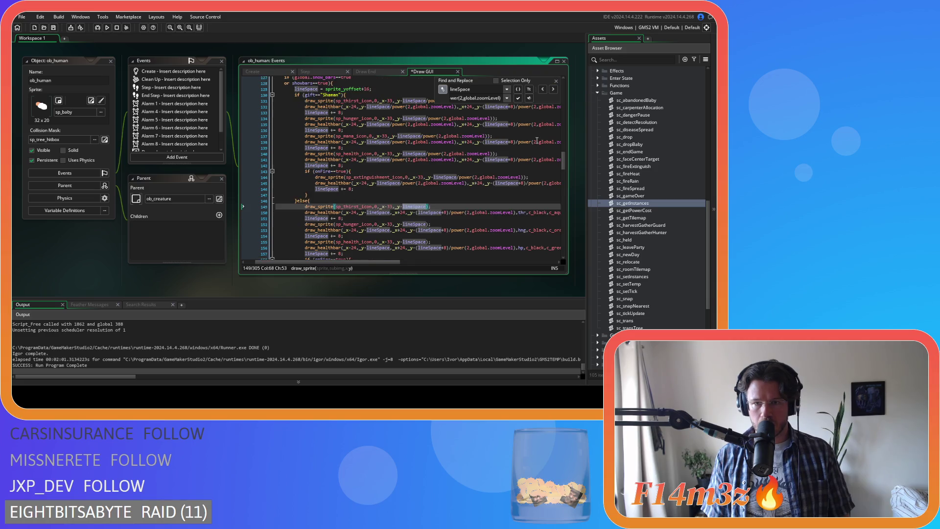
{"action": "left_click", "coordinate": [530, 99]}
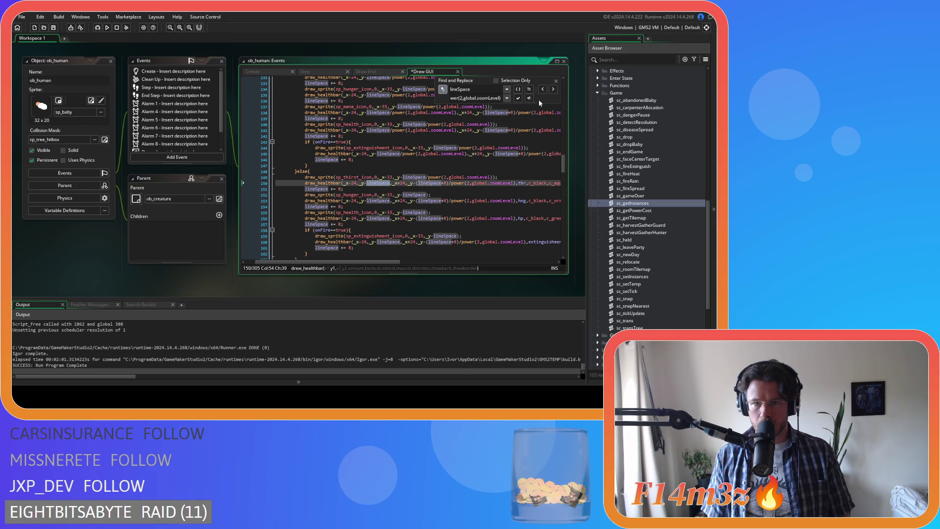
{"action": "left_click", "coordinate": [518, 99]}
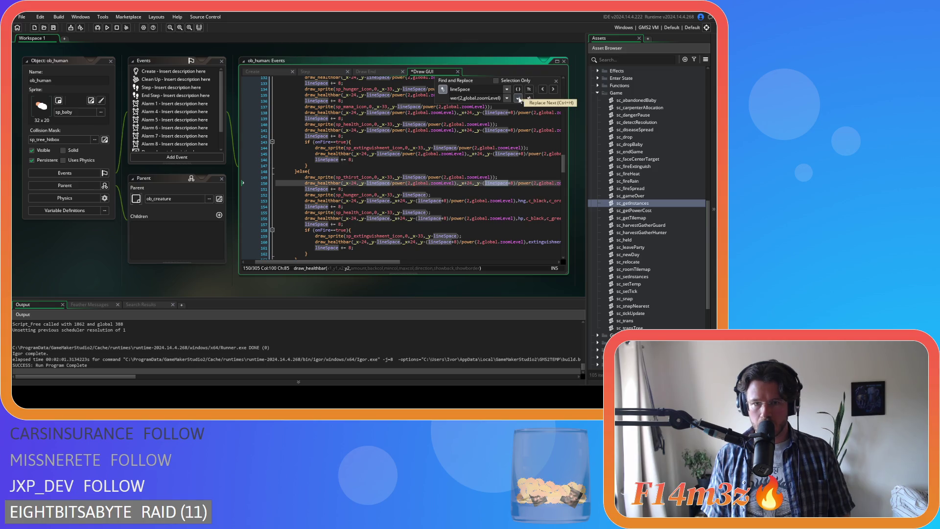
{"action": "left_click", "coordinate": [553, 89]}
{"action": "left_click", "coordinate": [553, 89]}
{"action": "left_click", "coordinate": [518, 99]}
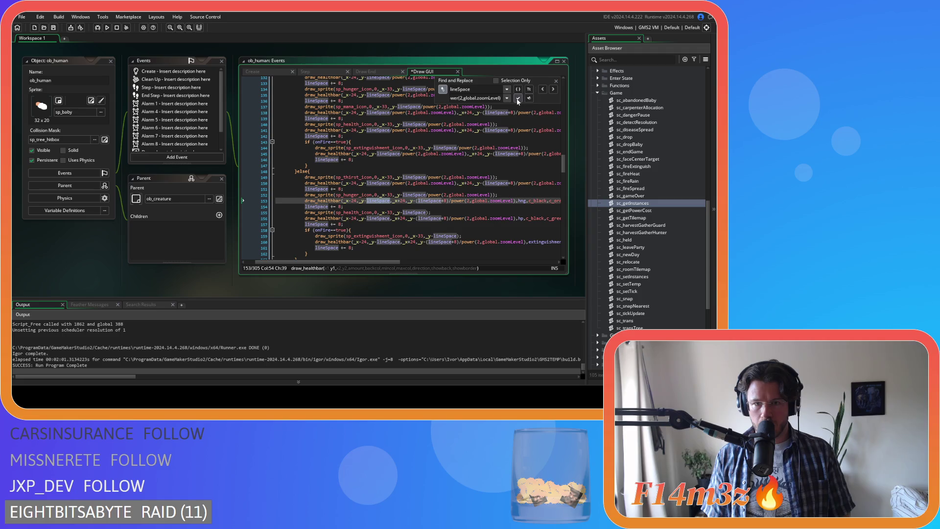
{"action": "left_click", "coordinate": [519, 99]}
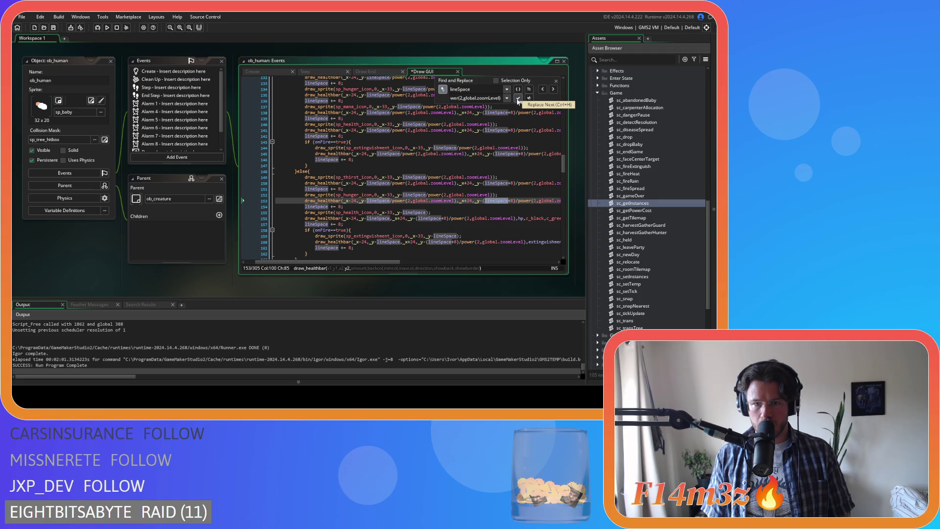
- Zoom-scale lineSpace on lines 155, 156, 159 and 160, skipping lines 154 and 157
{"action": "left_click", "coordinate": [553, 90]}
{"action": "left_click", "coordinate": [554, 91]}
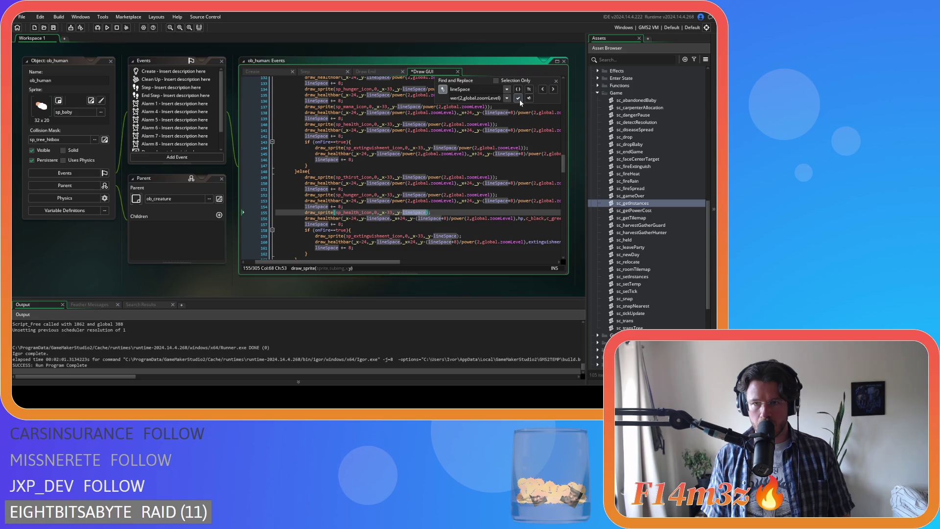
{"action": "left_click", "coordinate": [519, 98]}
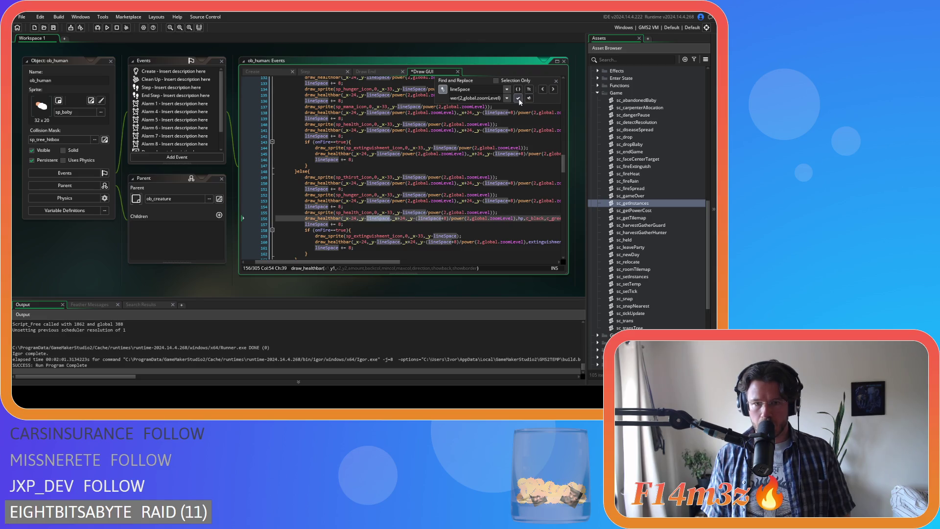
{"action": "left_click", "coordinate": [519, 99]}
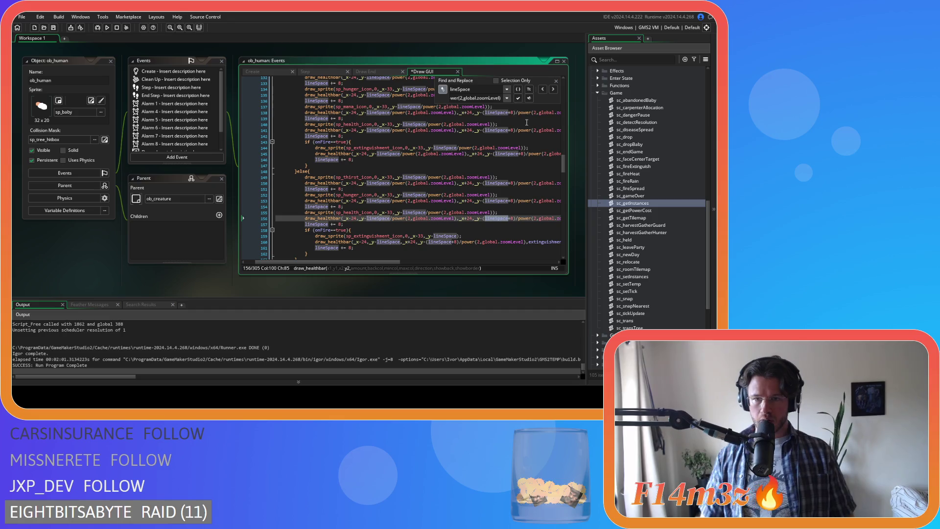
{"action": "left_click", "coordinate": [553, 90]}
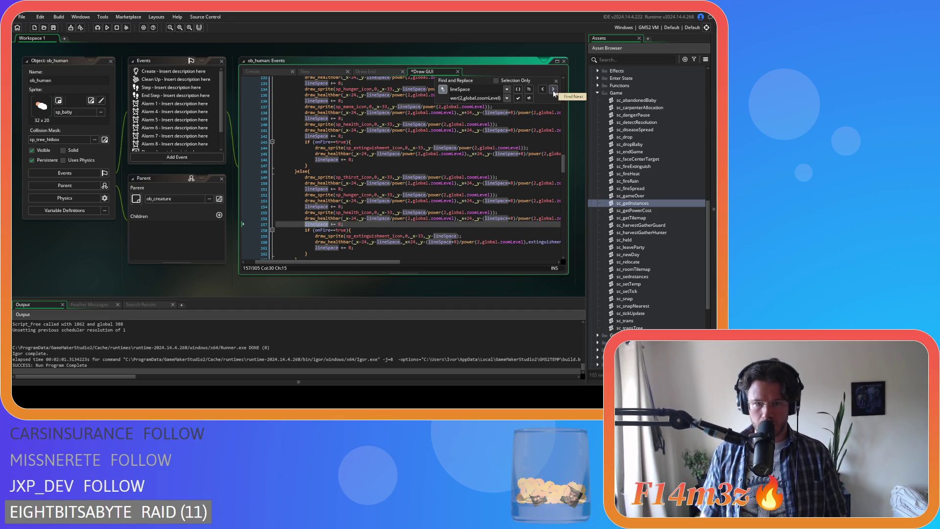
{"action": "left_click", "coordinate": [553, 90]}
{"action": "left_click", "coordinate": [518, 98]}
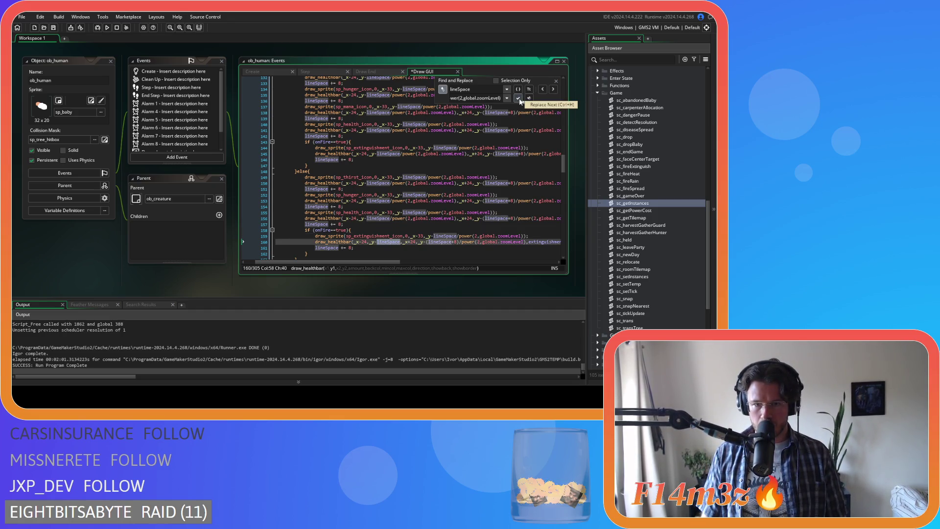
{"action": "left_click", "coordinate": [518, 99]}
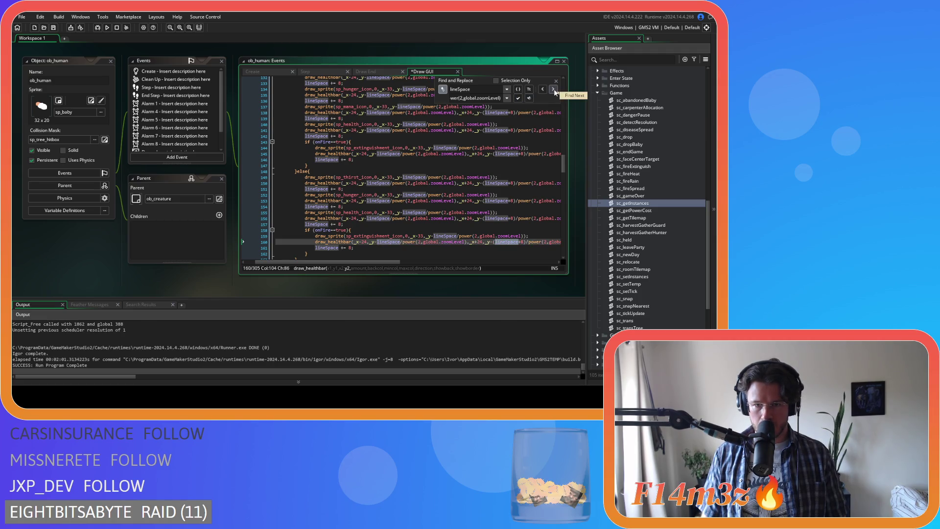
- Step through the remaining lineSpace matches to line 280 unchanged, then close the search
{"action": "left_click", "coordinate": [554, 90]}
{"action": "left_click", "coordinate": [554, 90]}
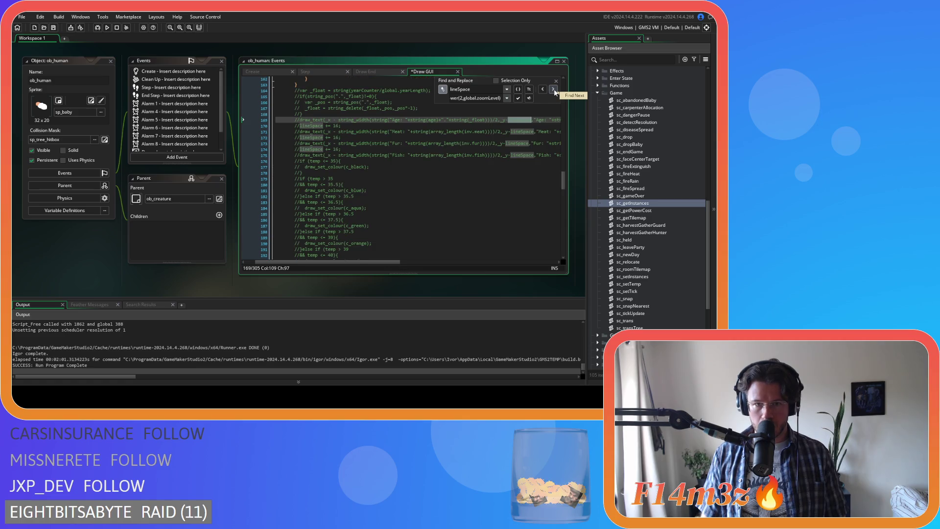
{"action": "left_click", "coordinate": [553, 90]}
{"action": "left_click", "coordinate": [554, 90]}
{"action": "left_click", "coordinate": [553, 90]}
{"action": "left_click", "coordinate": [553, 90]}
{"action": "left_click", "coordinate": [554, 90]}
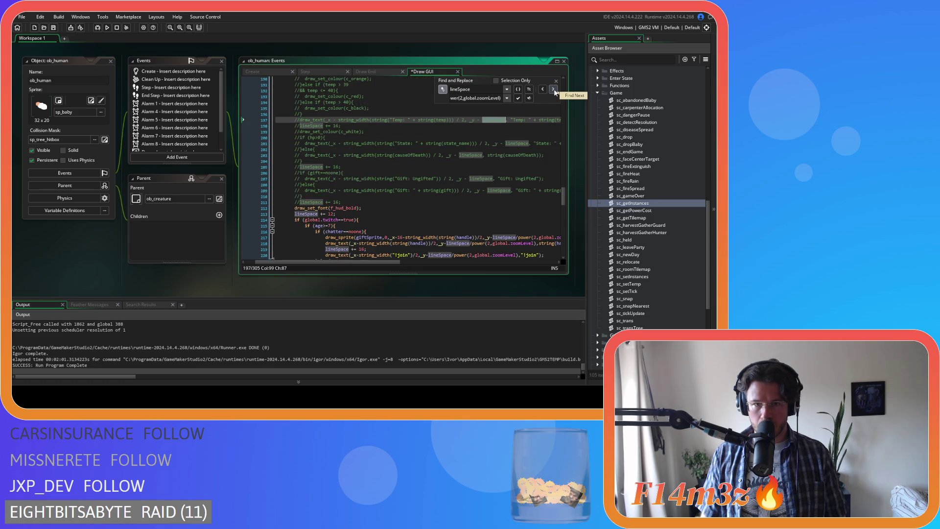
{"action": "left_click", "coordinate": [554, 90]}
{"action": "left_click", "coordinate": [554, 90]}
{"action": "left_click", "coordinate": [553, 90]}
{"action": "left_click", "coordinate": [554, 90]}
{"action": "left_click", "coordinate": [554, 90]}
{"action": "left_click", "coordinate": [554, 90]}
{"action": "left_click", "coordinate": [554, 90]}
{"action": "left_click", "coordinate": [553, 90]}
{"action": "left_click", "coordinate": [553, 90]}
{"action": "left_click", "coordinate": [554, 90]}
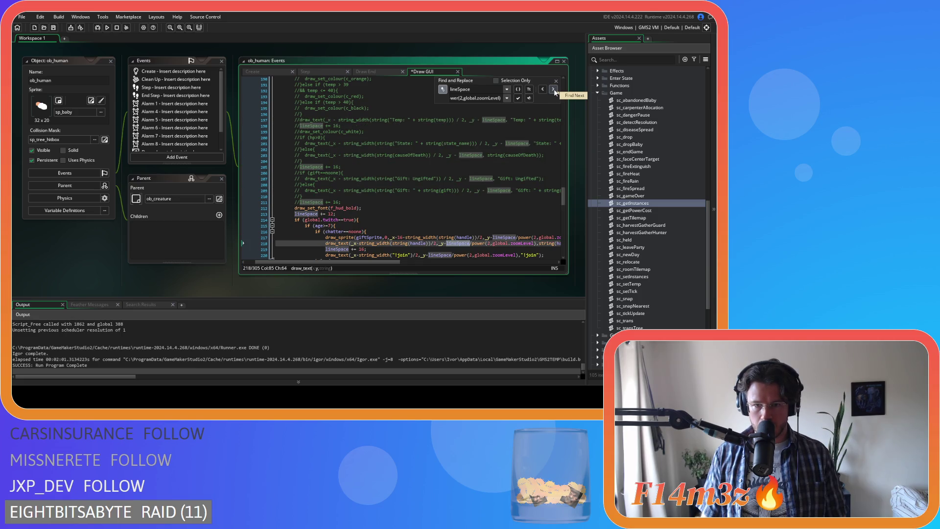
{"action": "left_click", "coordinate": [555, 91]}
{"action": "left_click", "coordinate": [555, 91]}
{"action": "left_click", "coordinate": [555, 91]}
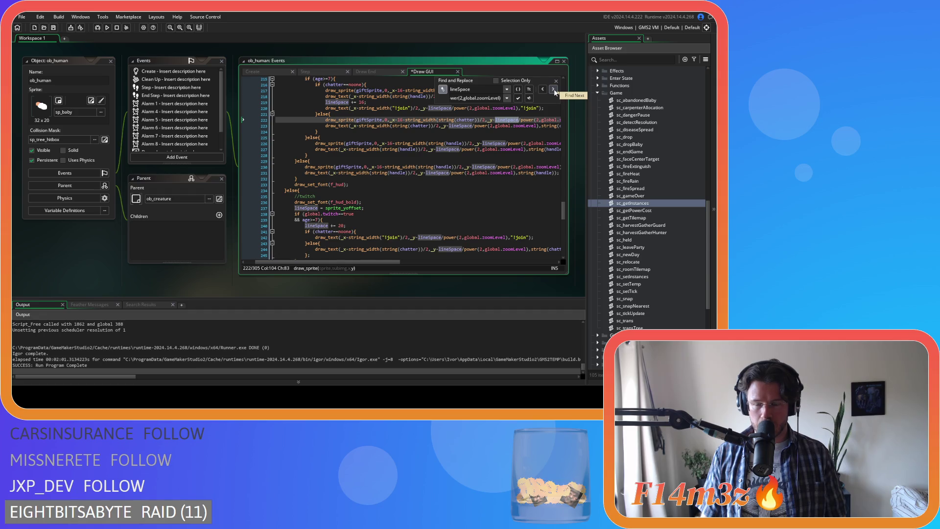
{"action": "left_click", "coordinate": [554, 92]}
{"action": "left_click", "coordinate": [554, 91]}
{"action": "left_click", "coordinate": [555, 92]}
{"action": "left_click", "coordinate": [555, 91]}
{"action": "left_click", "coordinate": [554, 91]}
{"action": "left_click", "coordinate": [554, 92]}
{"action": "left_click", "coordinate": [554, 92]}
{"action": "left_click", "coordinate": [554, 92]}
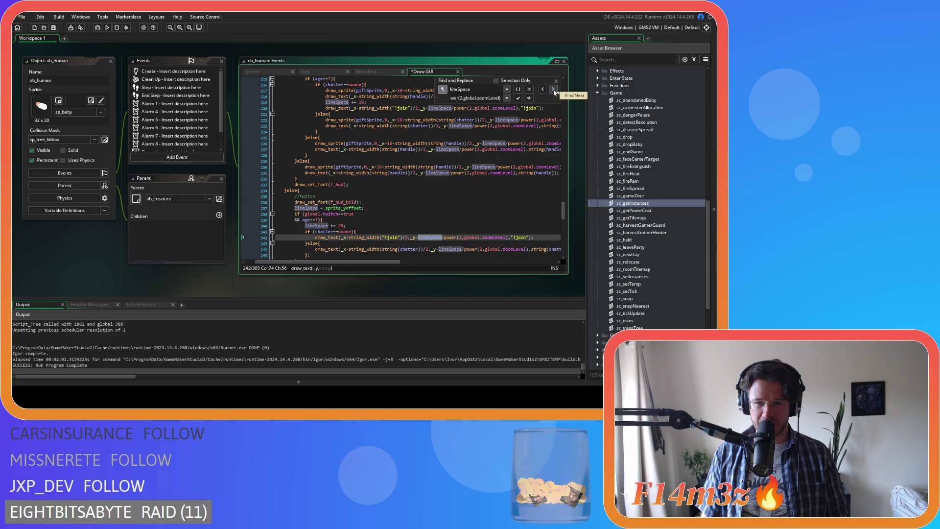
{"action": "left_click", "coordinate": [554, 91]}
{"action": "left_click", "coordinate": [554, 92]}
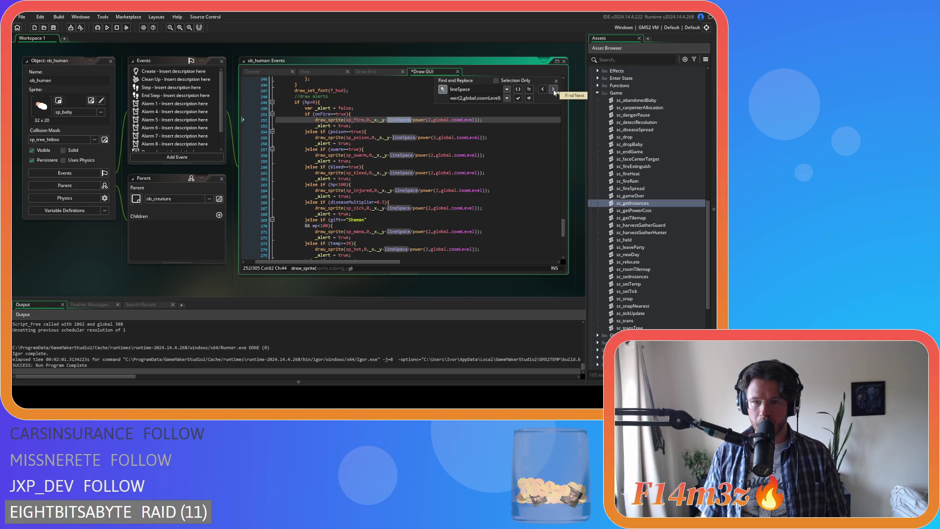
{"action": "left_click", "coordinate": [555, 91]}
{"action": "left_click", "coordinate": [554, 91]}
{"action": "left_click", "coordinate": [555, 92]}
{"action": "left_click", "coordinate": [554, 92]}
{"action": "left_click", "coordinate": [555, 91]}
{"action": "left_click", "coordinate": [554, 92]}
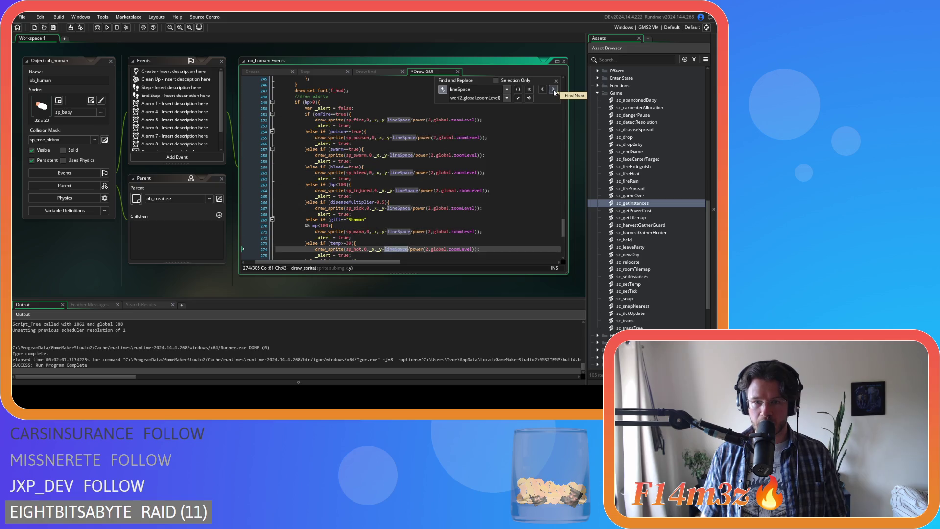
{"action": "left_click", "coordinate": [554, 91]}
{"action": "left_click", "coordinate": [555, 91]}
{"action": "left_click", "coordinate": [554, 92]}
{"action": "left_click", "coordinate": [554, 91]}
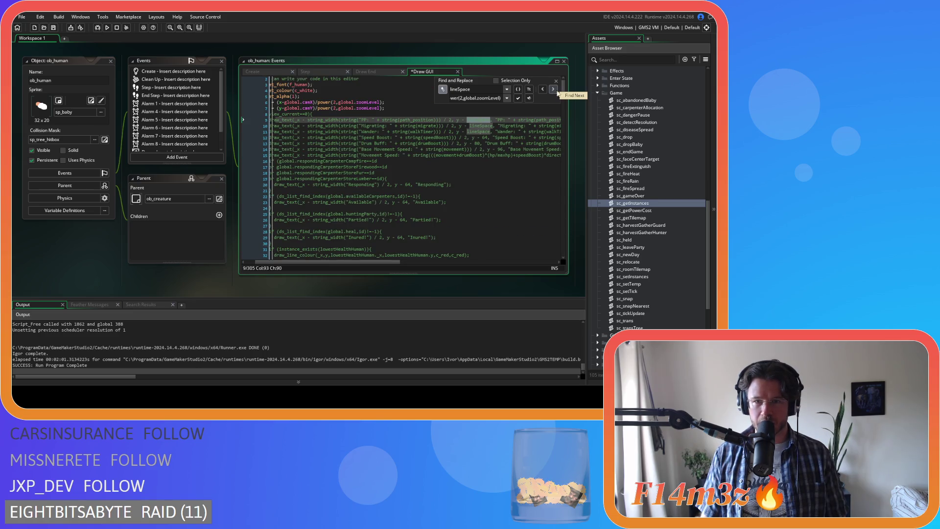
{"action": "left_click", "coordinate": [555, 80]}
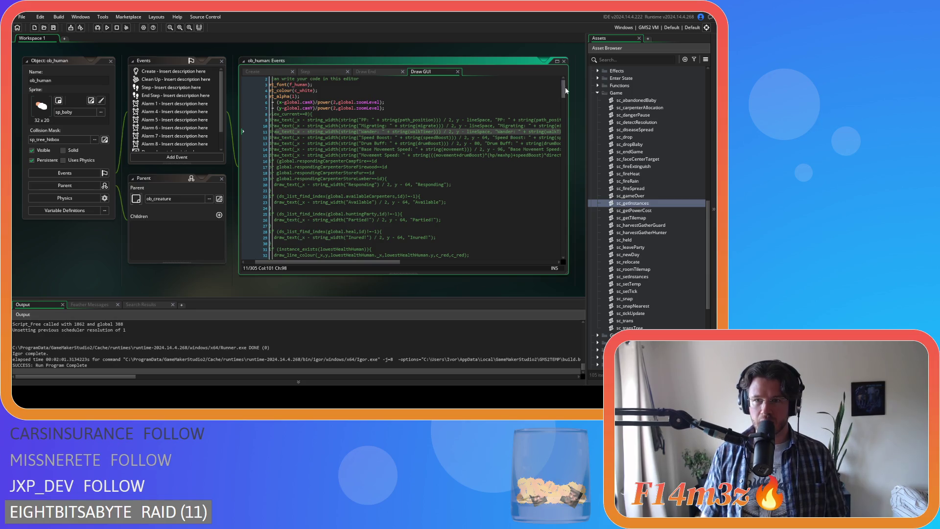
{"action": "left_click_drag", "start_coordinate": [565, 86], "coordinate": [565, 126]}
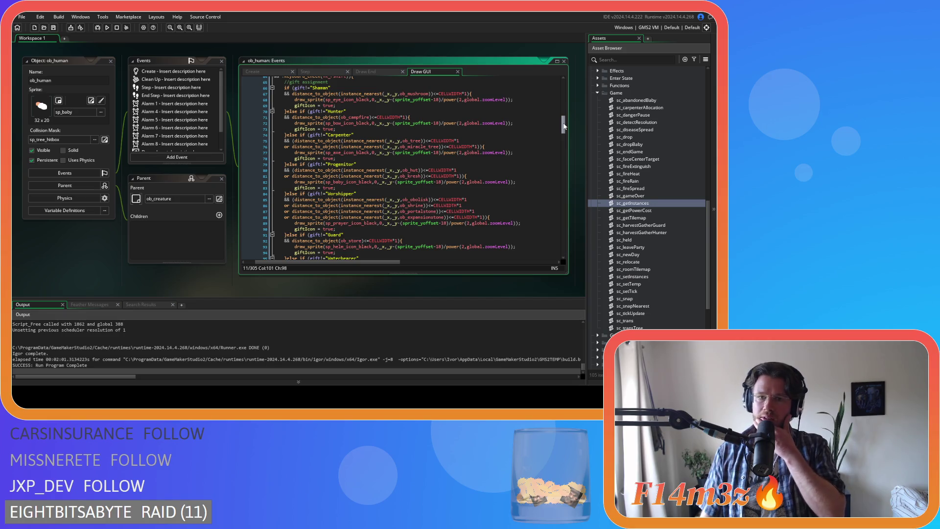
{"action": "left_click_drag", "start_coordinate": [564, 126], "coordinate": [566, 132]}
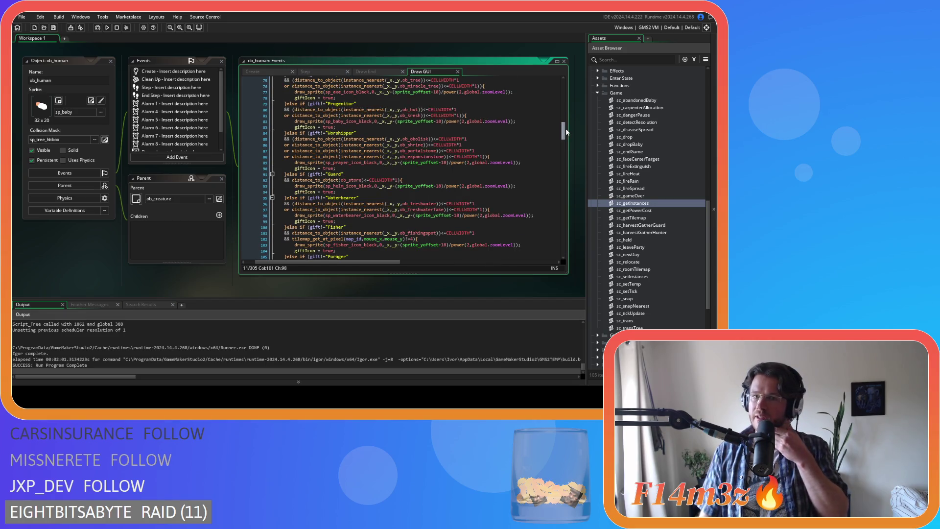
{"action": "left_click_drag", "start_coordinate": [565, 128], "coordinate": [570, 251]}
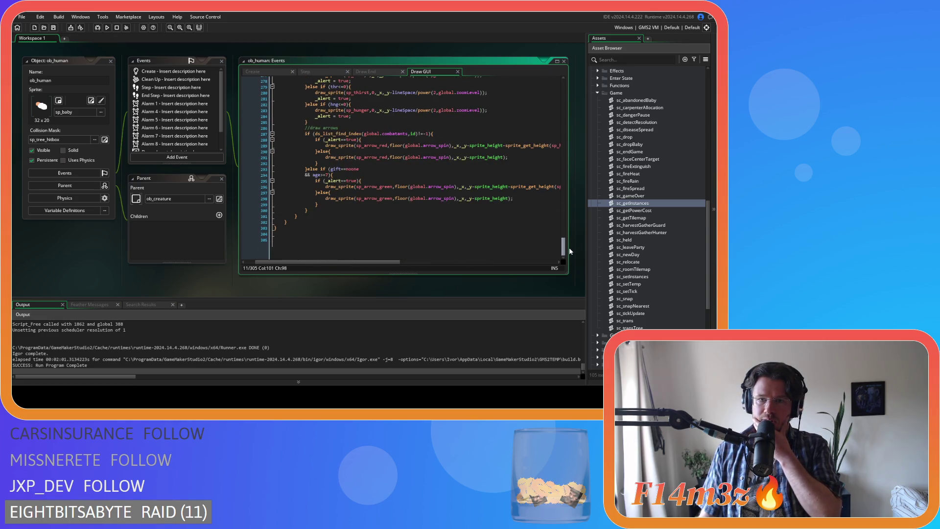
{"action": "left_click_drag", "start_coordinate": [392, 262], "coordinate": [416, 268]}
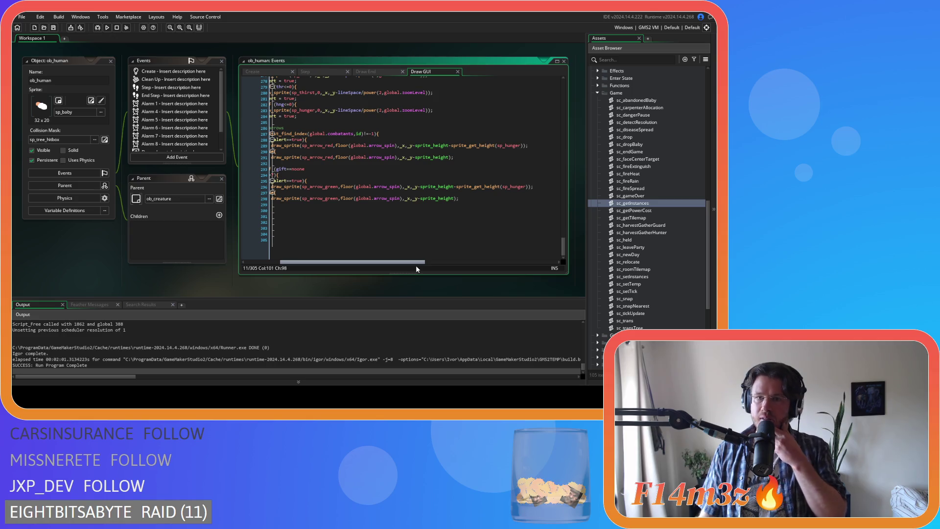
{"action": "left_click_drag", "start_coordinate": [416, 266], "coordinate": [391, 263]}
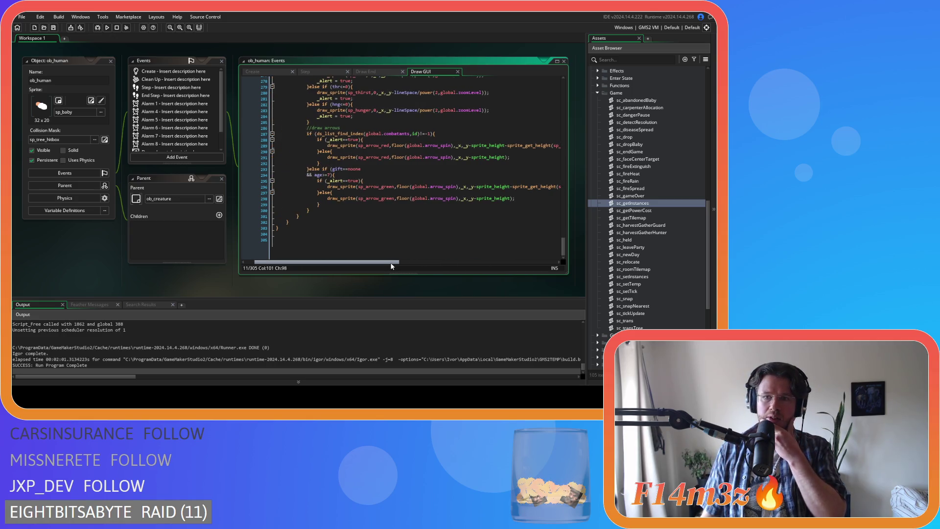
{"action": "left_click_drag", "start_coordinate": [392, 264], "coordinate": [423, 267]}
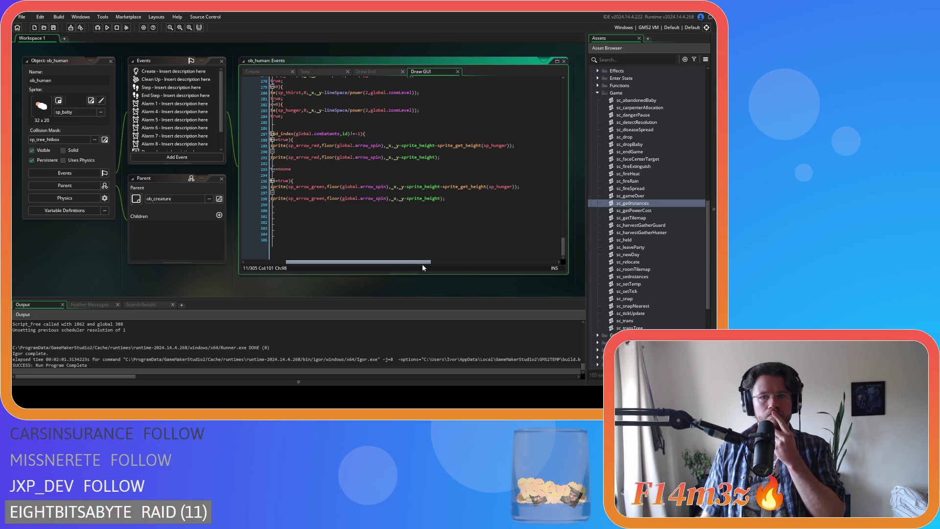
{"action": "mouse_move", "coordinate": [422, 265]}
{"action": "left_mouse_down"}
{"action": "mouse_move", "coordinate": [381, 264]}
{"action": "mouse_move", "coordinate": [433, 262]}
{"action": "mouse_move", "coordinate": [406, 259]}
{"action": "mouse_move", "coordinate": [422, 258]}
{"action": "left_mouse_up"}
- Divide the red arrow's sprite_height offsets on lines 289 and 291 by power(2,global.zoomLevel)
{"action": "left_click", "coordinate": [403, 145]}
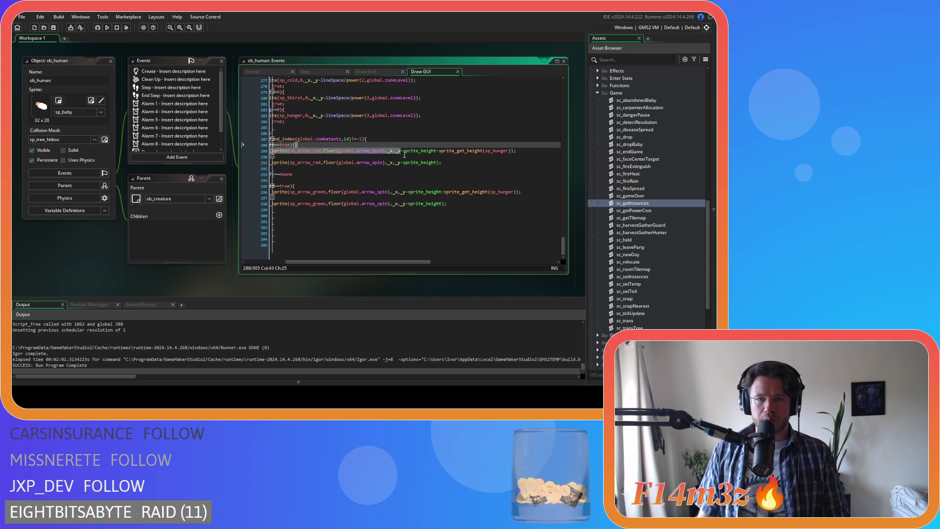
{"action": "left_click", "coordinate": [403, 152]}
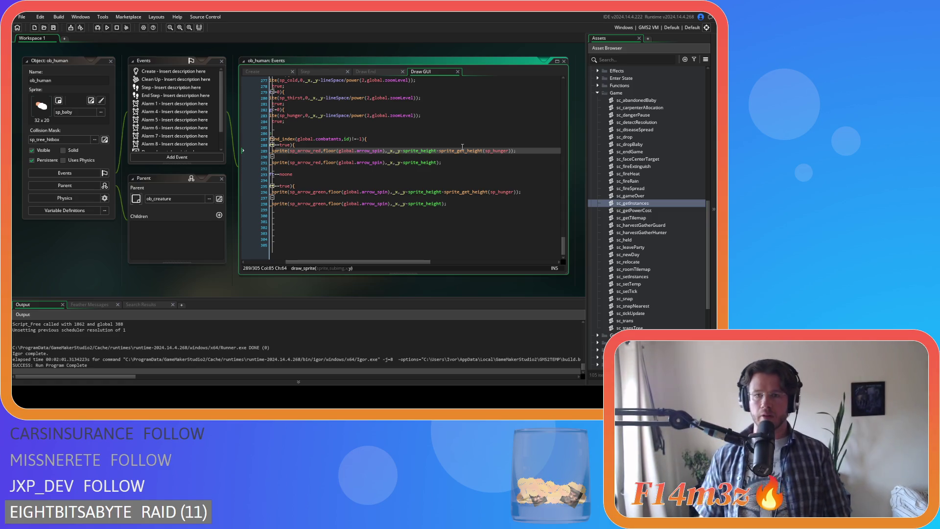
{"action": "type", "text": "("}
{"action": "left_click", "coordinate": [513, 151]}
{"action": "type", "text": ")"}
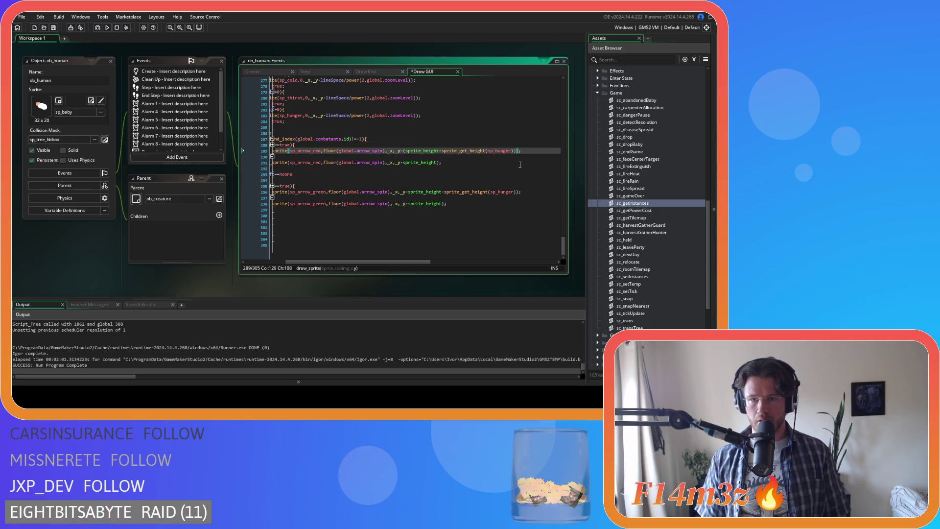
{"action": "type", "text": "lineSpace/power(2,global.zoomLevel)"}
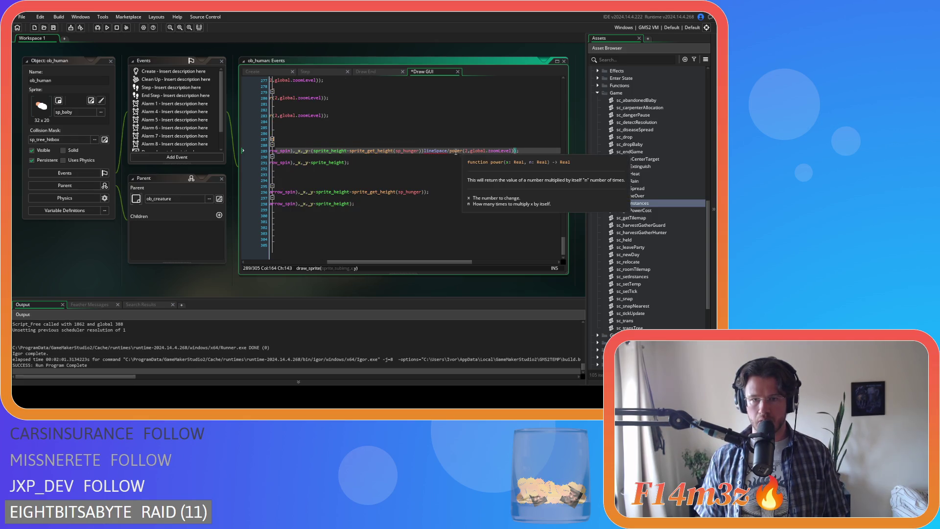
{"action": "double_click", "coordinate": [435, 150]}
{"action": "key", "text": "BackSpace"}
{"action": "key", "text": "Left"}
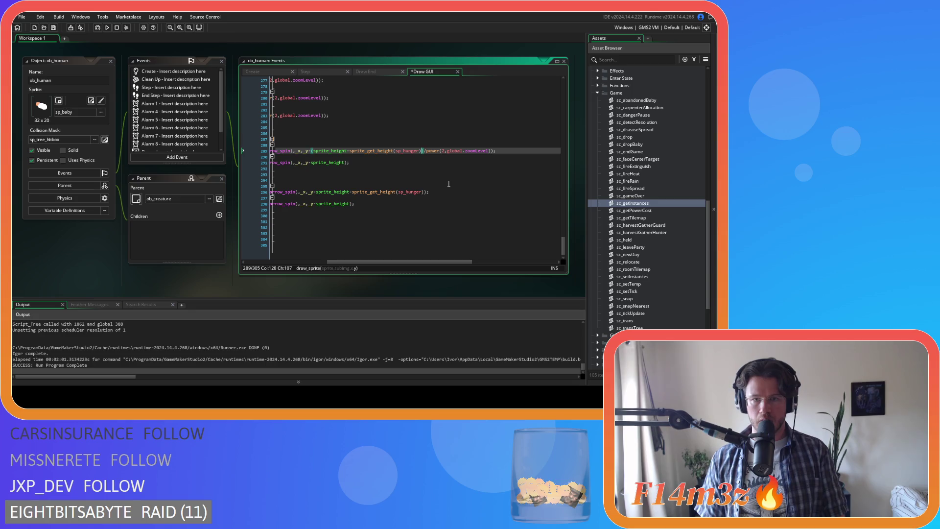
{"action": "left_click", "coordinate": [426, 151]}
{"action": "left_click_drag", "start_coordinate": [462, 151], "coordinate": [491, 152]}
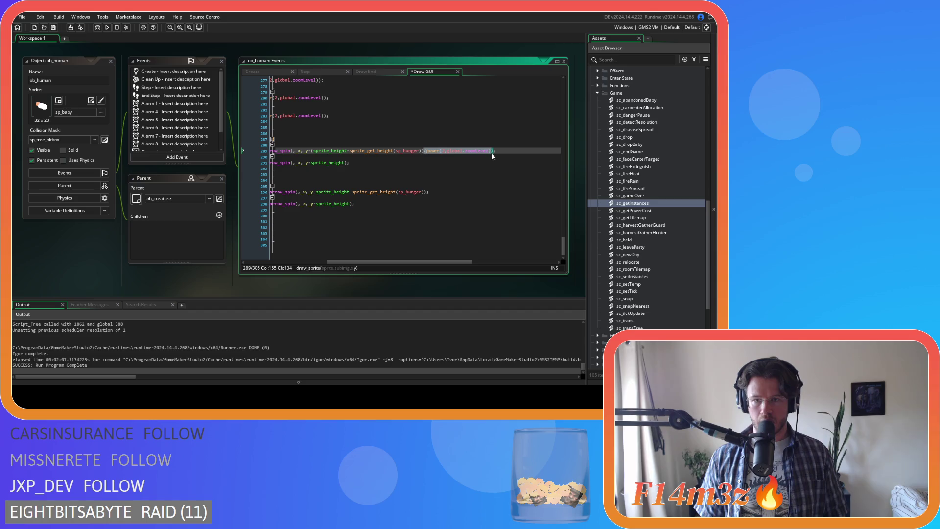
{"action": "left_click_drag", "start_coordinate": [405, 262], "coordinate": [391, 267]}
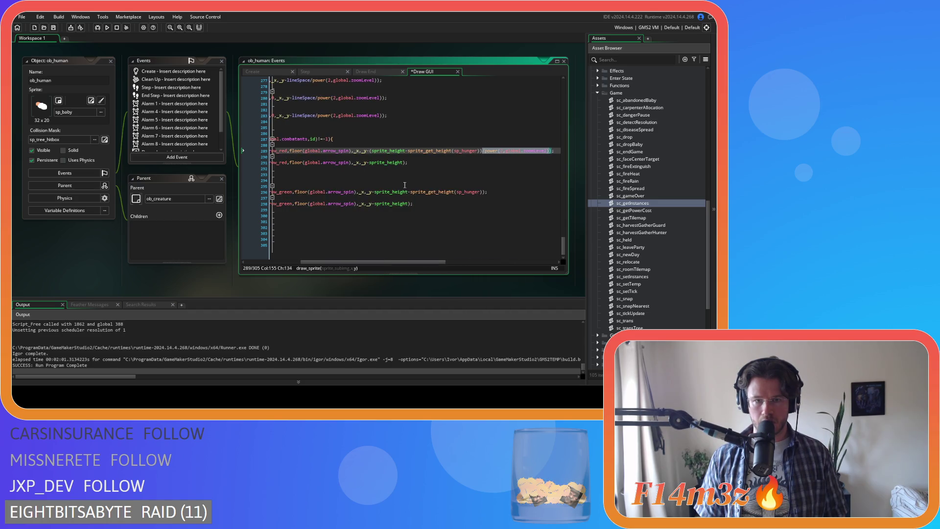
{"action": "left_click", "coordinate": [404, 162]}
{"action": "type", "text": "/power(2,global.zoomLevel)"}
- Divide the green arrow's offsets on lines 296 and 298 by power(2,global.zoomLevel)
{"action": "left_click", "coordinate": [375, 192]}
{"action": "type", "text": "("}
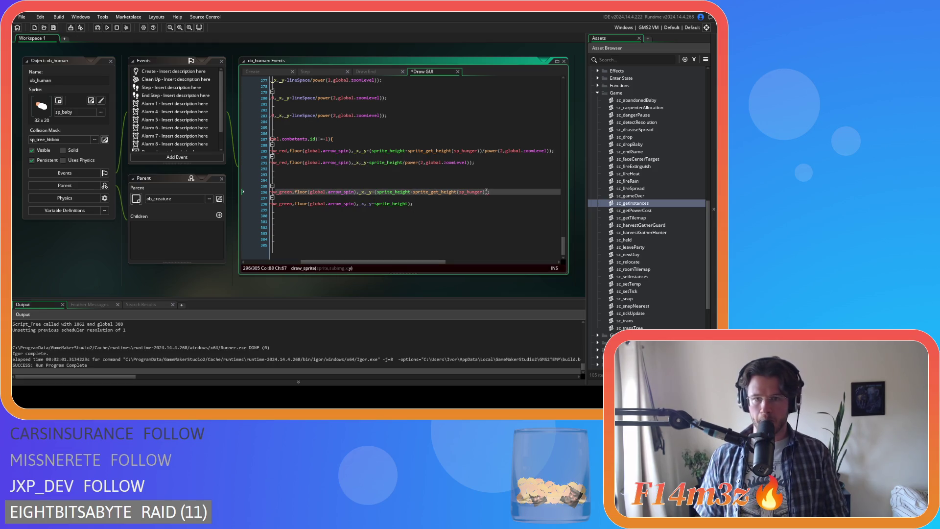
{"action": "left_click", "coordinate": [484, 192]}
{"action": "type", "text": ")"}
{"action": "type", "text": "/power(2,global.zoomLevel)"}
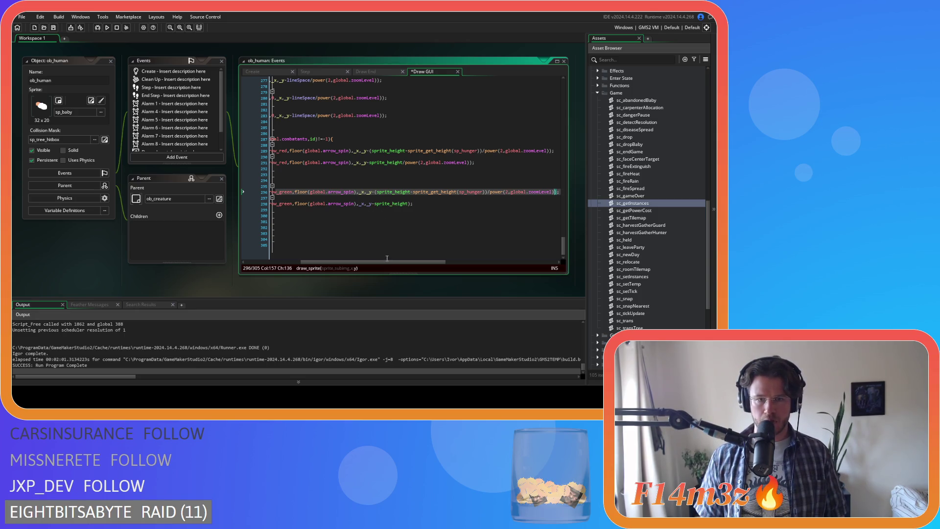
{"action": "left_click_drag", "start_coordinate": [387, 258], "coordinate": [353, 258]}
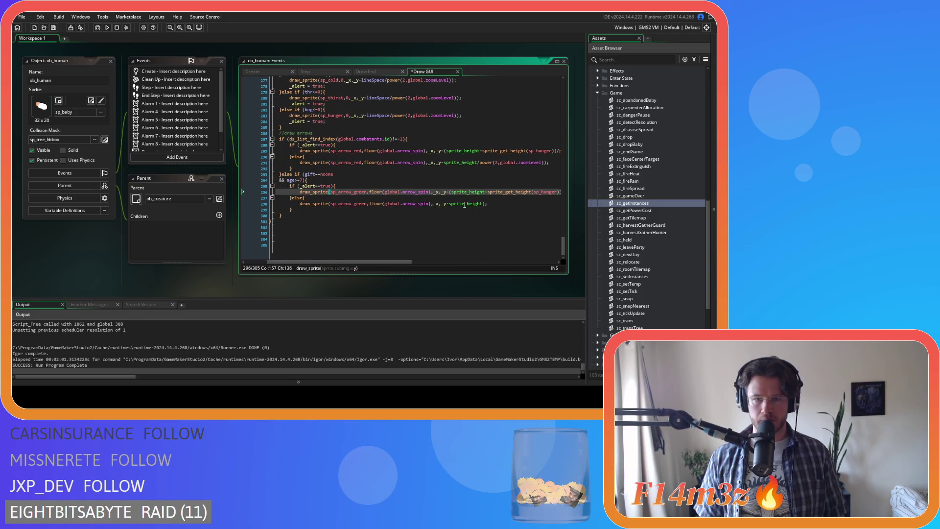
{"action": "left_click", "coordinate": [483, 205]}
{"action": "key", "text": "ctrl+v"}
- Save the Draw GUI code and run a test build with F5
{"action": "key", "text": "ctrl+s"}
{"action": "left_click", "coordinate": [415, 170]}
{"action": "key", "text": "F5"}
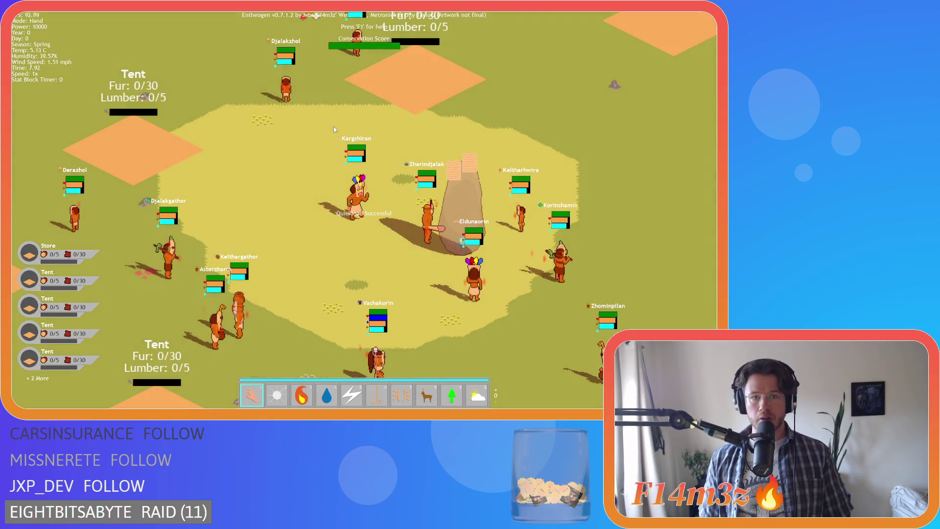
{"action": "key", "text": "a"}
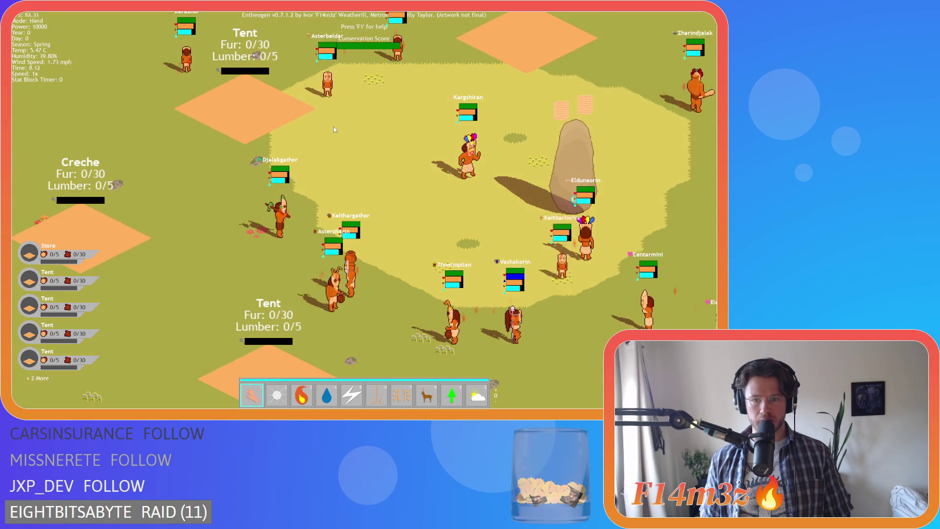
{"action": "scroll", "coordinate": [334, 127], "scroll_direction": "down", "scroll_amount": 2}
{"action": "scroll", "coordinate": [333, 127], "scroll_direction": "up", "scroll_amount": 2}
{"action": "scroll", "coordinate": [333, 127], "scroll_direction": "down", "scroll_amount": 1}
{"action": "scroll", "coordinate": [333, 126], "scroll_direction": "up", "scroll_amount": 1}
{"action": "scroll", "coordinate": [334, 127], "scroll_direction": "down", "scroll_amount": 1}
{"action": "scroll", "coordinate": [333, 126], "scroll_direction": "up", "scroll_amount": 1}
{"action": "scroll", "coordinate": [333, 126], "scroll_direction": "down", "scroll_amount": 2}
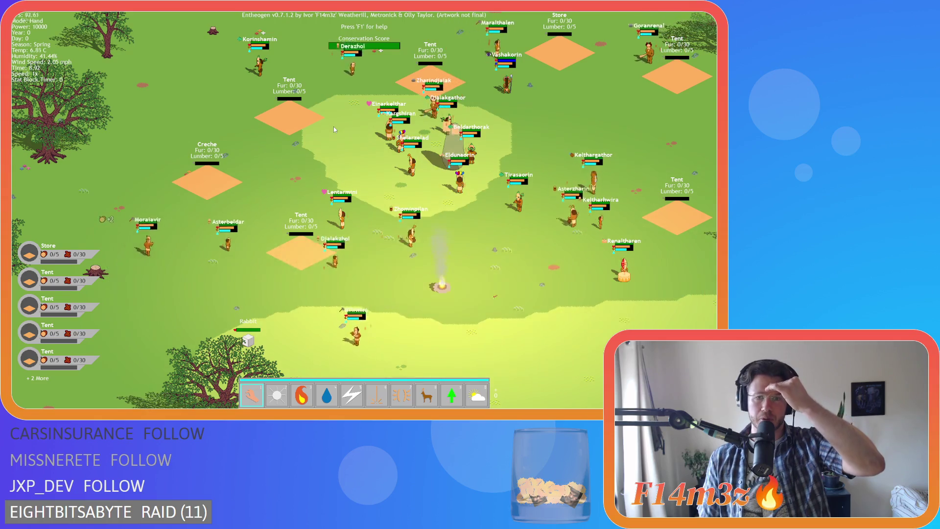
{"action": "scroll", "coordinate": [334, 127], "scroll_direction": "up", "scroll_amount": 2}
{"action": "scroll", "coordinate": [334, 126], "scroll_direction": "down", "scroll_amount": 2}
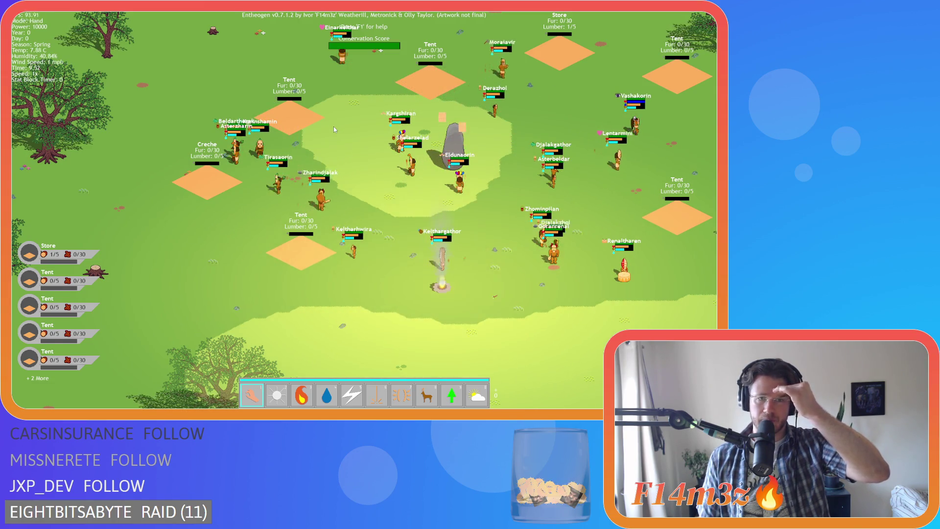
{"action": "key", "text": "Tab"}
{"action": "key", "text": "Escape"}
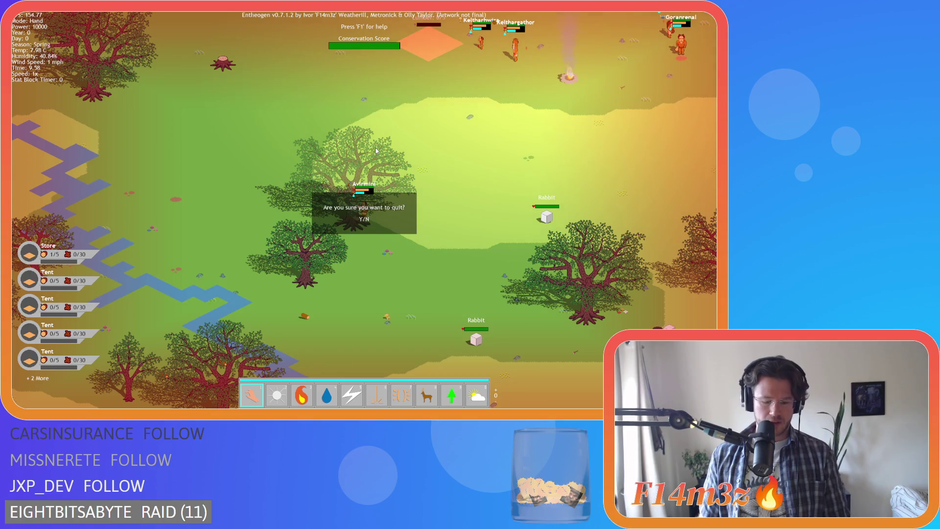
{"action": "key", "text": "y"}
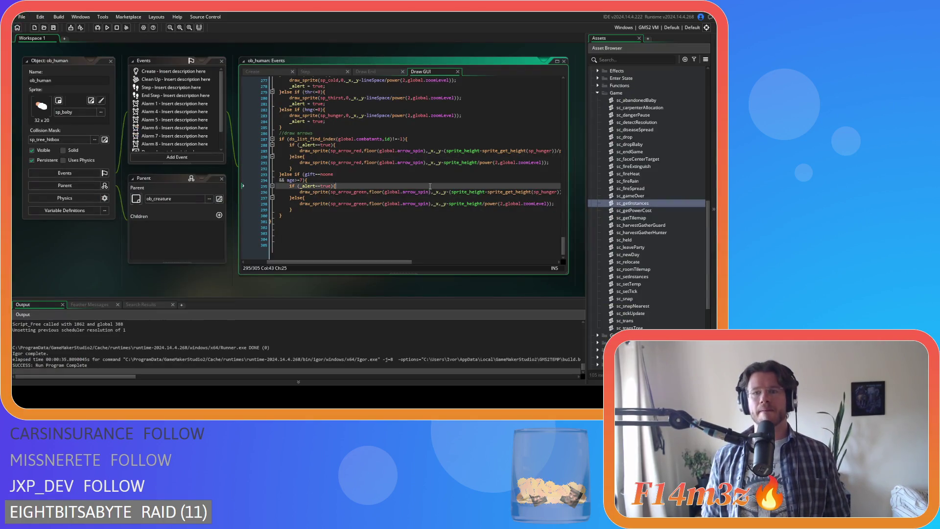
- Undo the power(2,global.zoomLevel) divisions, including lineSpace and arrow lines 72–298, with Ctrl+Z
{"action": "key", "text": "ctrl+z"}
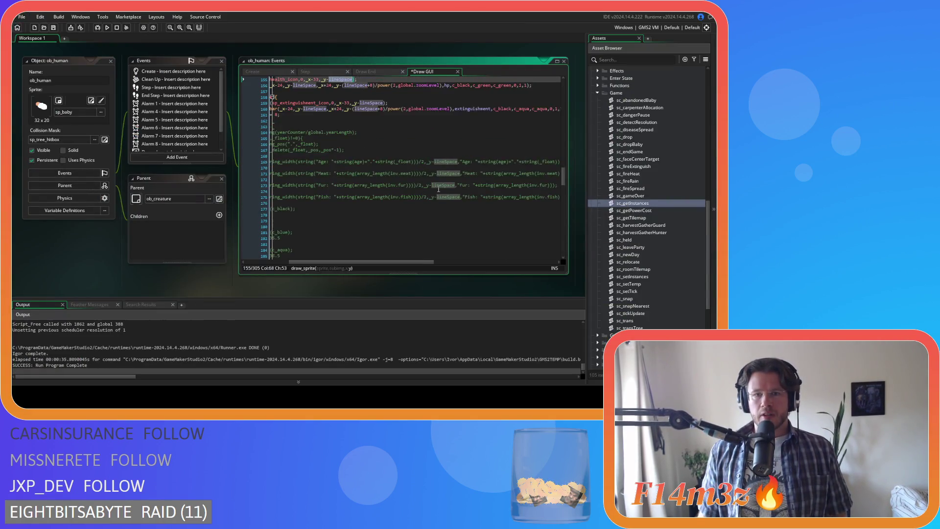
{"action": "key", "text": "ctrl+z"}
{"action": "key", "text": "ctrl+z"}
{"action": "key", "text": "ctrl+z"}
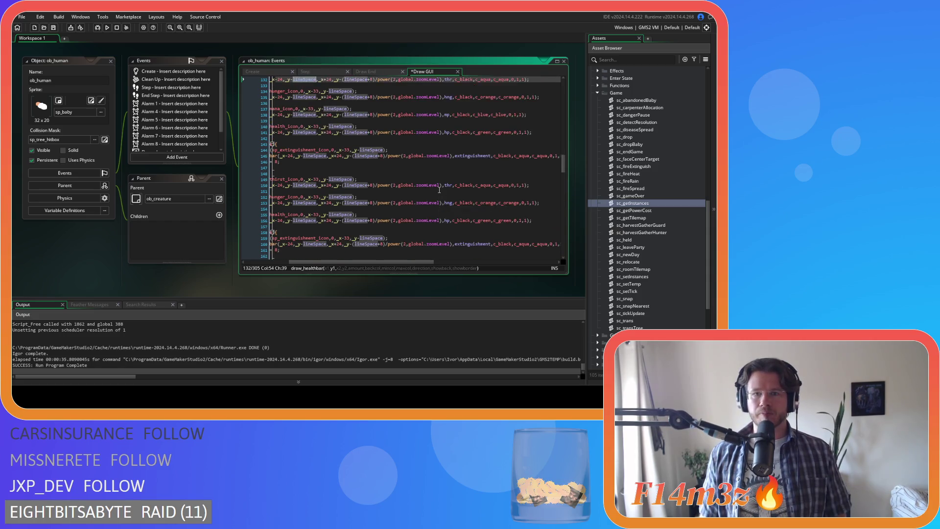
{"action": "key", "text": "ctrl+z"}
{"action": "key", "text": "ctrl+z"}
{"action": "key", "text": "ctrl+z"}
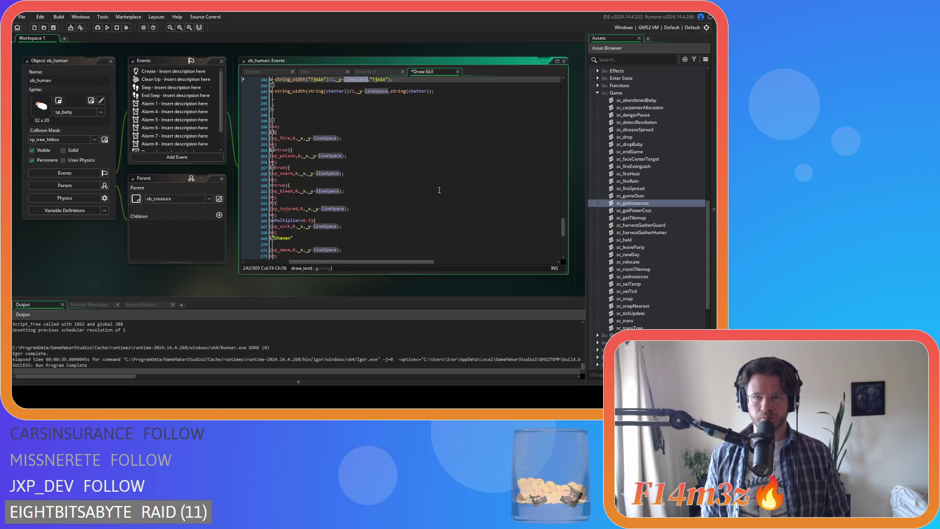
{"action": "key", "text": "ctrl+z"}
{"action": "key", "text": "ctrl+z"}
{"action": "key", "text": "ctrl+z"}
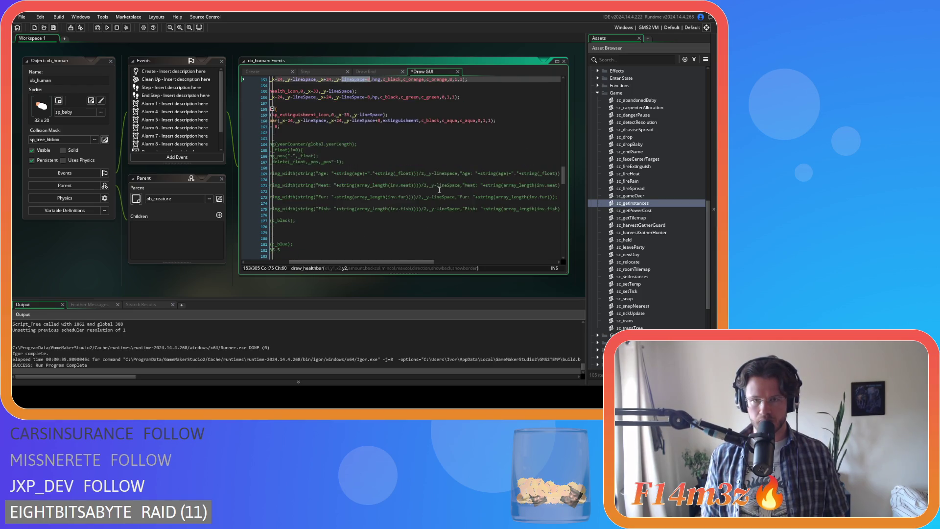
{"action": "key", "text": "ctrl+z"}
{"action": "key", "text": "ctrl+z"}
{"action": "key", "text": "ctrl+z"}
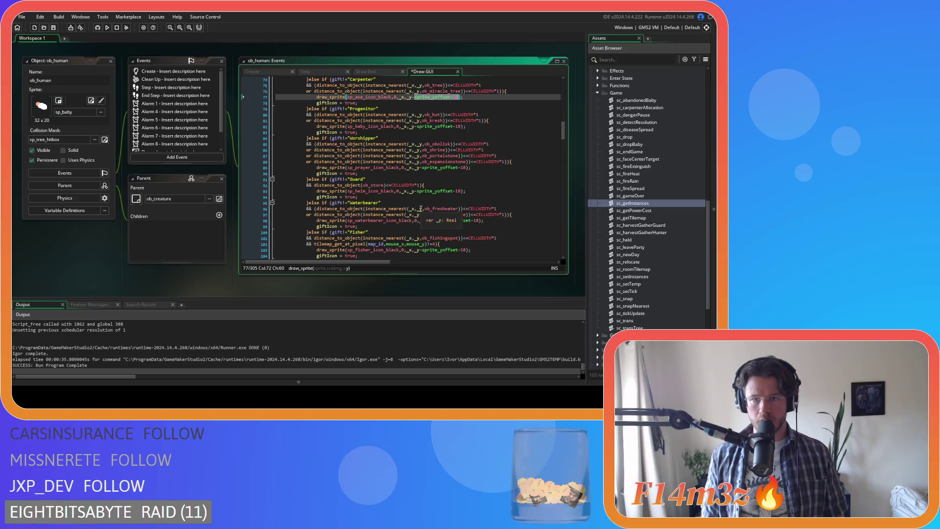
{"action": "key", "text": "ctrl+z"}
{"action": "key", "text": "ctrl+z"}
{"action": "key", "text": "ctrl+z"}
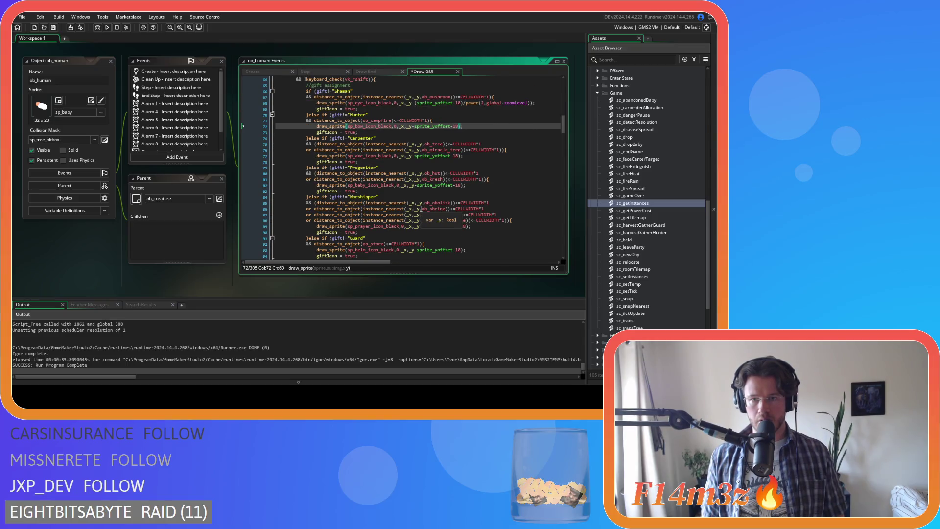
{"action": "key", "text": "ctrl+z"}
{"action": "key", "text": "ctrl+z"}
{"action": "key", "text": "ctrl+z"}
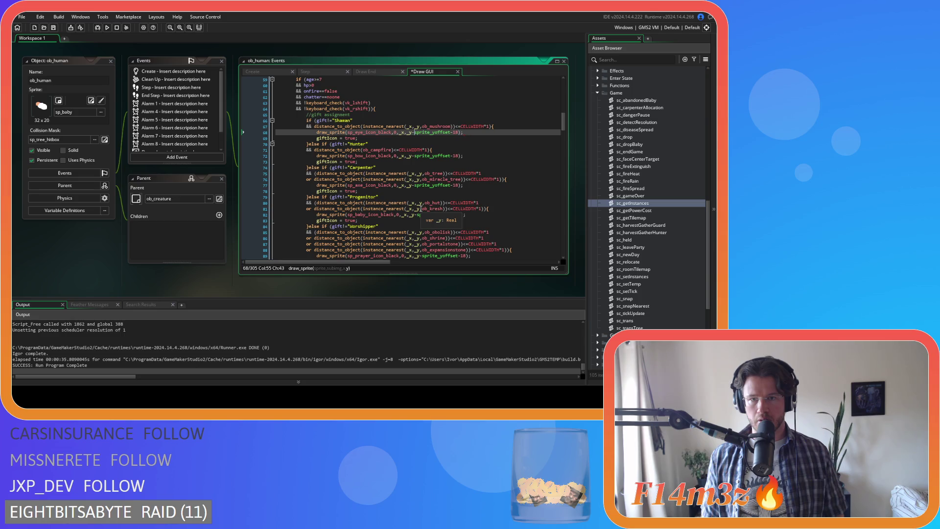
{"action": "key", "text": "ctrl+z"}
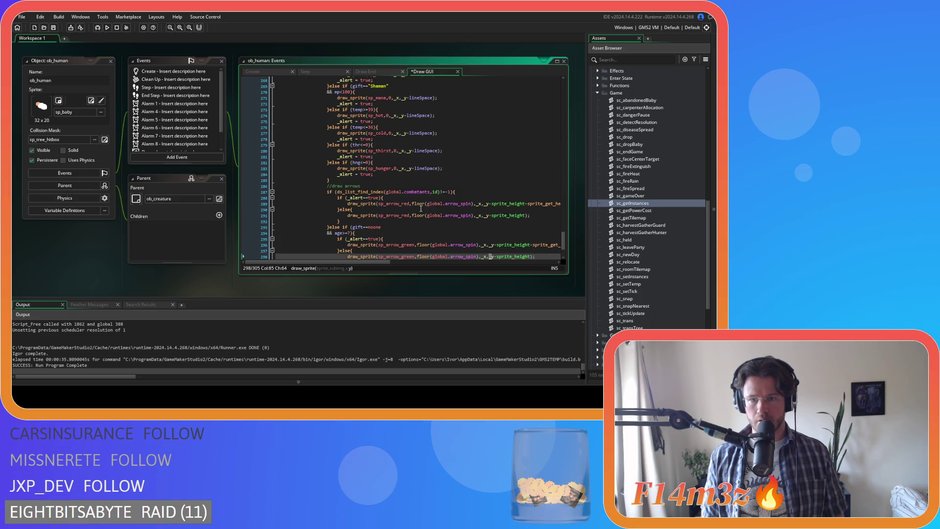
{"action": "key", "text": "ctrl+z"}
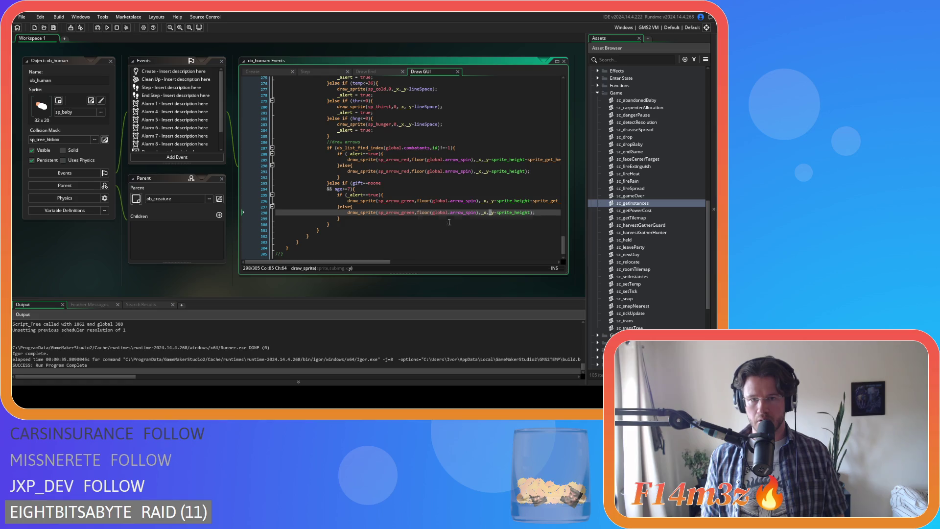
{"action": "mouse_move", "coordinate": [562, 245]}
{"action": "left_mouse_down"}
{"action": "mouse_move", "coordinate": [563, 107]}
{"action": "mouse_move", "coordinate": [568, 157]}
{"action": "left_mouse_up"}
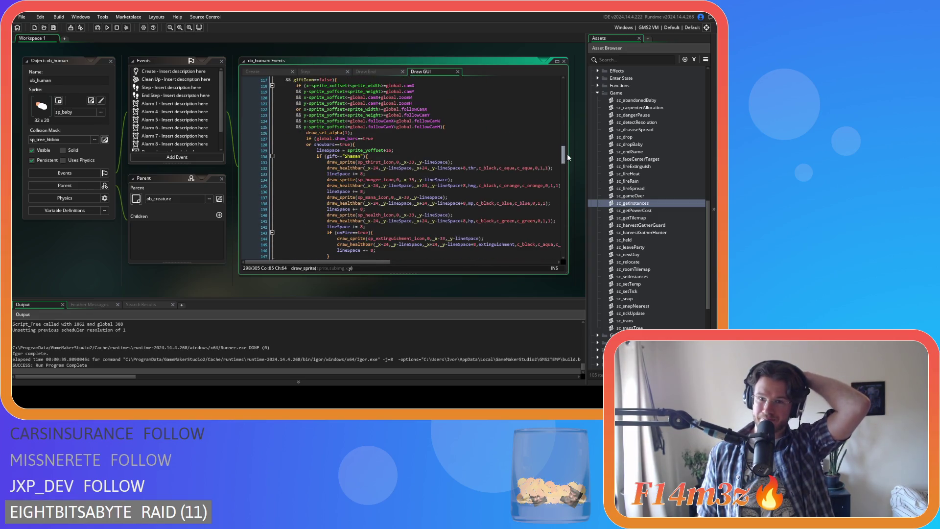
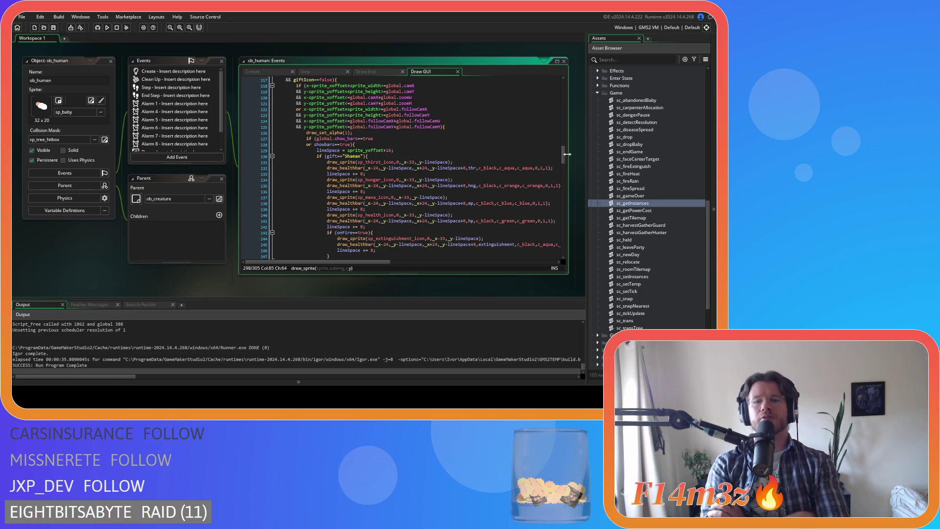
- Rewrite the Shaman icon offset on line 68 as (sprite_yoffset-18)/power(2,global.zoomLevel)
{"action": "mouse_move", "coordinate": [563, 154]}
{"action": "left_mouse_down"}
{"action": "mouse_move", "coordinate": [565, 72]}
{"action": "mouse_move", "coordinate": [568, 116]}
{"action": "left_mouse_up"}
{"action": "left_click", "coordinate": [509, 153]}
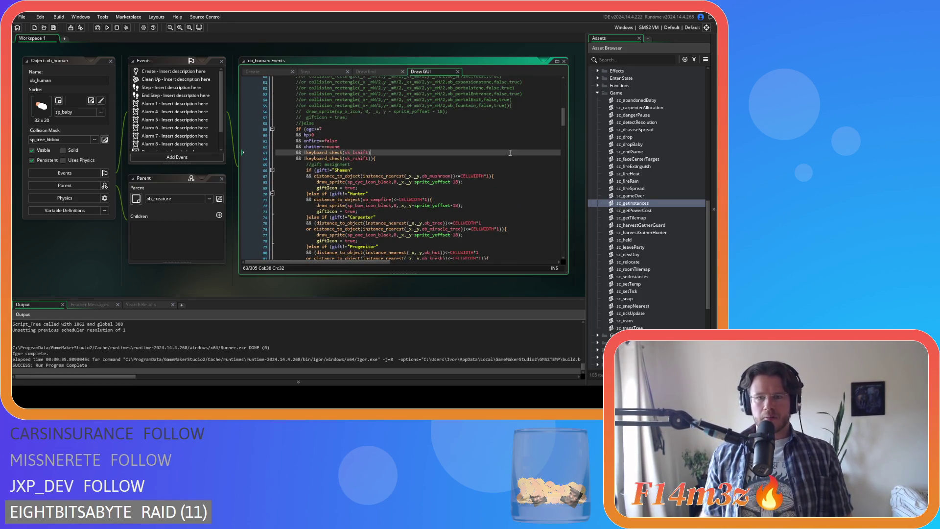
{"action": "left_click", "coordinate": [480, 183]}
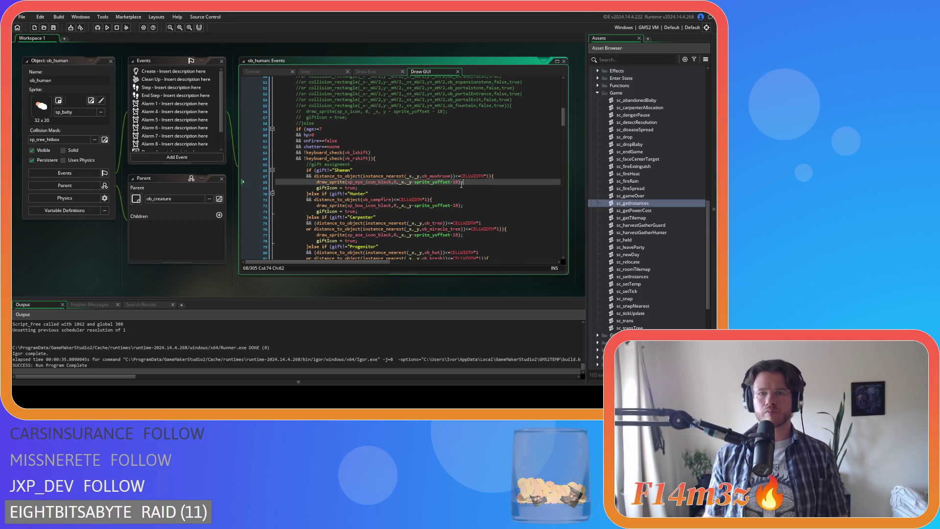
{"action": "left_click", "coordinate": [412, 182]}
{"action": "type", "text": "("}
{"action": "left_click", "coordinate": [463, 182]}
{"action": "type", "text": ")/power(2,global.zoomLevel)"}
- Apply the same (sprite_yoffset-18)/power(2,global.zoomLevel) offset on line 72
{"action": "left_click", "coordinate": [462, 206]}
{"action": "type", "text": "/power(2,global.zoomLevel)"}
{"action": "left_click", "coordinate": [416, 205]}
{"action": "type", "text": "("}
{"action": "key", "text": "Right"}
{"action": "key", "text": "Right"}
{"action": "key", "text": "Right"}
{"action": "type", "text": ")"}
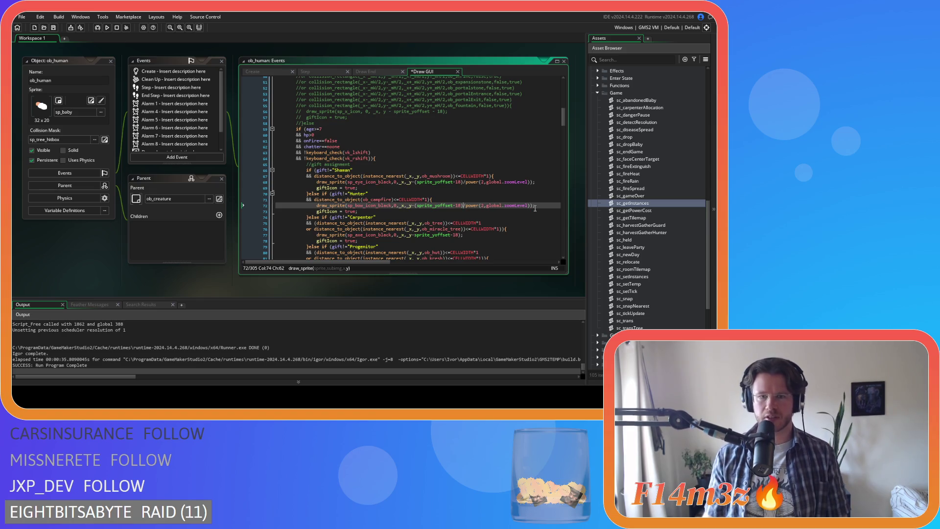
- Paste the zoom-scaled offset onto the following gift icon lines, from line 77 through 103
{"action": "key", "text": "Down"}
{"action": "key", "text": "Down"}
{"action": "key", "text": "Down"}
{"action": "key", "text": "ctrl+v"}
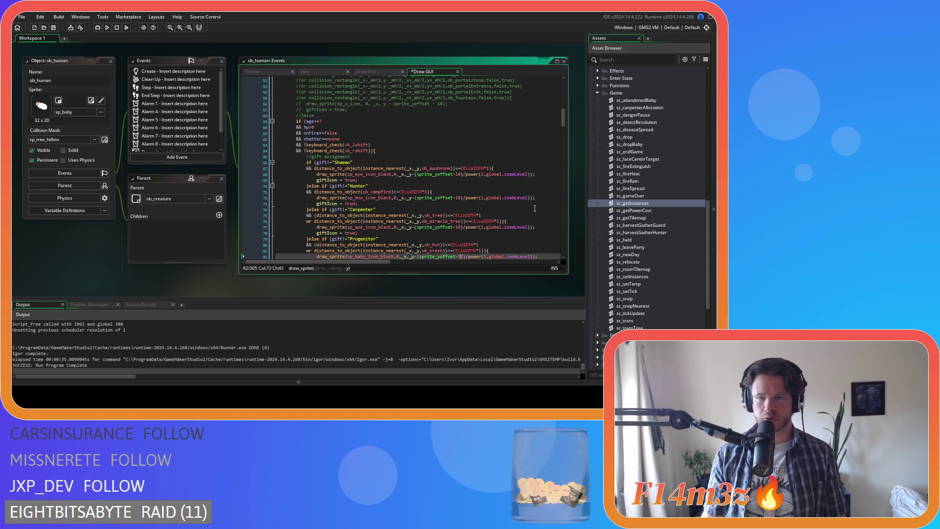
{"action": "key", "text": "Down"}
{"action": "key", "text": "Down"}
{"action": "key", "text": "Down"}
{"action": "key", "text": "ctrl+v"}
{"action": "key", "text": "Down"}
{"action": "key", "text": "Down"}
{"action": "key", "text": "Down"}
{"action": "key", "text": "ctrl+v"}
{"action": "key", "text": "Down"}
{"action": "key", "text": "Down"}
{"action": "key", "text": "Down"}
{"action": "key", "text": "ctrl+v"}
{"action": "key", "text": "Down"}
{"action": "key", "text": "Down"}
{"action": "key", "text": "Down"}
{"action": "key", "text": "ctrl+v"}
{"action": "key", "text": "Down"}
{"action": "key", "text": "Down"}
{"action": "key", "text": "Down"}
{"action": "key", "text": "ctrl+v"}
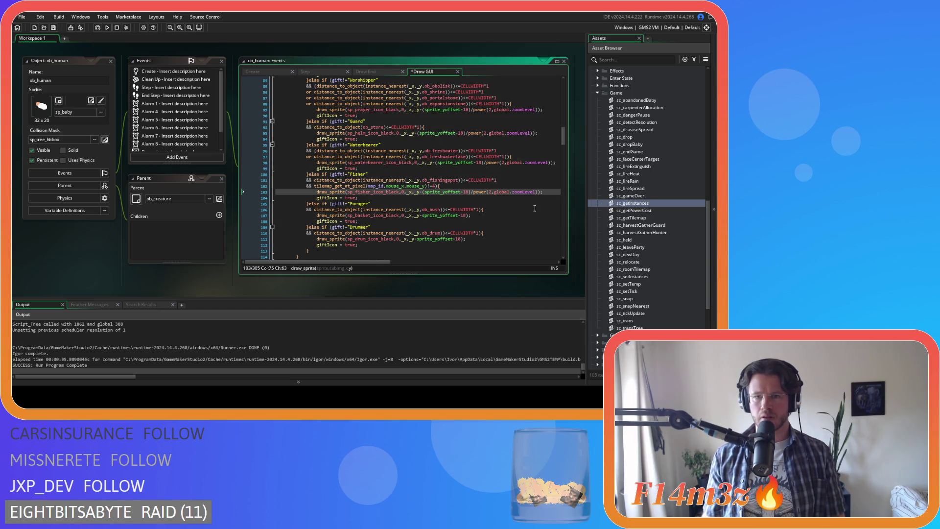
- Undo, then redo the pasted offset edits through line 111, and select the zoom scaling term
{"action": "scroll", "coordinate": [534, 208], "scroll_direction": "up", "scroll_amount": 10}
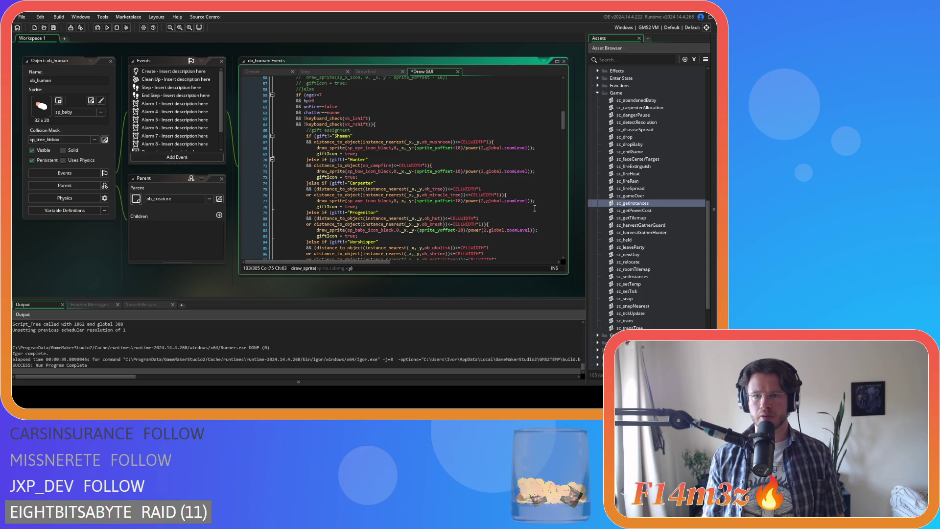
{"action": "key", "text": "ctrl+z"}
{"action": "key", "text": "ctrl+z"}
{"action": "key", "text": "ctrl+z"}
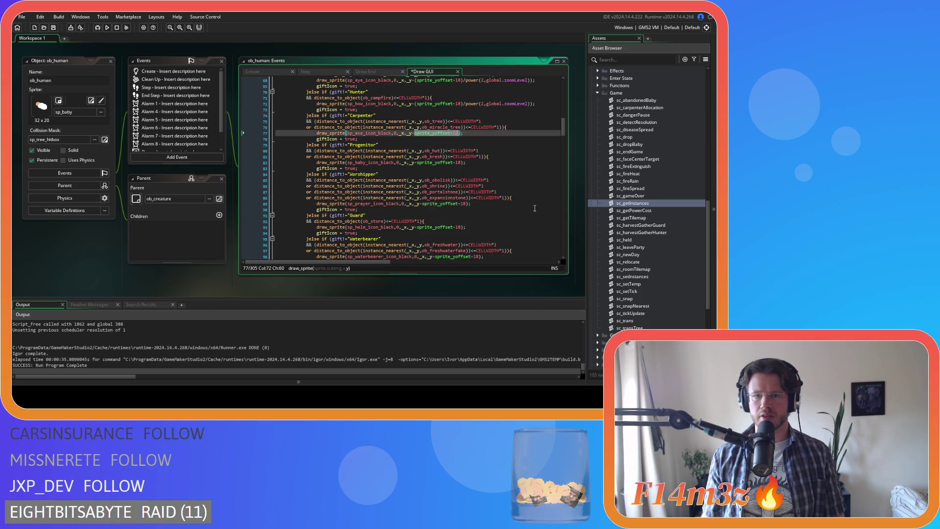
{"action": "key", "text": "ctrl+y"}
{"action": "key", "text": "ctrl+y"}
{"action": "key", "text": "ctrl+y"}
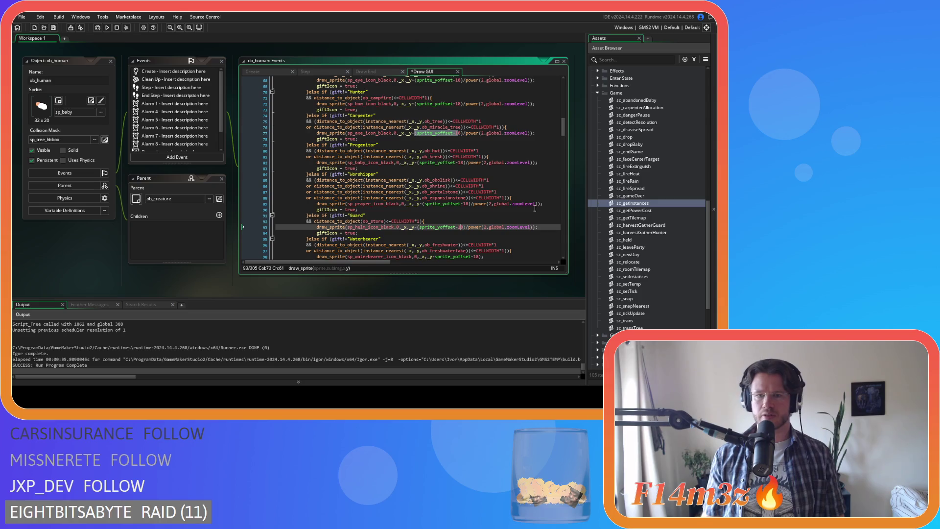
{"action": "scroll", "coordinate": [534, 208], "scroll_direction": "down", "scroll_amount": 3}
{"action": "key", "text": "ctrl+y"}
{"action": "key", "text": "ctrl+y"}
{"action": "key", "text": "ctrl+y"}
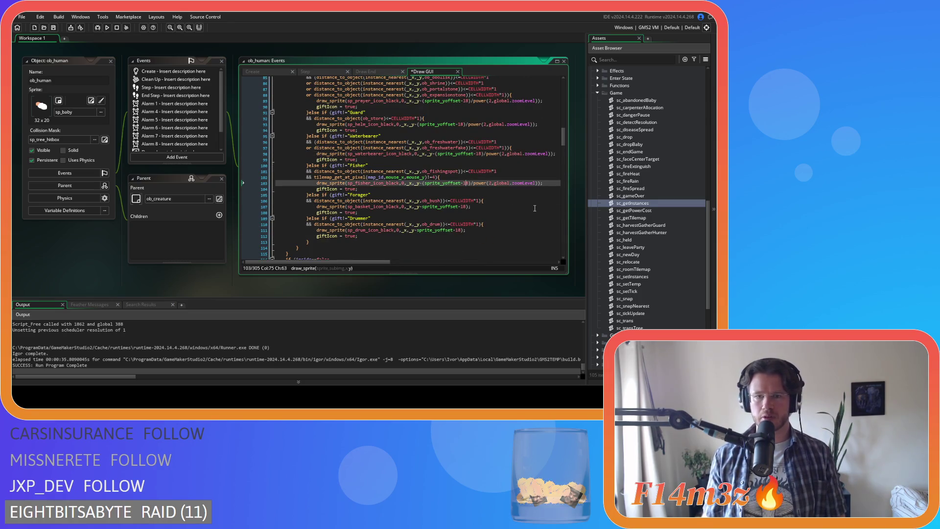
{"action": "scroll", "coordinate": [535, 208], "scroll_direction": "down", "scroll_amount": 4}
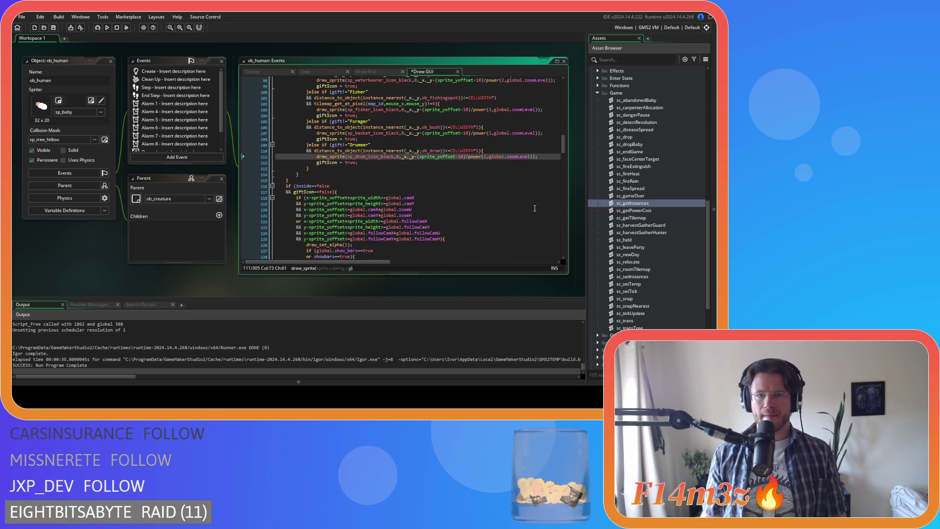
{"action": "left_click_drag", "start_coordinate": [466, 157], "coordinate": [535, 158]}
{"action": "key", "text": "ctrl+c"}
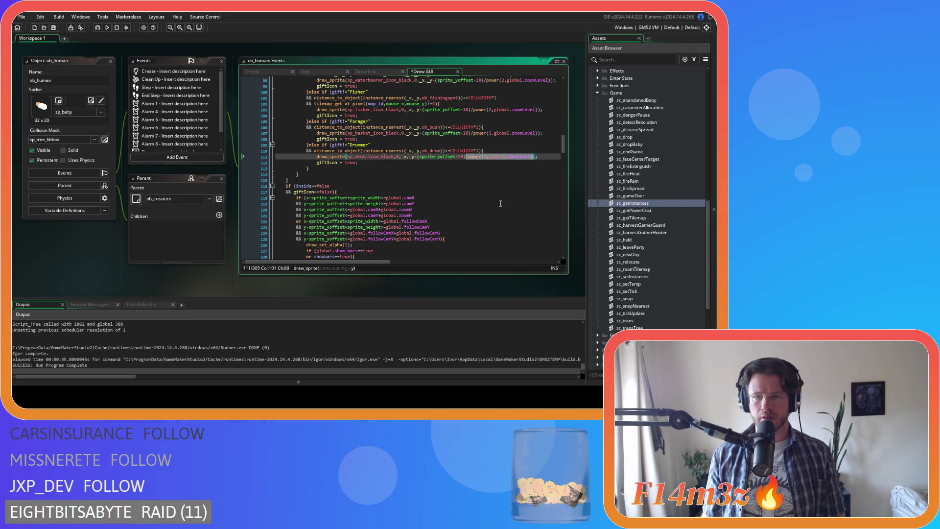
{"action": "scroll", "coordinate": [500, 204], "scroll_direction": "down", "scroll_amount": 8}
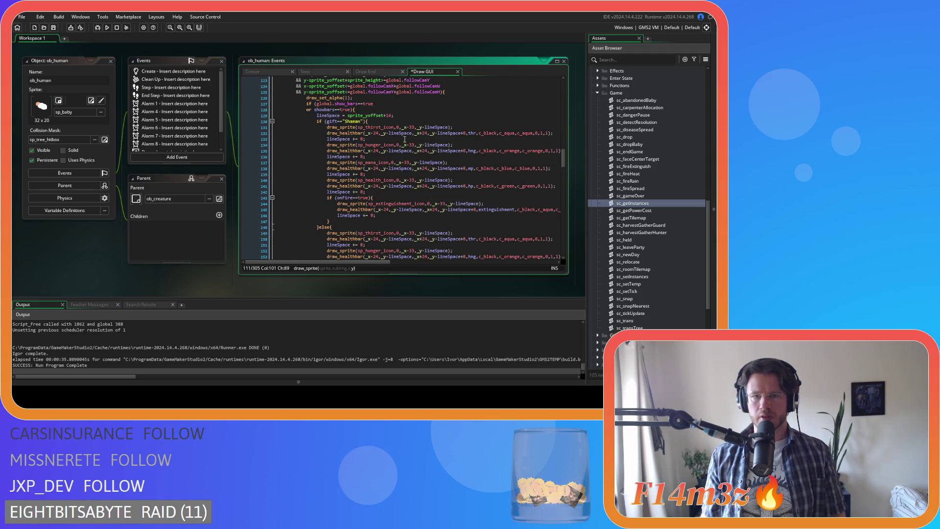
- Search for lineSpace with lineSpace/power(2,global.zoomLevel) as the replacement text
{"action": "double_click", "coordinate": [401, 133]}
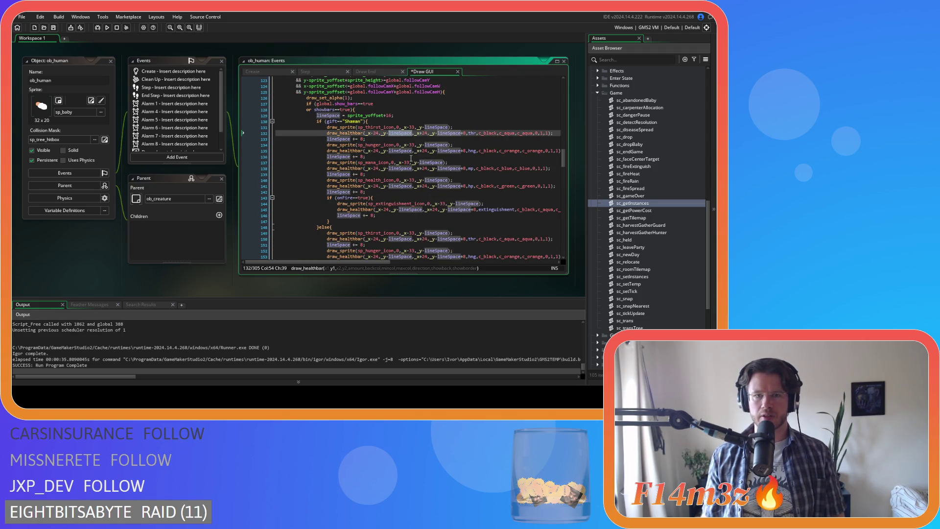
{"action": "double_click", "coordinate": [436, 127]}
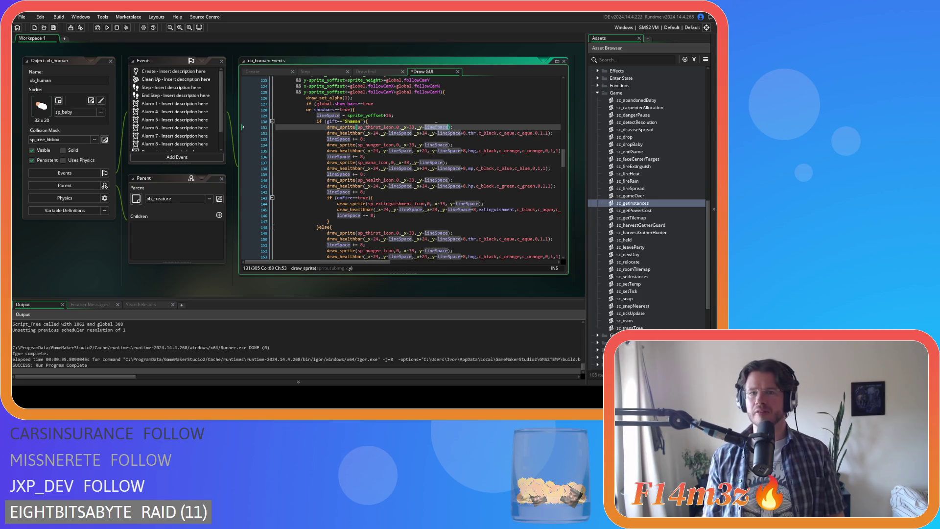
{"action": "key", "text": "ctrl+f"}
{"action": "key", "text": "ctrl+h"}
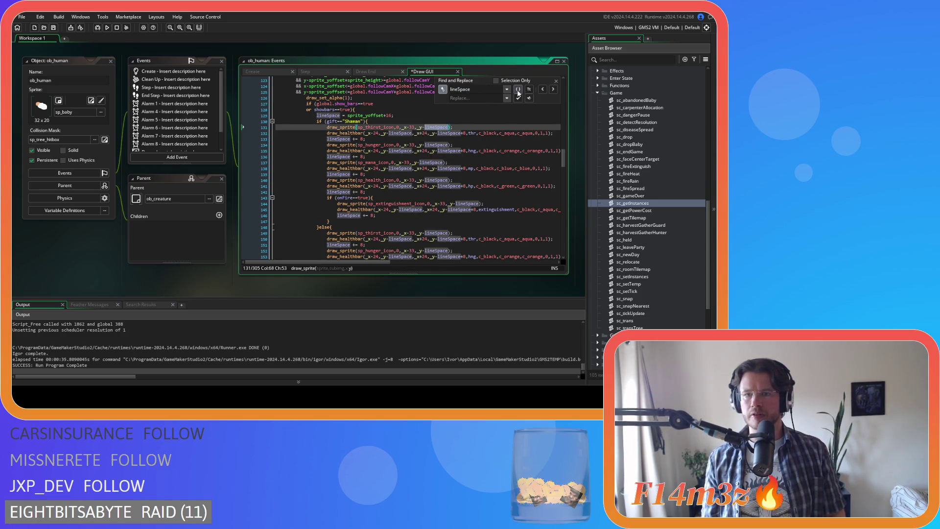
{"action": "key", "text": "Return"}
{"action": "key", "text": "Return"}
{"action": "left_click", "coordinate": [486, 97]}
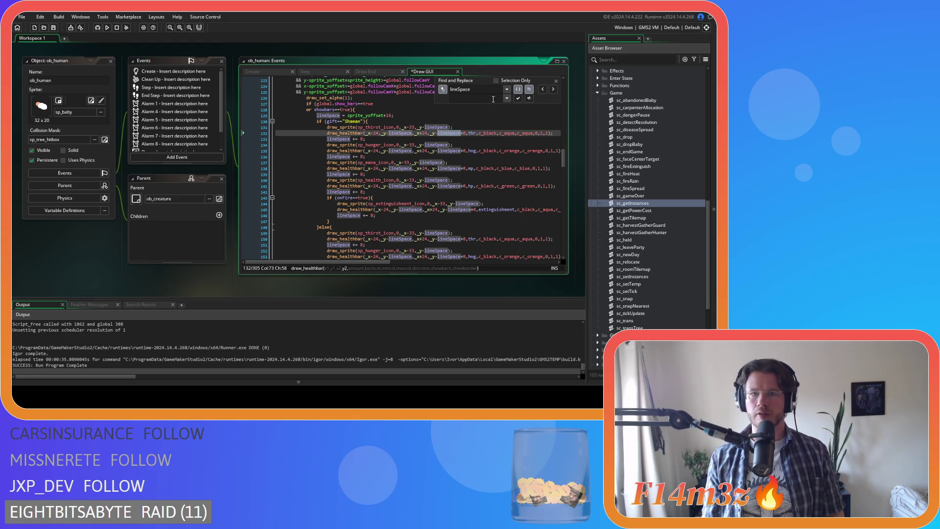
{"action": "key", "text": "ctrl+v"}
{"action": "key", "text": "Home"}
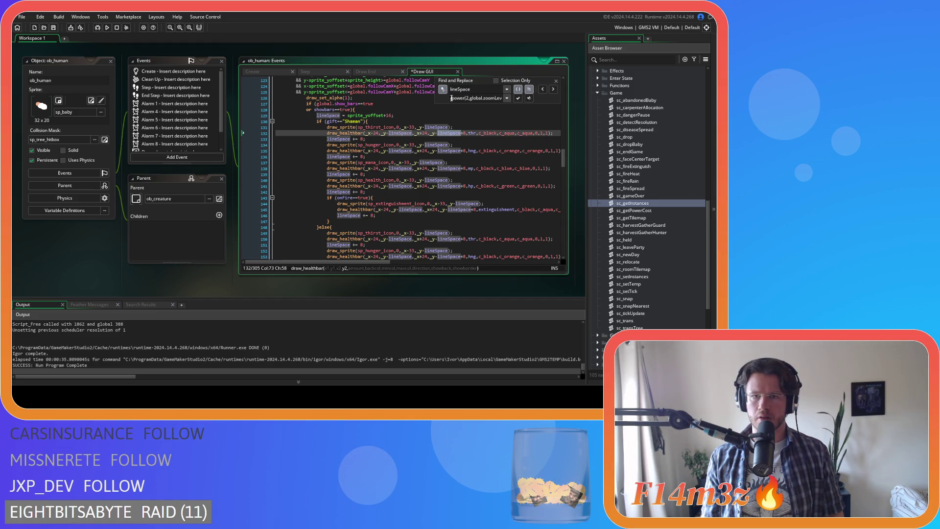
{"action": "type", "text": "lineSpace"}
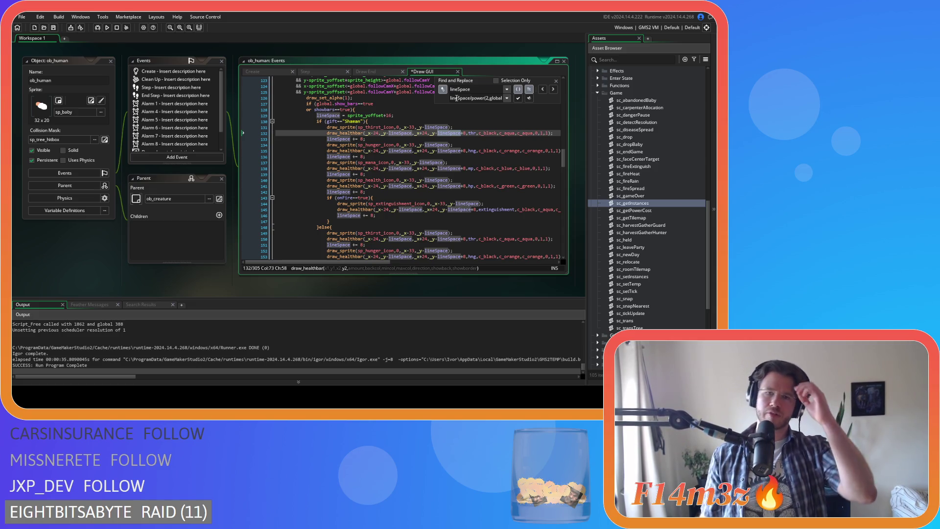
- Replace lineSpace with the zoom-scaled term on lines 131–135, skipping increments on 133 and 136
{"action": "left_click", "coordinate": [541, 94]}
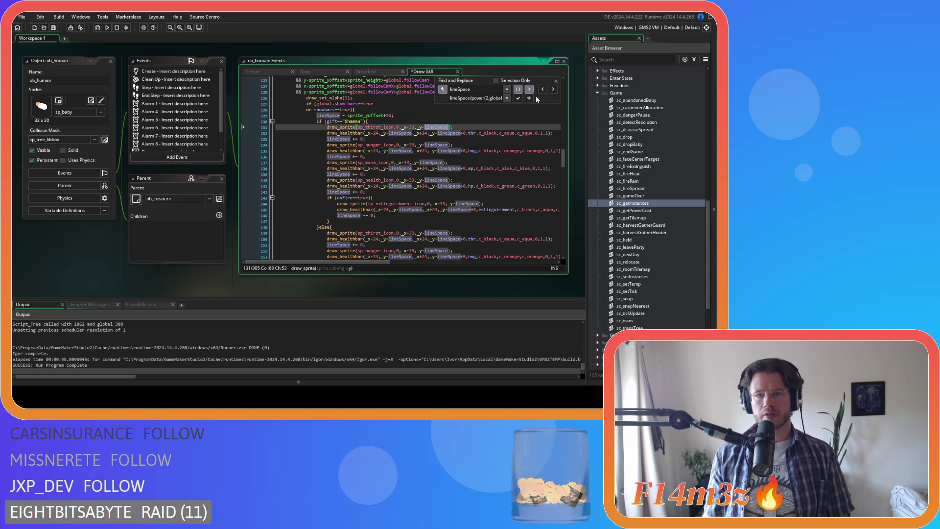
{"action": "left_click", "coordinate": [520, 100]}
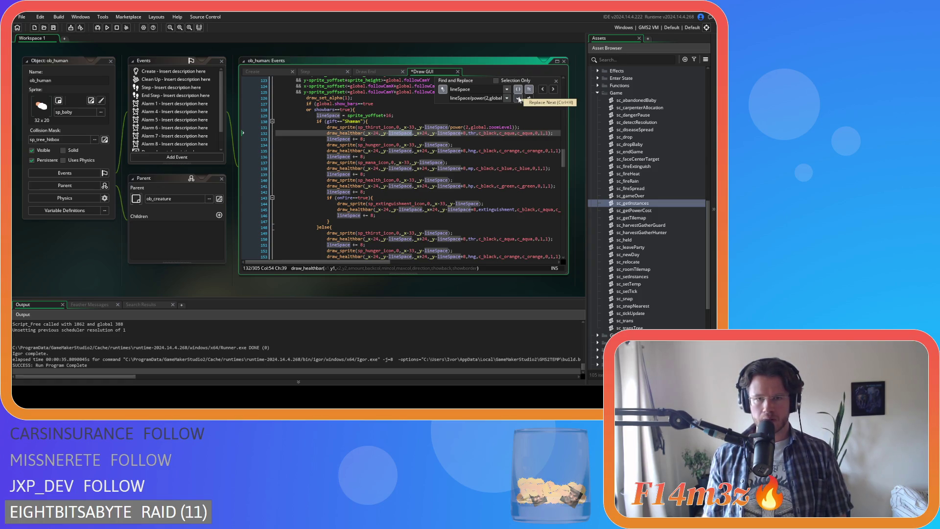
{"action": "left_click", "coordinate": [518, 99]}
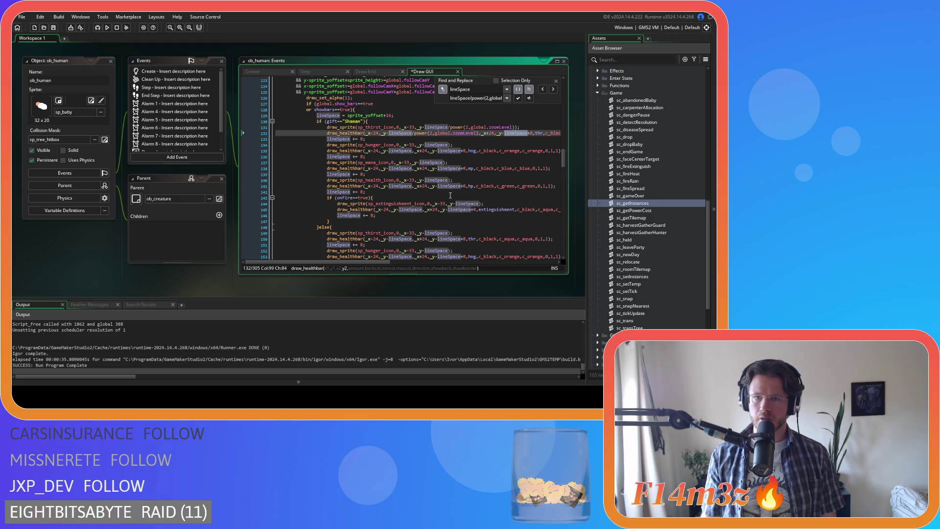
{"action": "left_click_drag", "start_coordinate": [372, 263], "coordinate": [383, 263]}
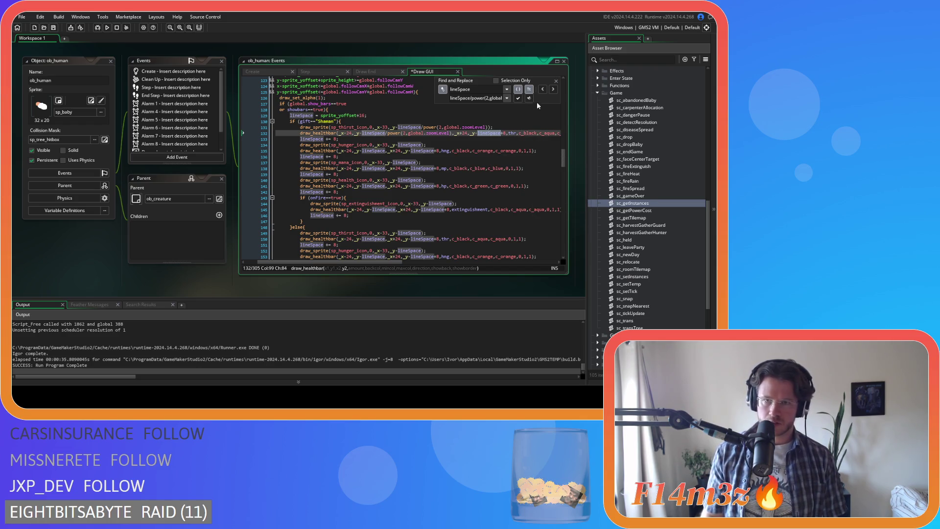
{"action": "left_click", "coordinate": [518, 98]}
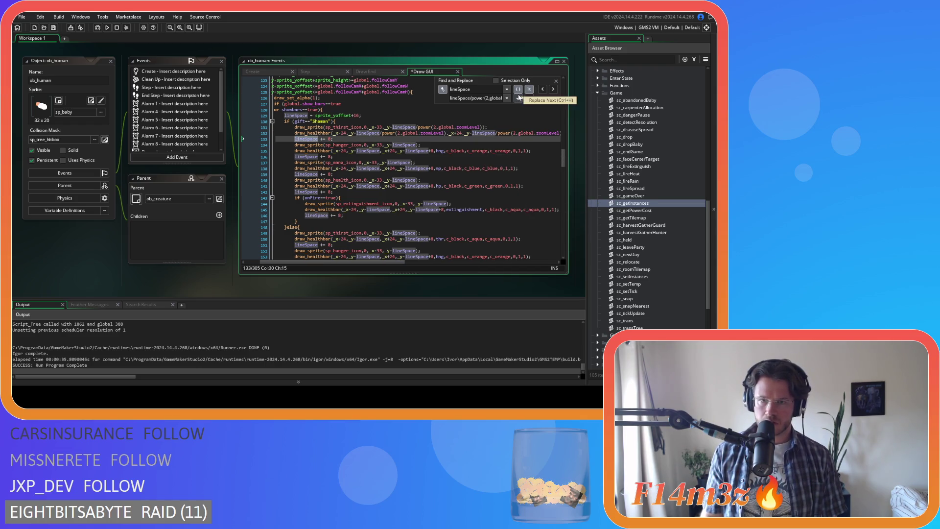
{"action": "left_click", "coordinate": [553, 89]}
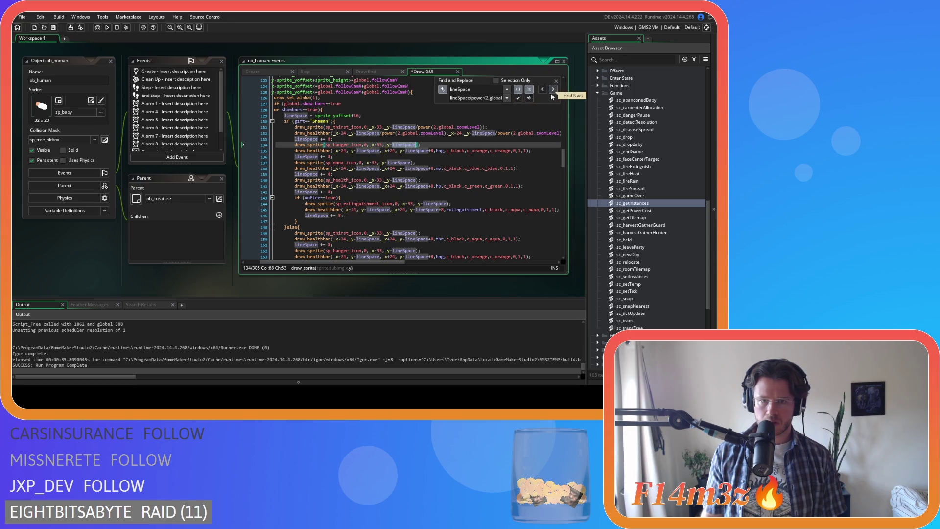
{"action": "left_click", "coordinate": [518, 98]}
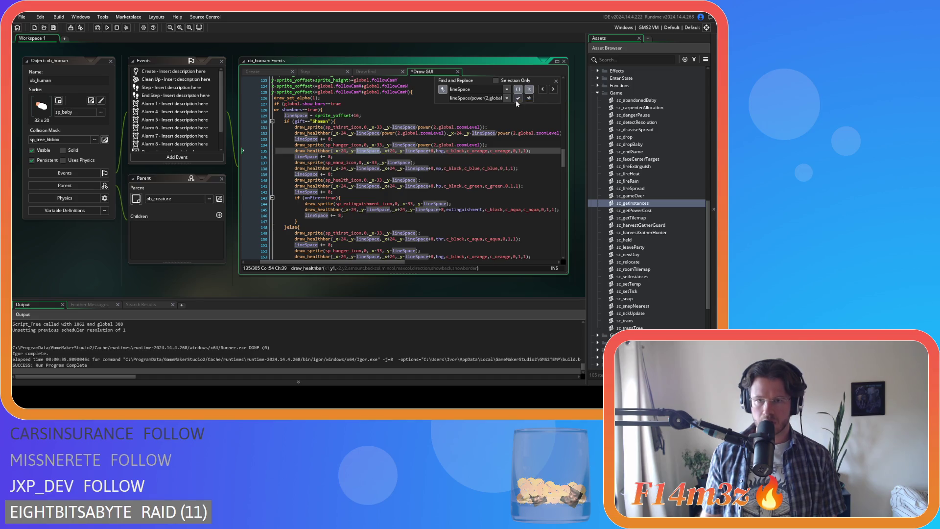
{"action": "left_click", "coordinate": [518, 99]}
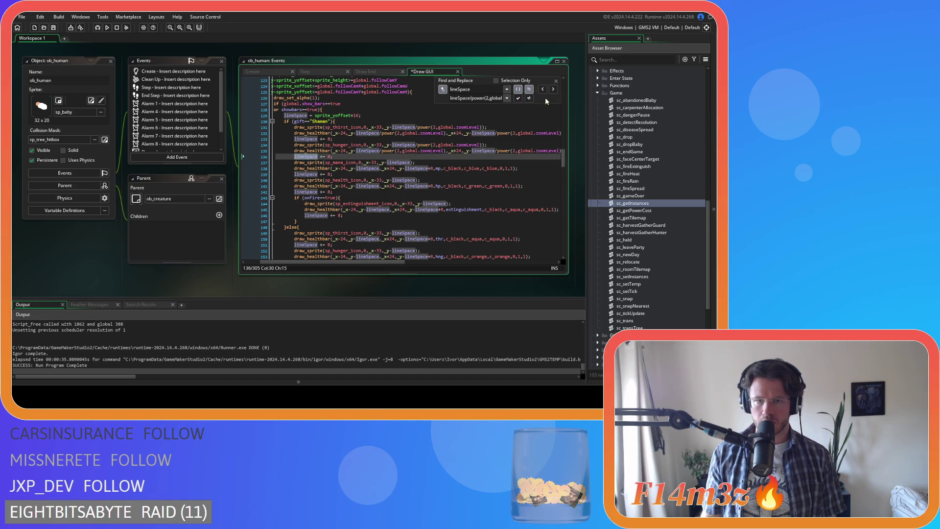
{"action": "left_click", "coordinate": [553, 89]}
- Replace the lineSpace offsets on lines 137–145, skipping the line 139 increment
{"action": "left_click", "coordinate": [518, 98]}
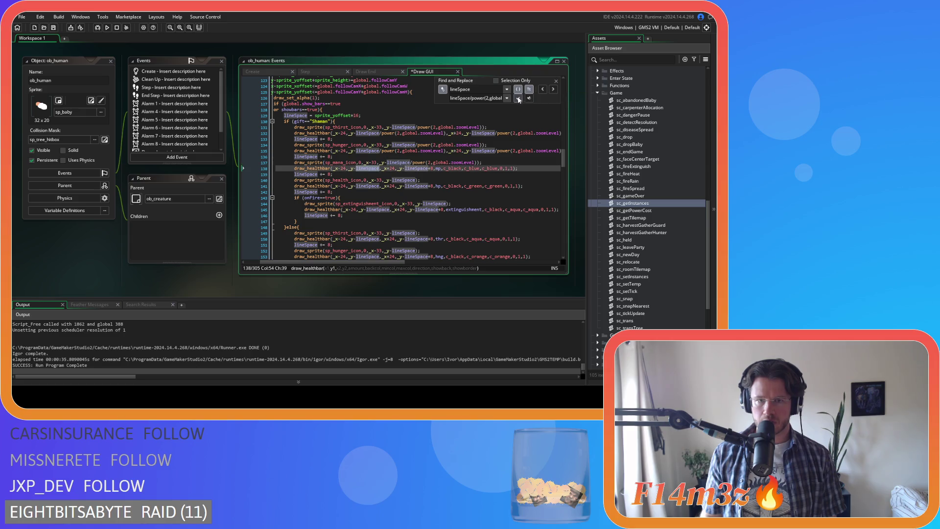
{"action": "left_click", "coordinate": [517, 98]}
{"action": "left_click", "coordinate": [518, 98]}
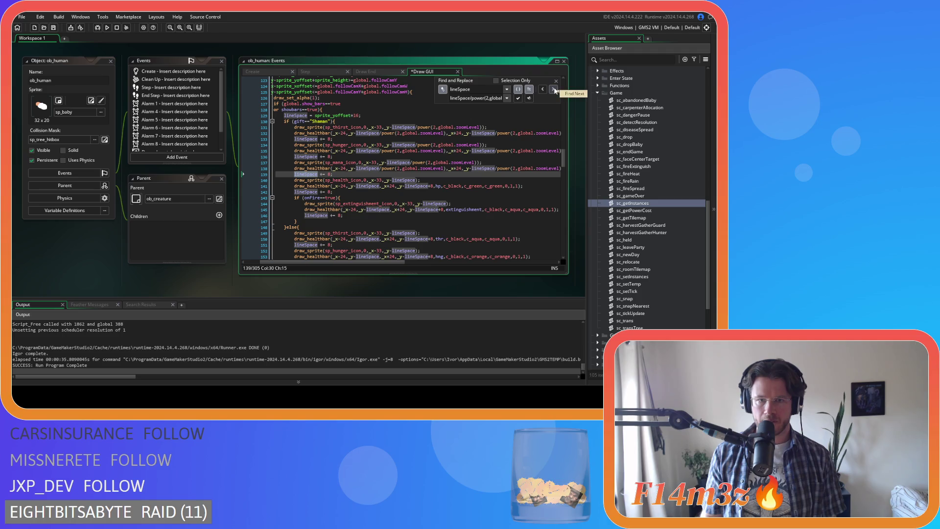
{"action": "left_click", "coordinate": [554, 89]}
{"action": "left_click", "coordinate": [517, 98]}
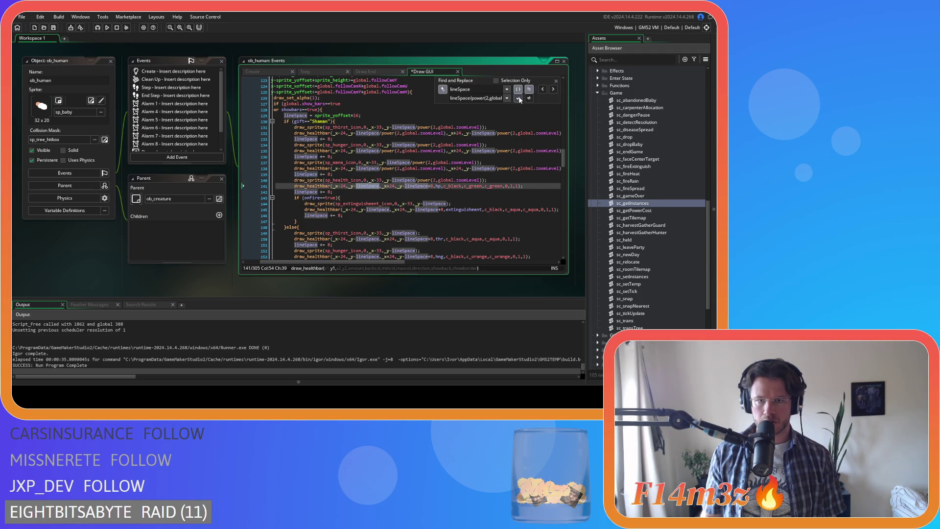
{"action": "left_click", "coordinate": [518, 98]}
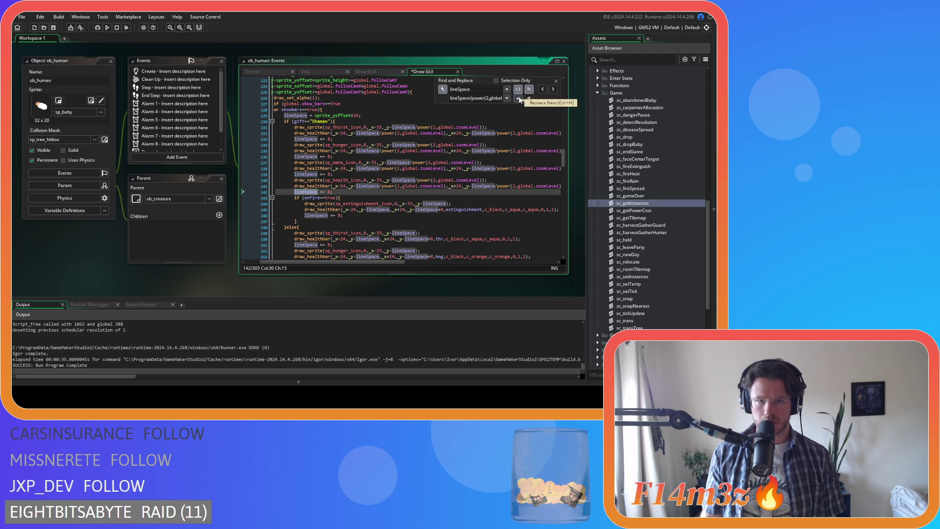
{"action": "left_click", "coordinate": [553, 89]}
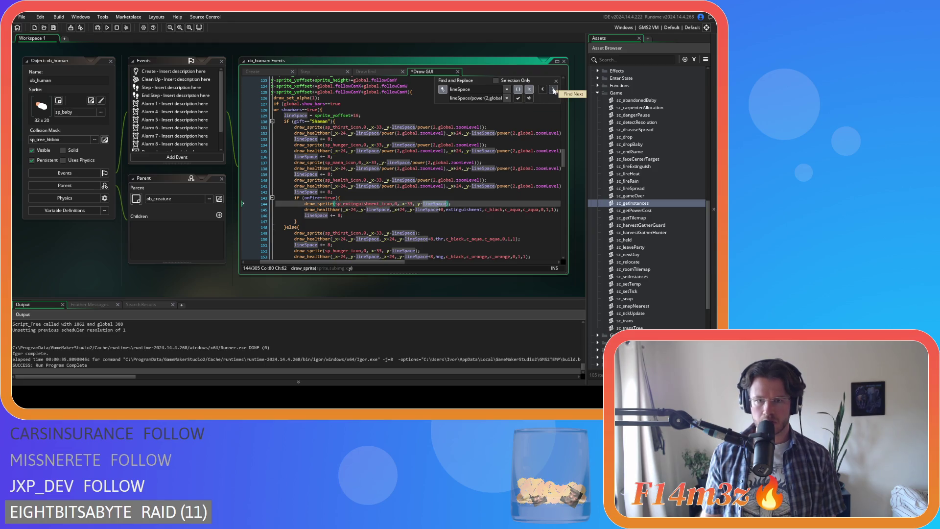
{"action": "left_click", "coordinate": [518, 98]}
{"action": "left_click", "coordinate": [518, 98]}
{"action": "left_click", "coordinate": [517, 98]}
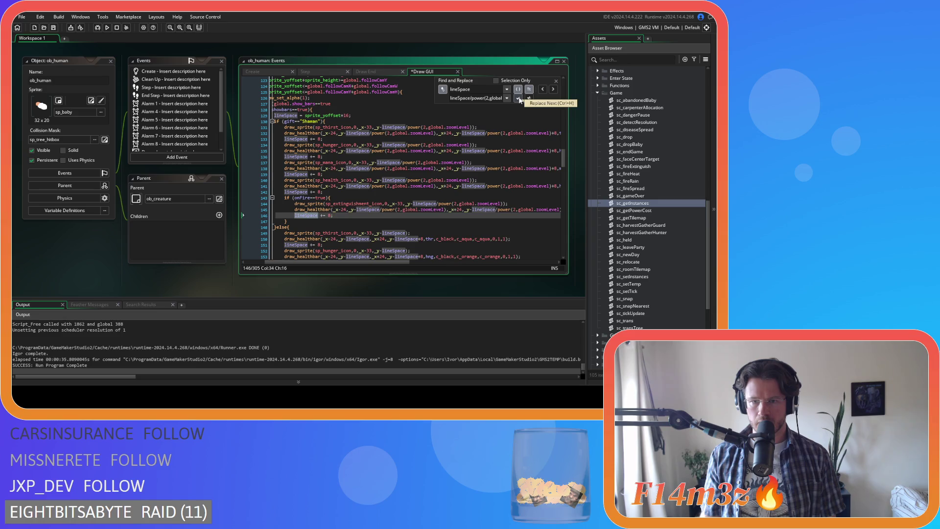
{"action": "scroll", "coordinate": [544, 101], "scroll_direction": "down", "scroll_amount": 4}
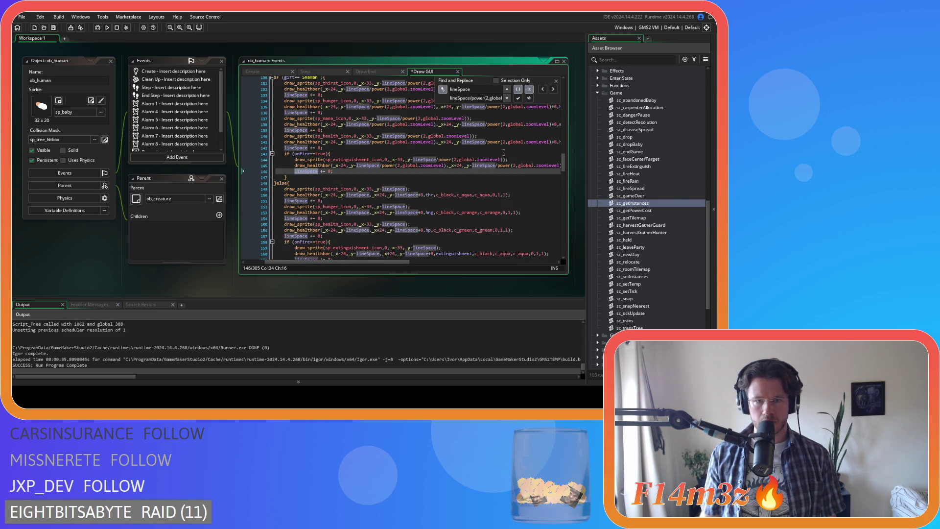
- Scale the else-branch lineSpace offsets on lines 149–153, skipping the increments on 151 and 154
{"action": "left_click", "coordinate": [553, 90]}
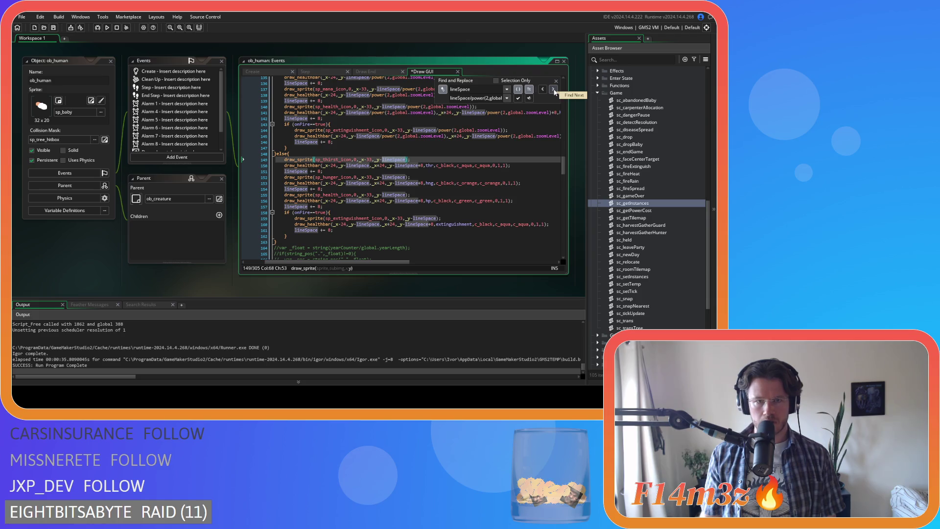
{"action": "left_click", "coordinate": [517, 99]}
{"action": "left_click", "coordinate": [518, 99]}
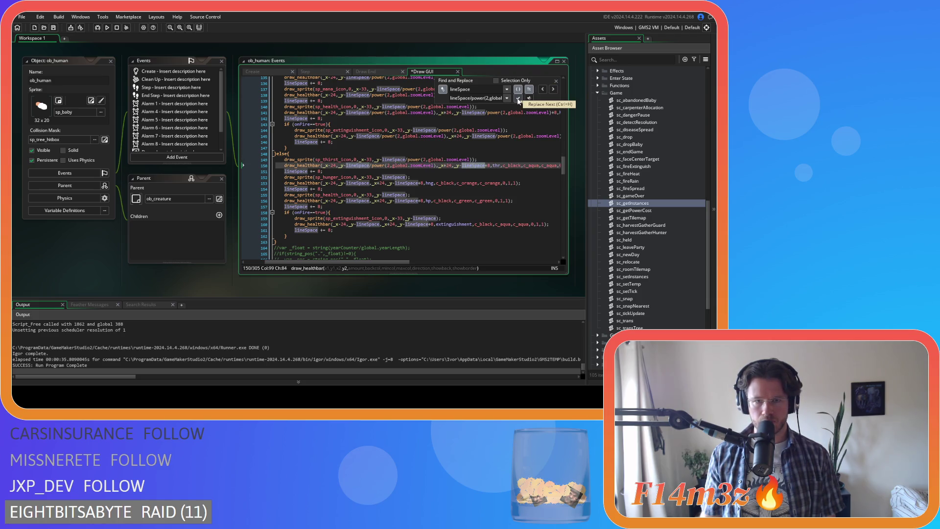
{"action": "left_click", "coordinate": [518, 99]}
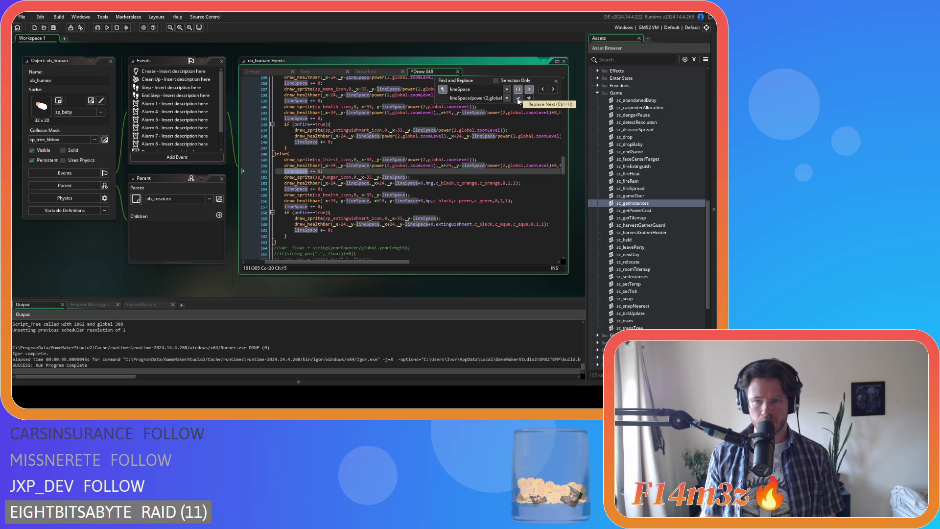
{"action": "left_click", "coordinate": [553, 91]}
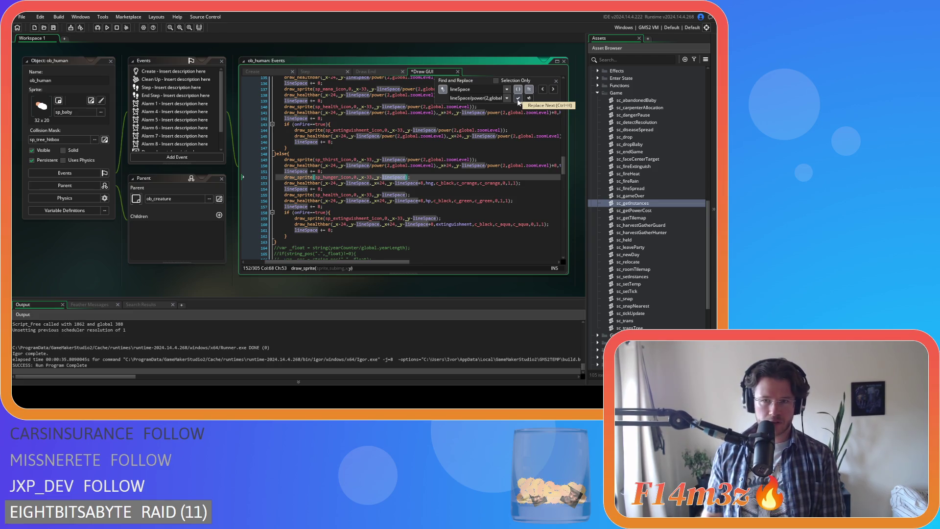
{"action": "left_click", "coordinate": [518, 99]}
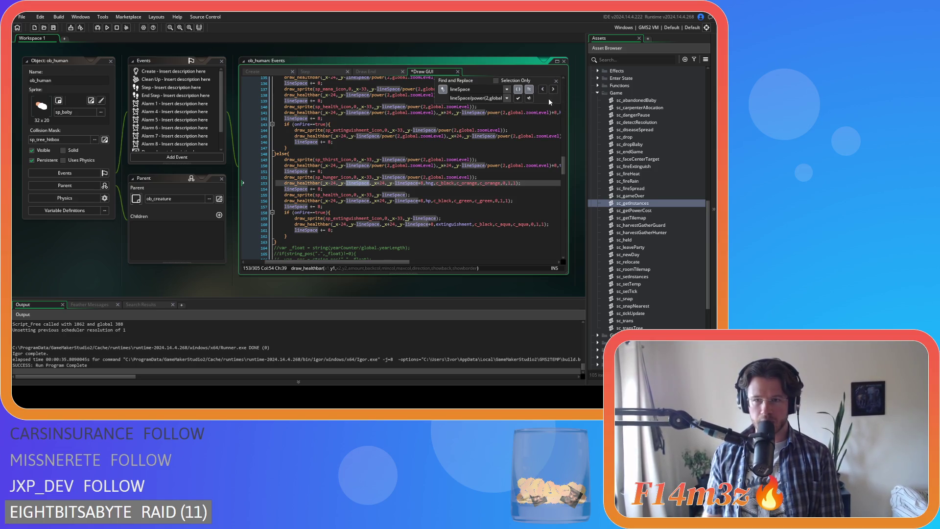
{"action": "left_click", "coordinate": [518, 98]}
{"action": "left_click", "coordinate": [518, 99]}
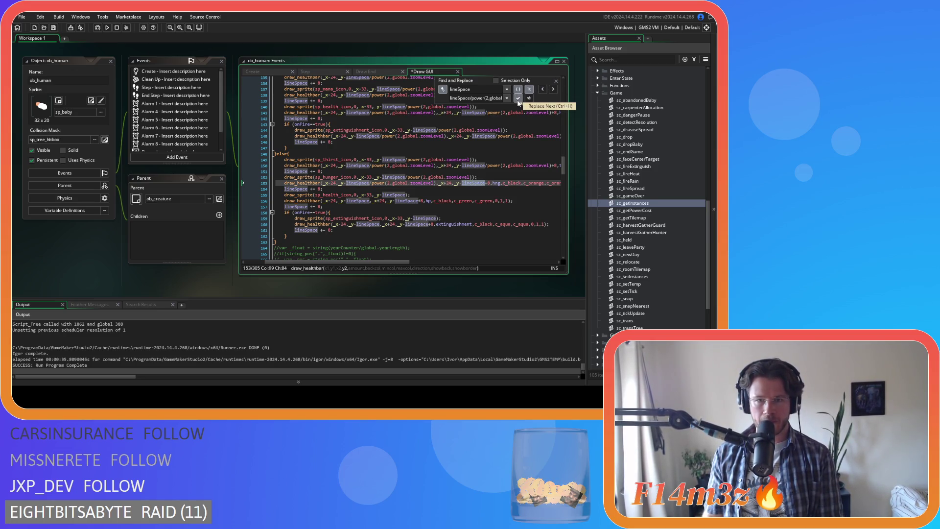
{"action": "left_click", "coordinate": [553, 89]}
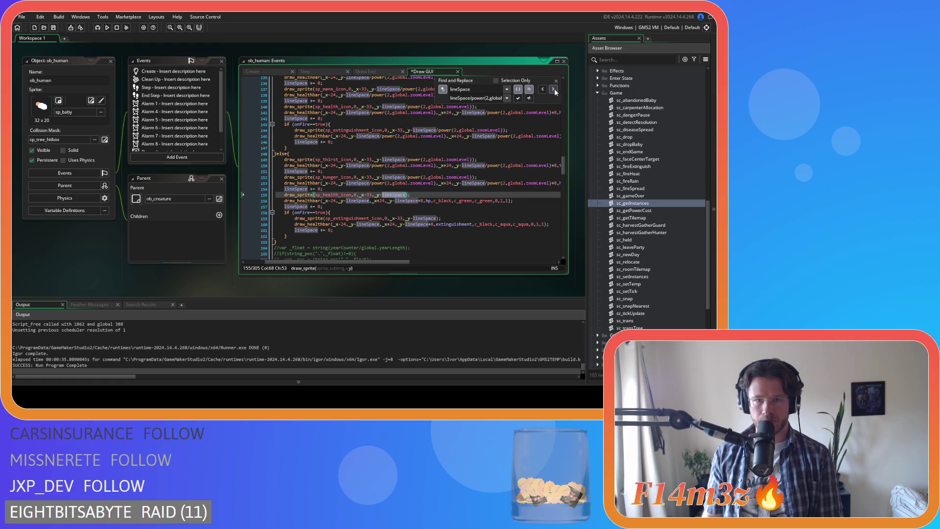
- Scale the lineSpace offsets on lines 155–160, skipping the line 157 increment
{"action": "left_click", "coordinate": [519, 99]}
{"action": "left_click", "coordinate": [519, 100]}
{"action": "left_click", "coordinate": [519, 101]}
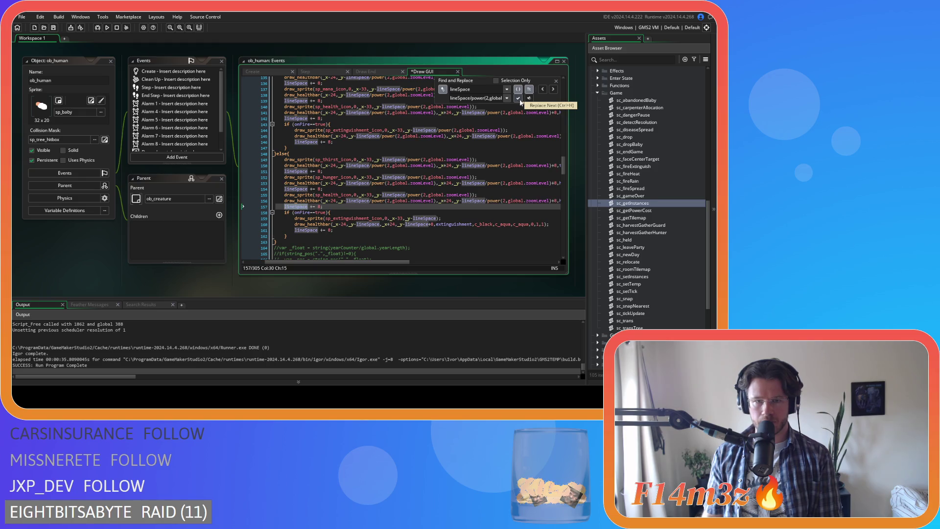
{"action": "left_click", "coordinate": [553, 90]}
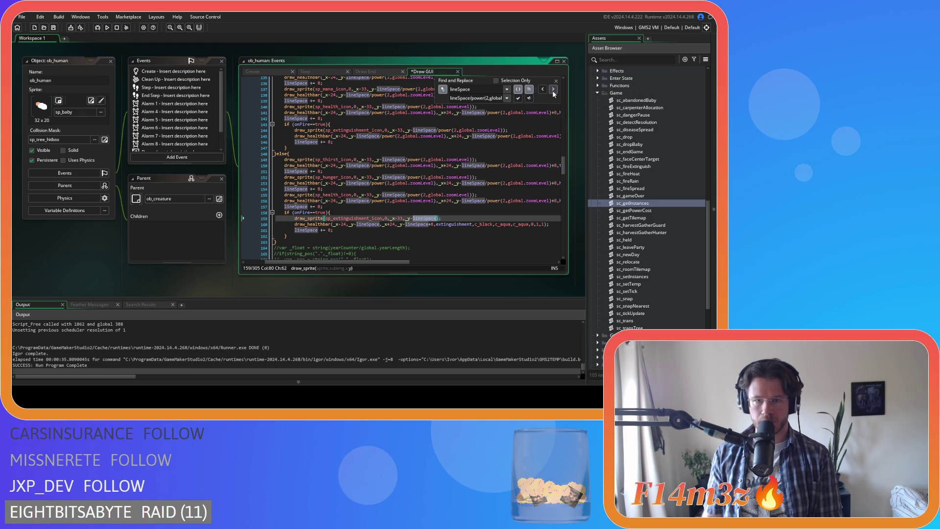
{"action": "left_click", "coordinate": [519, 99]}
{"action": "left_click", "coordinate": [518, 98]}
{"action": "left_click", "coordinate": [519, 100]}
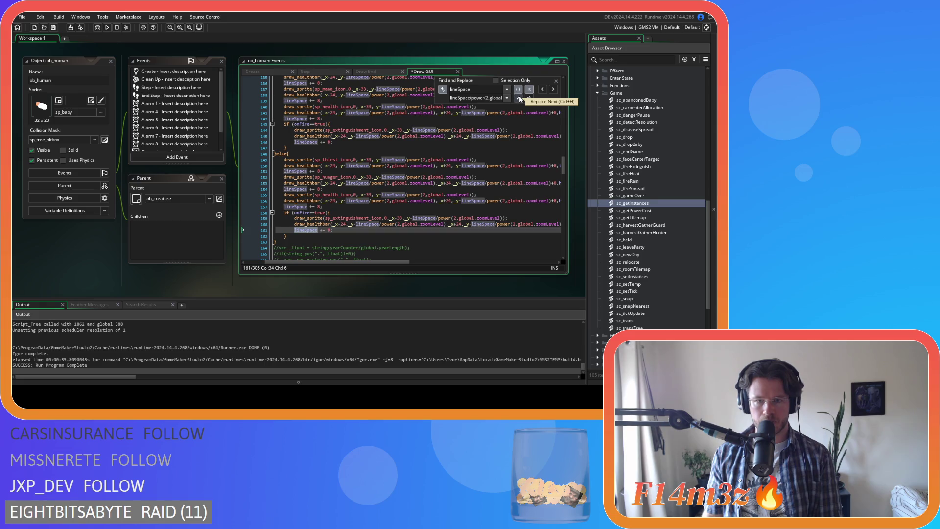
- Skip the unchanged and commented-out lineSpace matches down to the chatter name code
{"action": "scroll", "coordinate": [495, 149], "scroll_direction": "down", "scroll_amount": 5}
{"action": "left_click", "coordinate": [553, 90]}
{"action": "left_click", "coordinate": [553, 89]}
{"action": "left_click", "coordinate": [553, 90]}
{"action": "left_click", "coordinate": [553, 89]}
{"action": "left_click", "coordinate": [553, 90]}
{"action": "left_click", "coordinate": [553, 89]}
{"action": "left_click", "coordinate": [553, 90]}
{"action": "left_click", "coordinate": [554, 90]}
{"action": "left_click", "coordinate": [553, 89]}
{"action": "left_click", "coordinate": [553, 89]}
{"action": "left_click", "coordinate": [553, 90]}
{"action": "left_click", "coordinate": [553, 89]}
{"action": "left_click", "coordinate": [553, 90]}
{"action": "left_click", "coordinate": [553, 89]}
{"action": "left_click", "coordinate": [553, 91]}
{"action": "left_click", "coordinate": [553, 90]}
{"action": "left_click", "coordinate": [553, 90]}
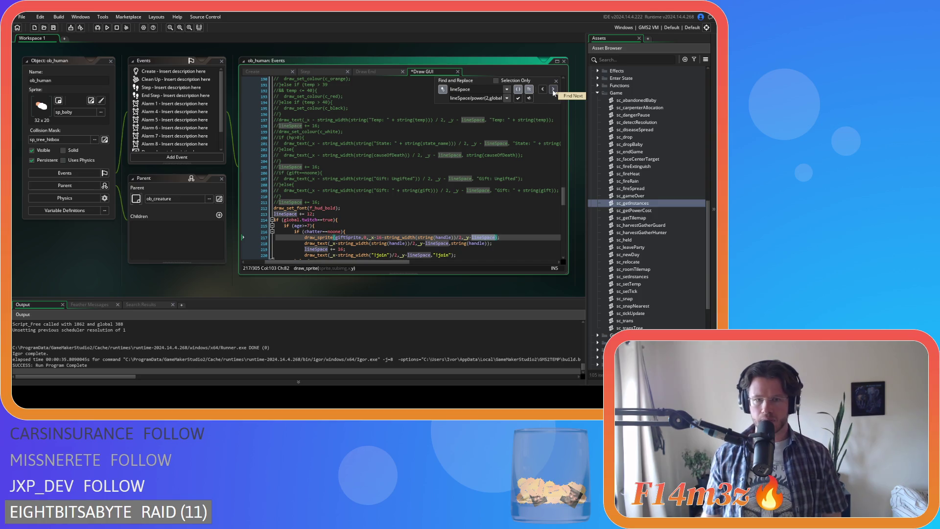
{"action": "scroll", "coordinate": [544, 164], "scroll_direction": "down", "scroll_amount": 3}
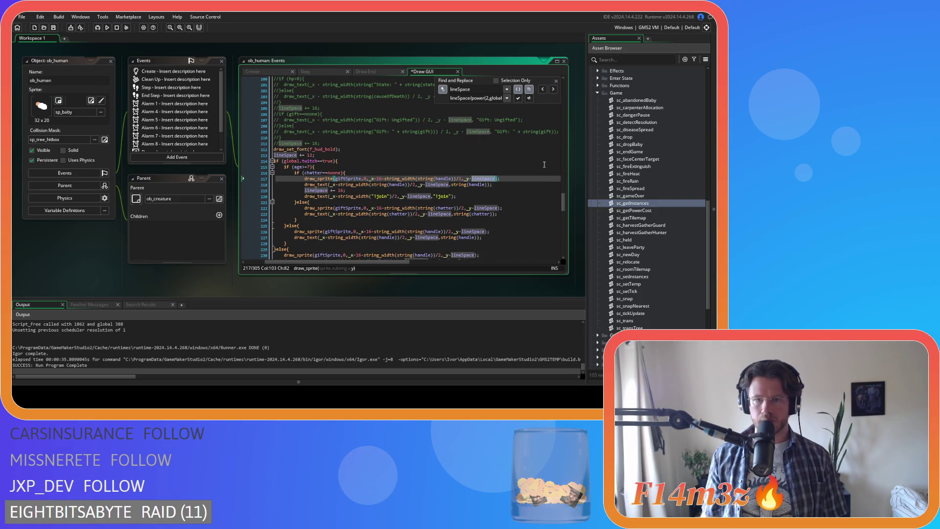
- Scale the chatter name lineSpace offsets on lines 217–231
{"action": "left_click", "coordinate": [517, 100]}
{"action": "mouse_move", "coordinate": [394, 261]}
{"action": "left_mouse_down"}
{"action": "mouse_move", "coordinate": [348, 262]}
{"action": "mouse_move", "coordinate": [375, 262]}
{"action": "left_mouse_up"}
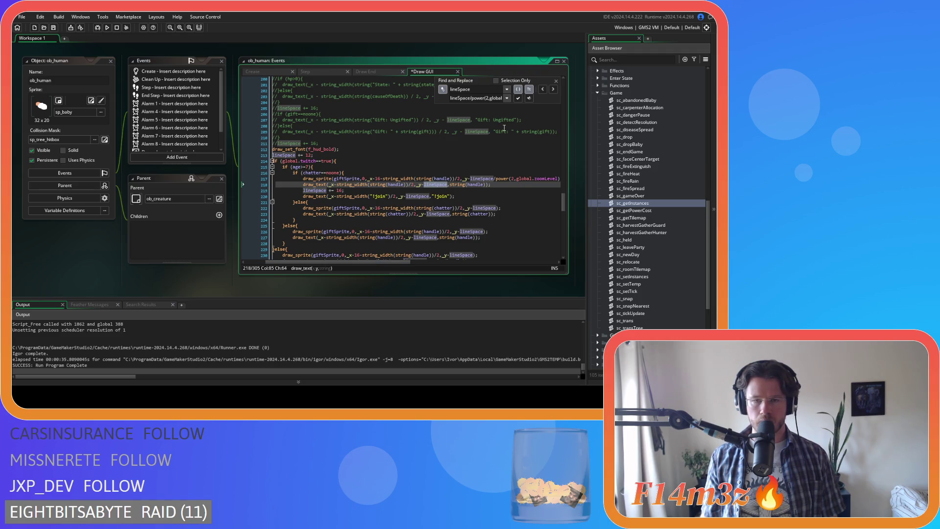
{"action": "left_click", "coordinate": [519, 100]}
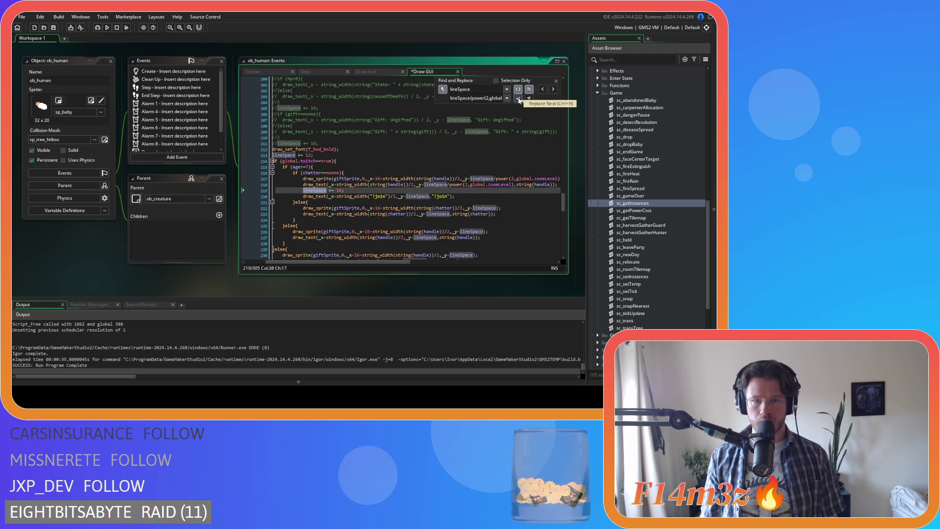
{"action": "left_click", "coordinate": [552, 89]}
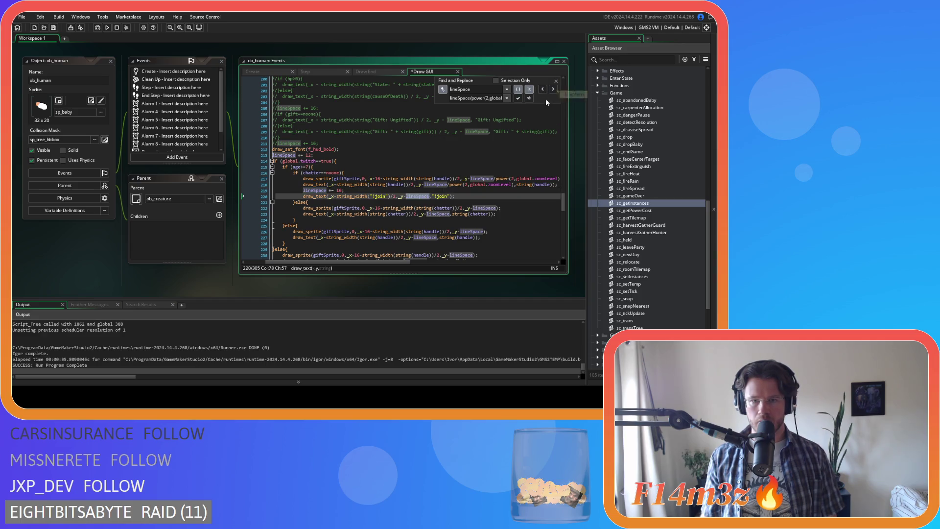
{"action": "left_click", "coordinate": [517, 99]}
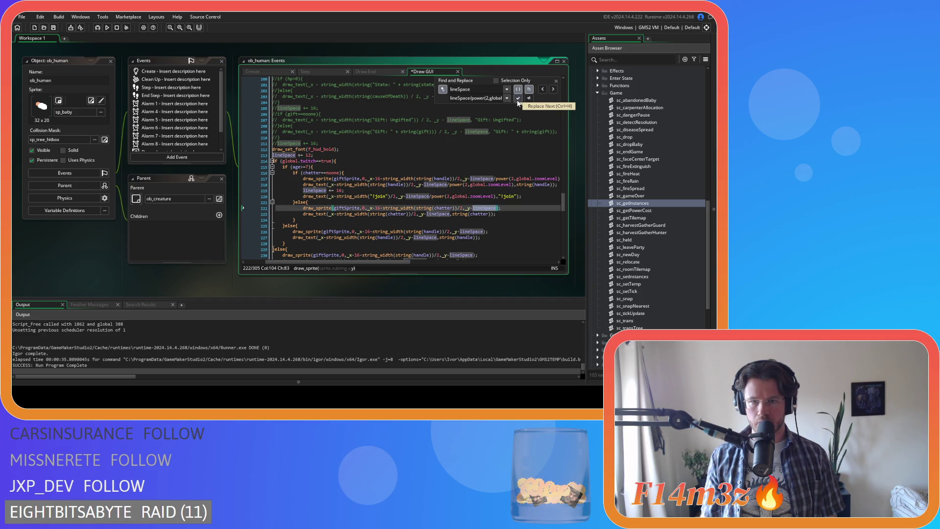
{"action": "left_click", "coordinate": [517, 99]}
{"action": "left_click", "coordinate": [518, 100]}
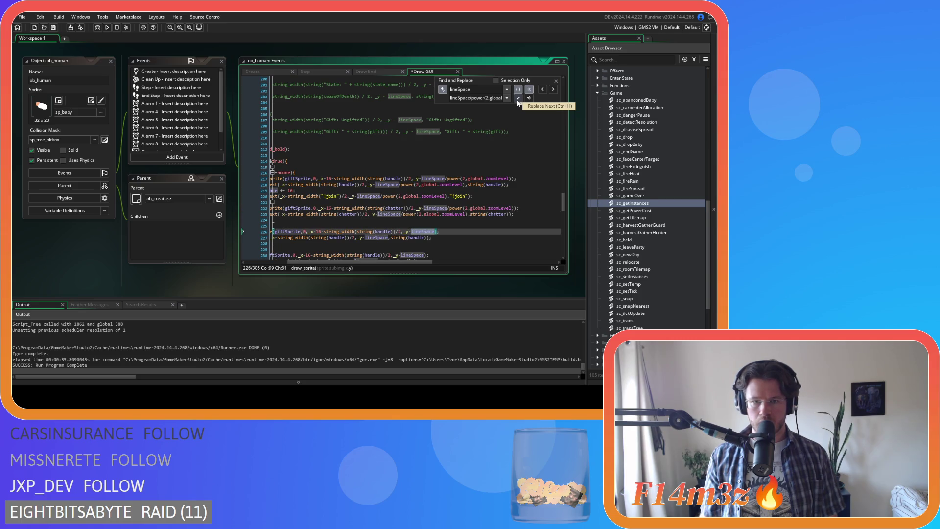
{"action": "left_click", "coordinate": [517, 100]}
{"action": "left_click", "coordinate": [517, 100]}
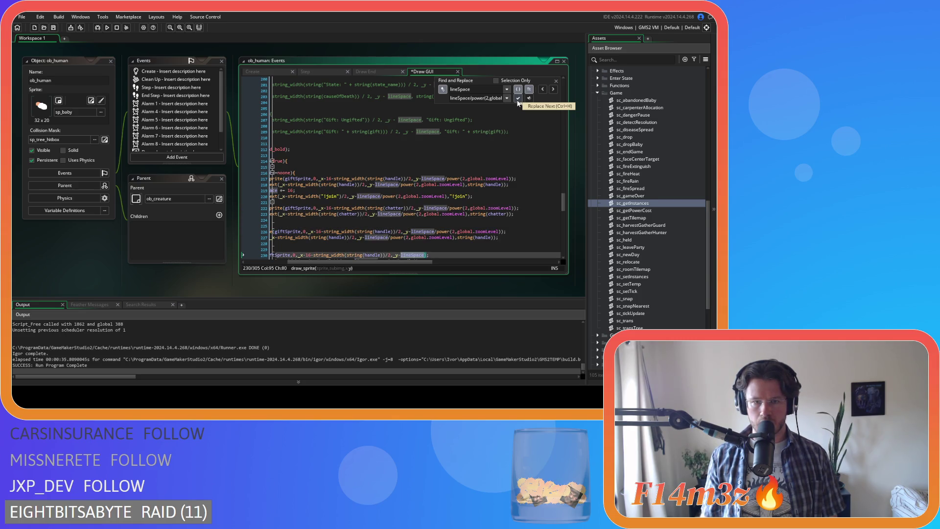
{"action": "left_click", "coordinate": [517, 100]}
{"action": "left_click", "coordinate": [517, 101]}
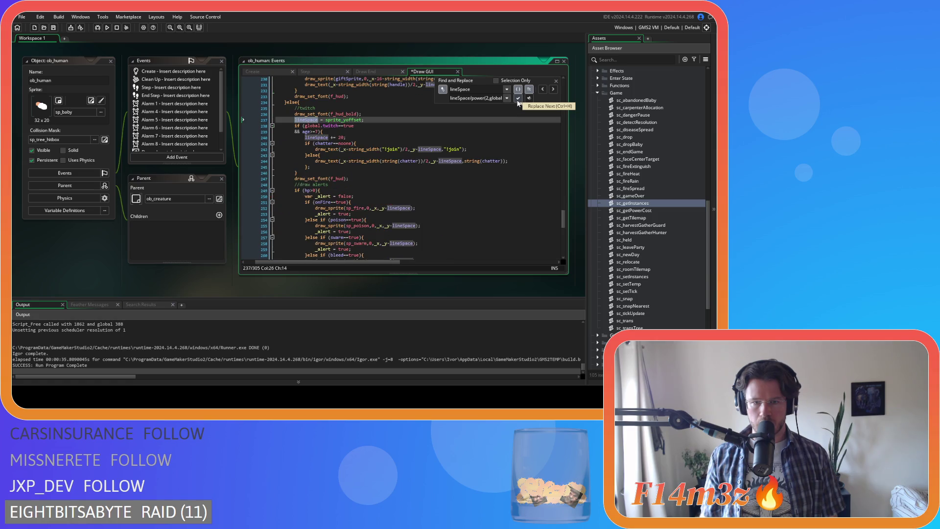
- Skip the lineSpace assignments on lines 237–240 and scale lines 242 and 244
{"action": "left_click", "coordinate": [553, 89]}
{"action": "left_click", "coordinate": [553, 90]}
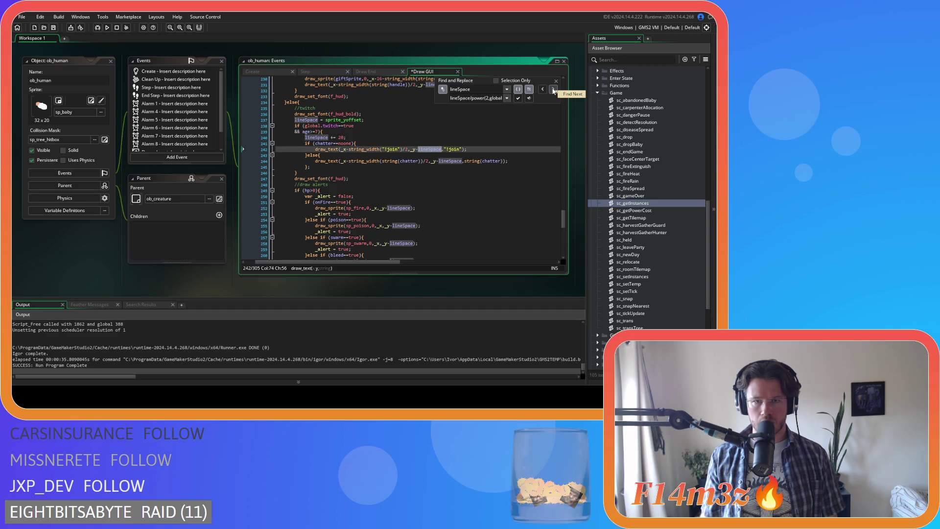
{"action": "left_click", "coordinate": [517, 98]}
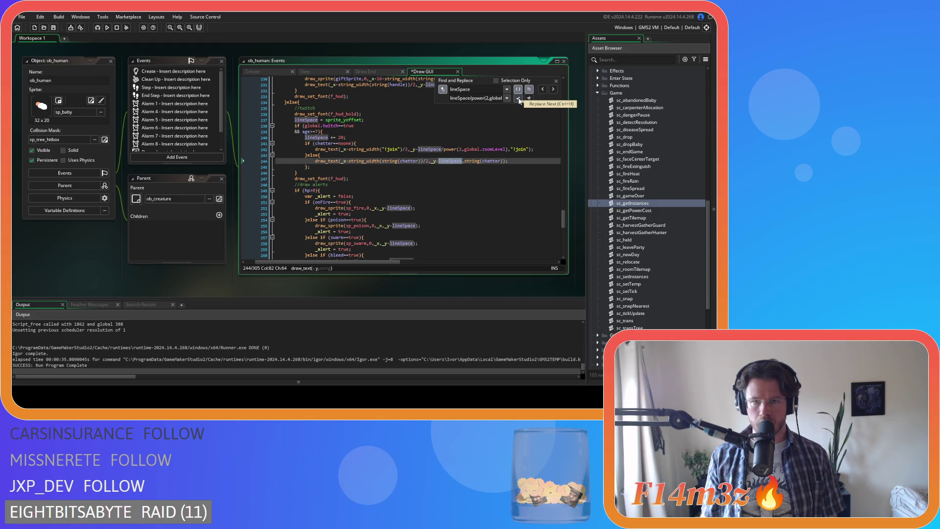
{"action": "left_click", "coordinate": [518, 98]}
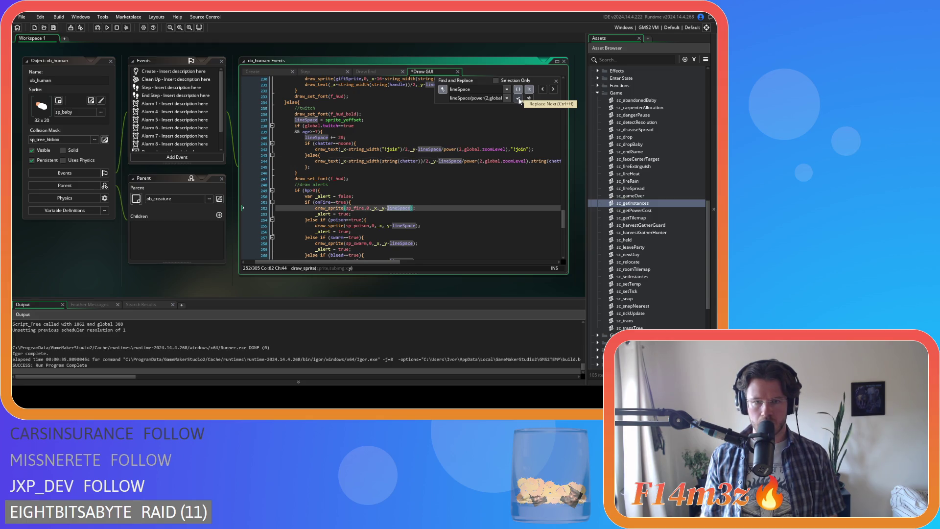
- Scale lineSpace in every alert icon line, then skip the already-handled matches at the top
{"action": "left_click", "coordinate": [518, 98]}
{"action": "left_click", "coordinate": [518, 98]}
{"action": "left_click", "coordinate": [518, 98]}
{"action": "left_click", "coordinate": [518, 99]}
{"action": "left_click", "coordinate": [517, 98]}
{"action": "left_click", "coordinate": [517, 98]}
{"action": "left_click", "coordinate": [518, 98]}
{"action": "left_click", "coordinate": [518, 98]}
{"action": "left_click", "coordinate": [518, 99]}
{"action": "left_click", "coordinate": [518, 99]}
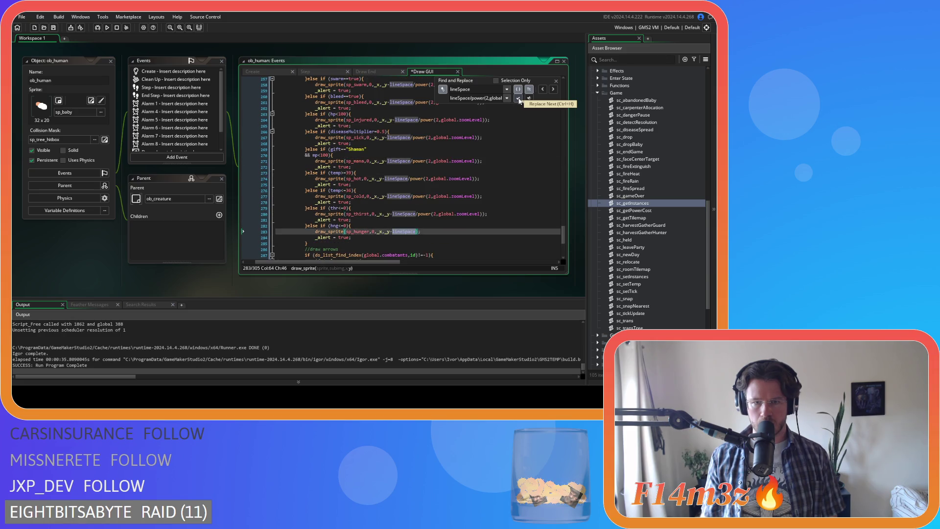
{"action": "left_click", "coordinate": [518, 98]}
{"action": "left_click", "coordinate": [553, 89]}
{"action": "left_click", "coordinate": [553, 89]}
{"action": "left_click", "coordinate": [553, 90]}
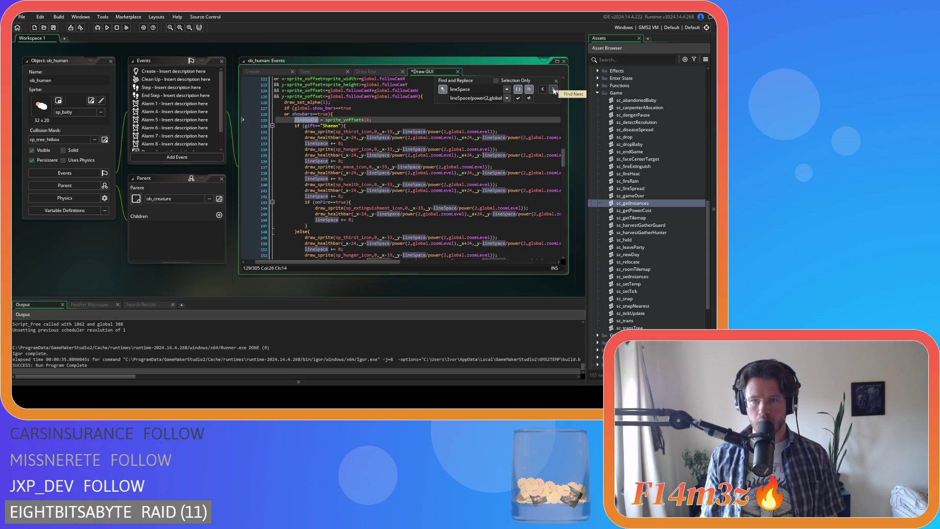
- Review the remaining lineSpace search matches and close the find-and-replace panel
{"action": "left_click", "coordinate": [554, 89]}
{"action": "left_click", "coordinate": [554, 90]}
{"action": "left_click", "coordinate": [555, 90]}
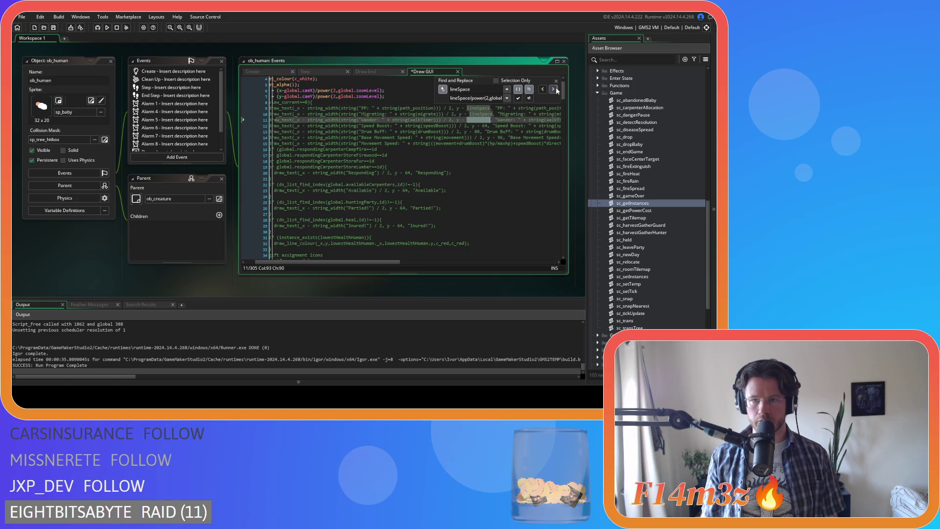
{"action": "left_click", "coordinate": [554, 90]}
{"action": "left_click", "coordinate": [553, 89]}
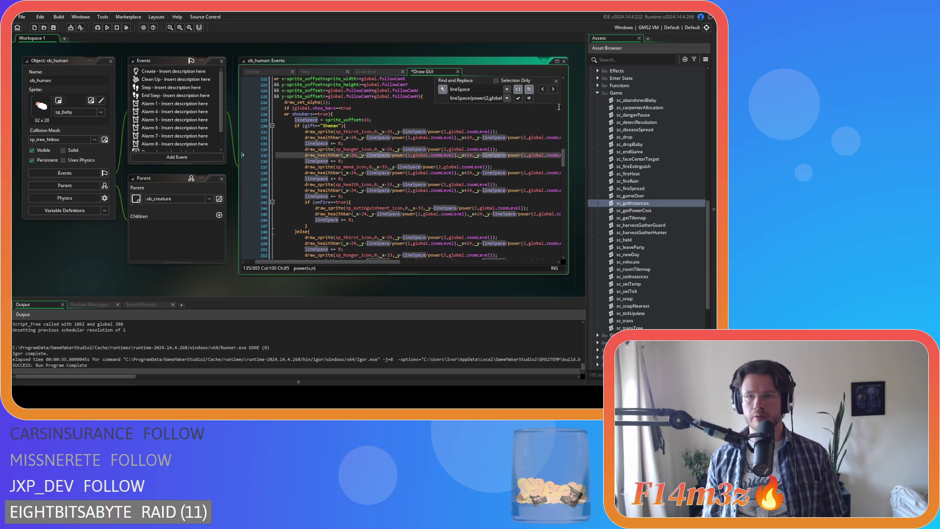
{"action": "left_click", "coordinate": [556, 81]}
{"action": "scroll", "coordinate": [552, 143], "scroll_direction": "up", "scroll_amount": 10}
{"action": "scroll", "coordinate": [552, 143], "scroll_direction": "up", "scroll_amount": 5}
{"action": "scroll", "coordinate": [518, 118], "scroll_direction": "down", "scroll_amount": 20}
{"action": "scroll", "coordinate": [519, 118], "scroll_direction": "down", "scroll_amount": 13}
{"action": "left_click_drag", "start_coordinate": [380, 263], "coordinate": [422, 261]}
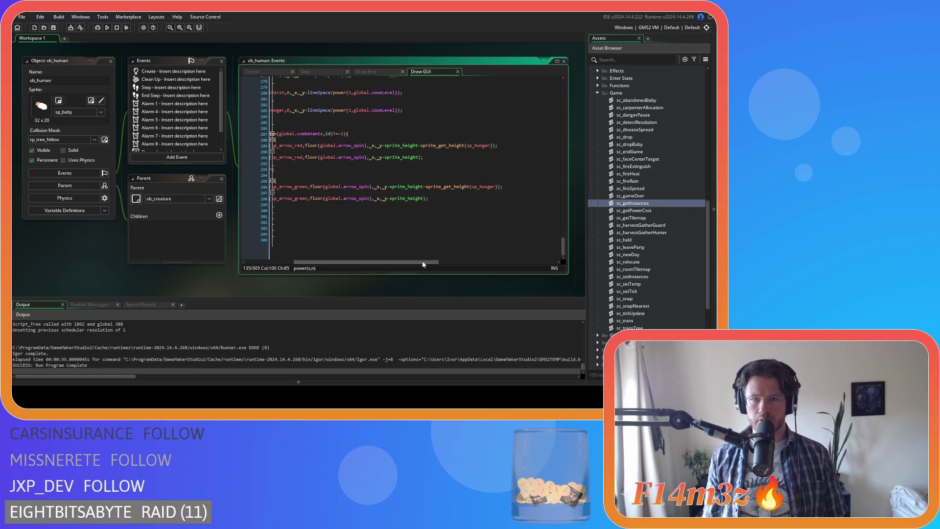
- Wrap line 289's hunger arrow offset in parentheses and append /power(2,global.zoomLevel) copied from line 283
{"action": "left_click", "coordinate": [385, 145]}
{"action": "left_click_drag", "start_coordinate": [368, 262], "coordinate": [398, 263]}
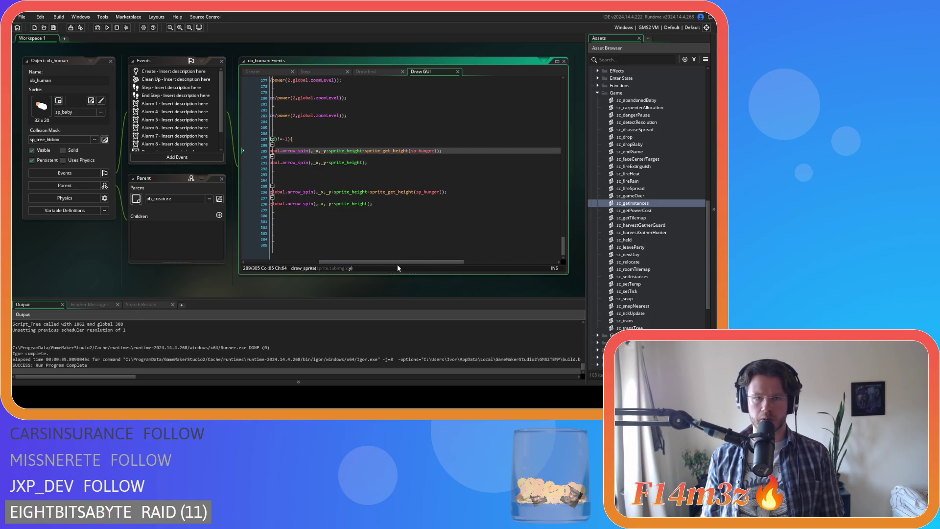
{"action": "type", "text": "("}
{"action": "left_click", "coordinate": [440, 150]}
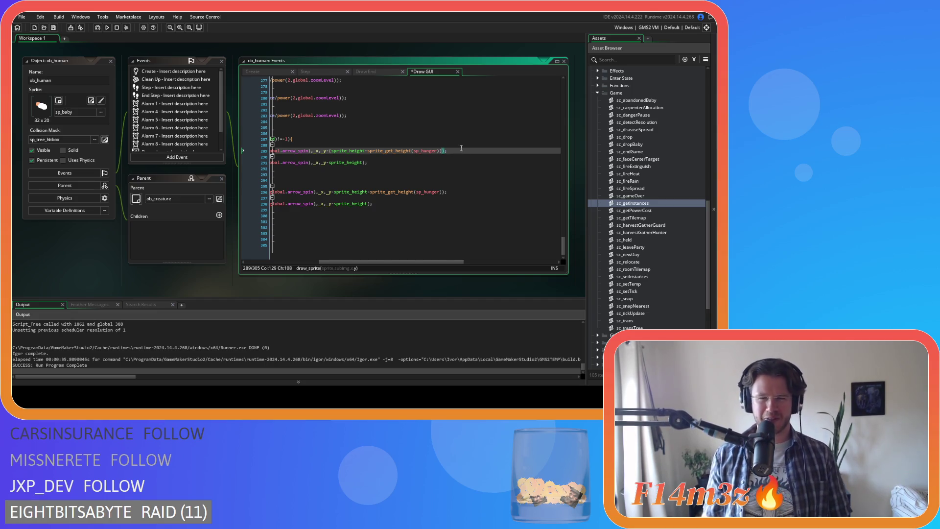
{"action": "scroll", "coordinate": [392, 142], "scroll_direction": "up", "scroll_amount": 6}
{"action": "left_click_drag", "start_coordinate": [370, 263], "coordinate": [351, 264]}
{"action": "left_click", "coordinate": [318, 218]}
{"action": "left_click_drag", "start_coordinate": [317, 218], "coordinate": [384, 224]}
{"action": "scroll", "coordinate": [424, 223], "scroll_direction": "down", "scroll_amount": 4}
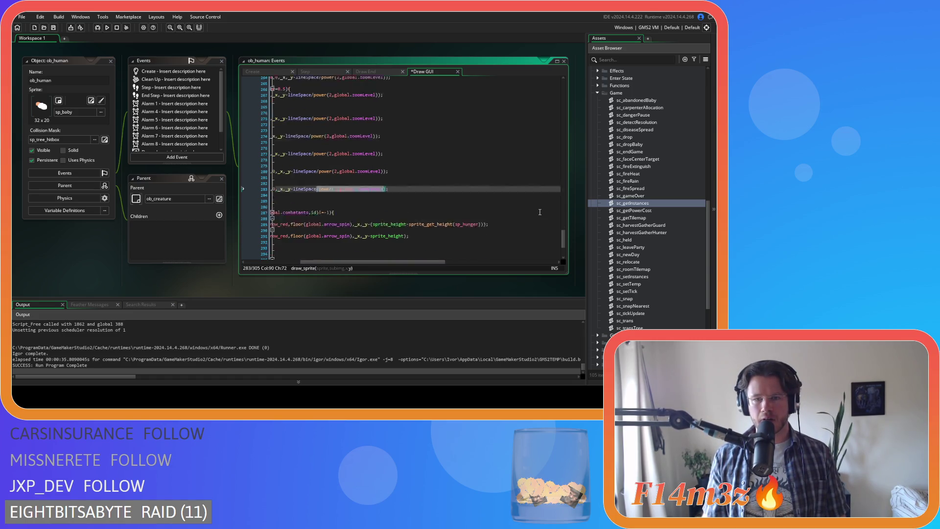
{"action": "left_click", "coordinate": [482, 180]}
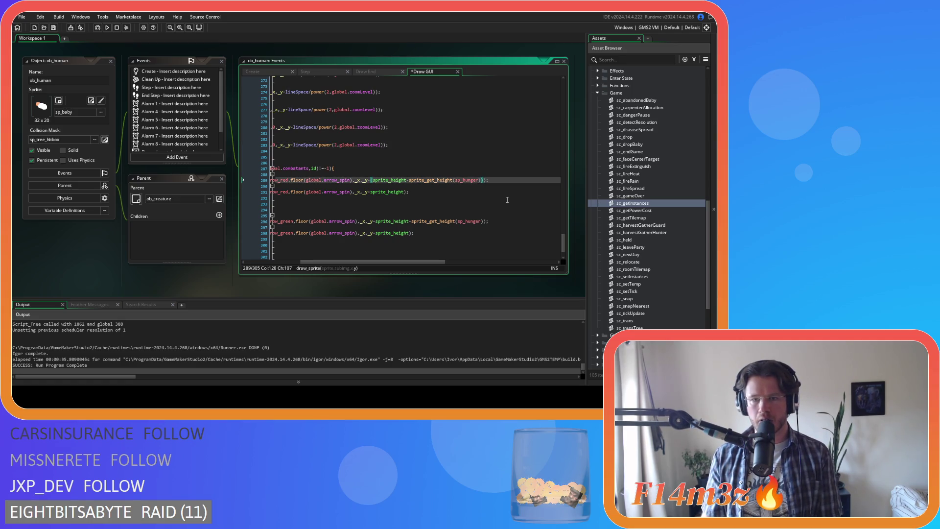
{"action": "type", "text": "/power(2,global.zoomLevel)"}
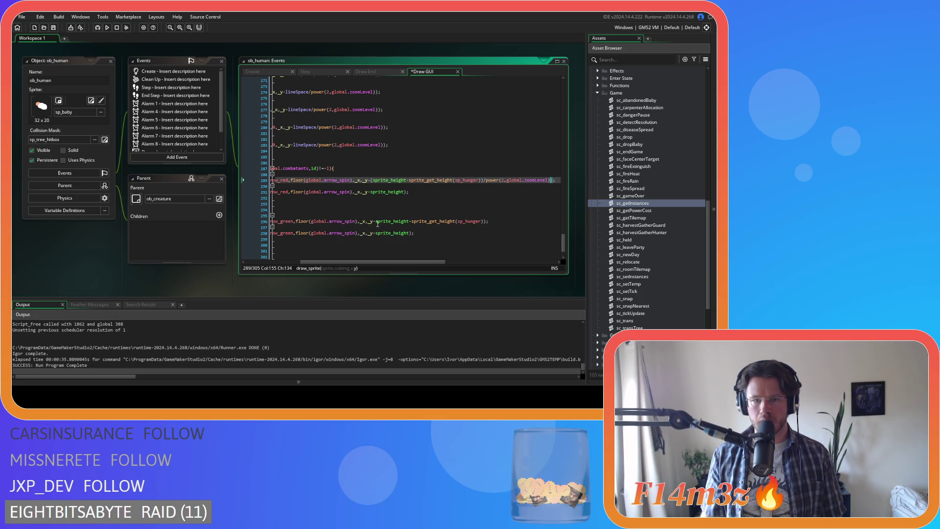
- Add /power(2,global.zoomLevel) to the offsets on lines 291, 296 and 298, then save and run the game
{"action": "left_click", "coordinate": [405, 191]}
{"action": "type", "text": "/power(2,global.zoomLevel)"}
{"action": "left_click", "coordinate": [377, 222]}
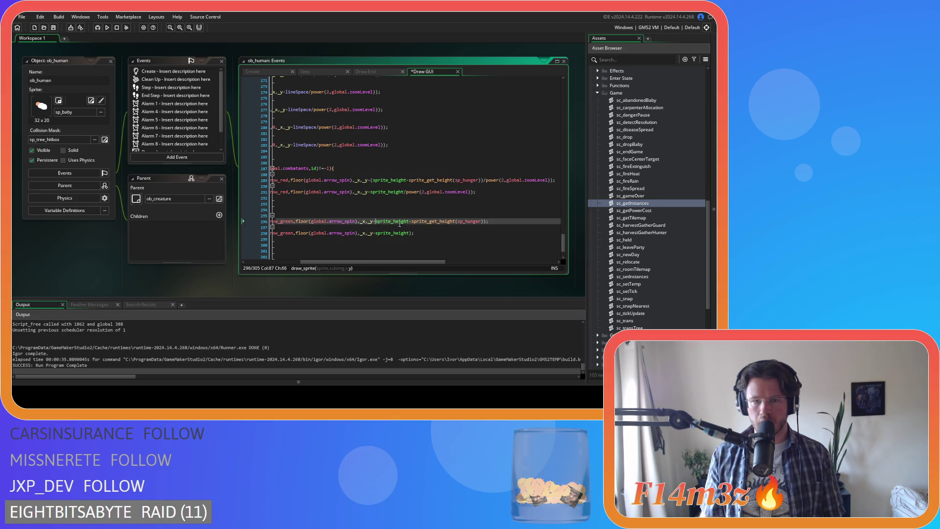
{"action": "type", "text": "("}
{"action": "left_click", "coordinate": [488, 221]}
{"action": "type", "text": ")"}
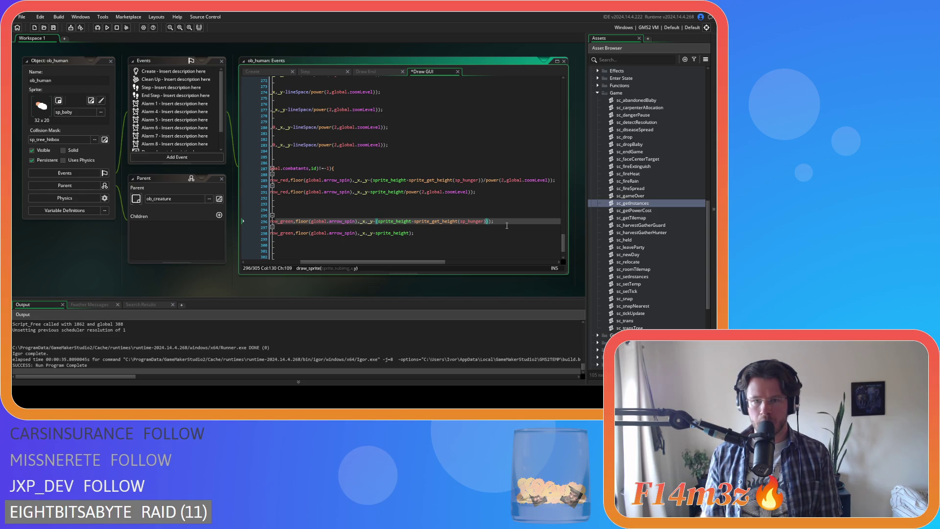
{"action": "type", "text": "/power(2,global.zoomLevel)"}
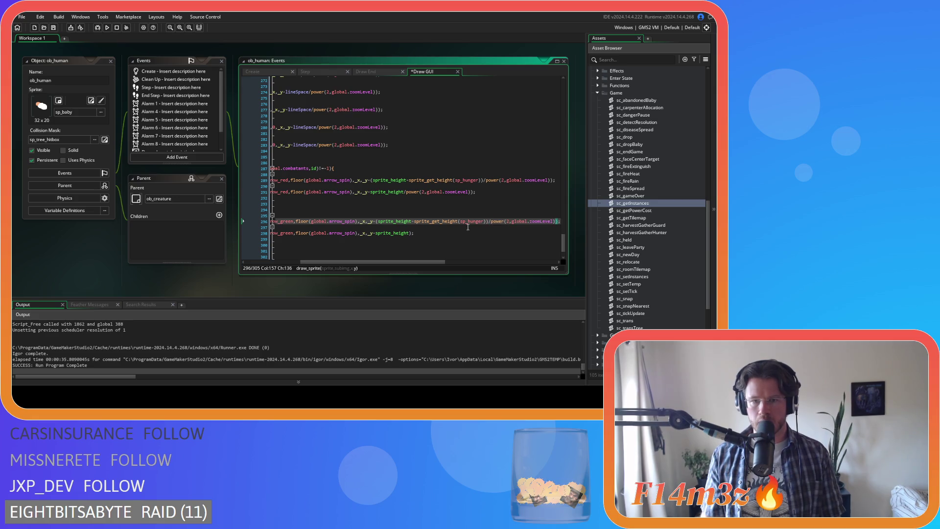
{"action": "left_click", "coordinate": [409, 233]}
{"action": "type", "text": "/power(2,global.zoomLevel)"}
{"action": "key", "text": "ctrl+s"}
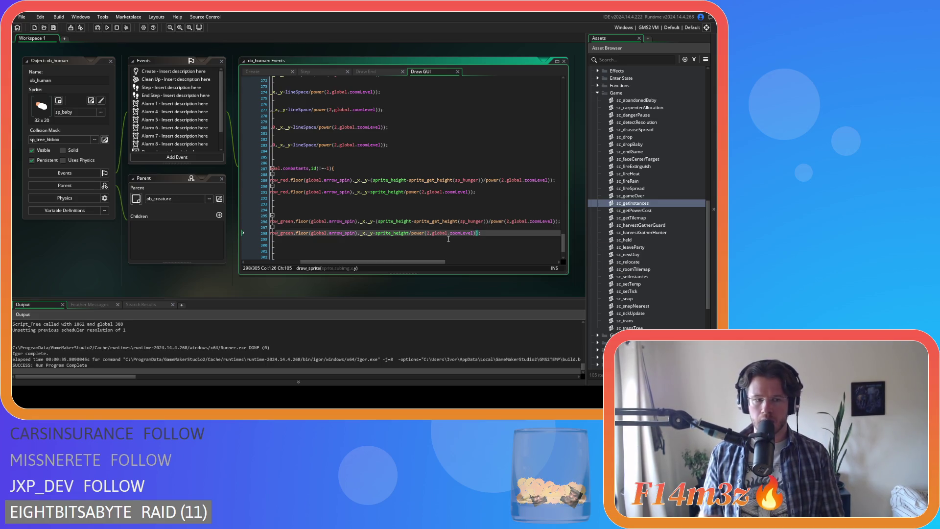
{"action": "key", "text": "F5"}
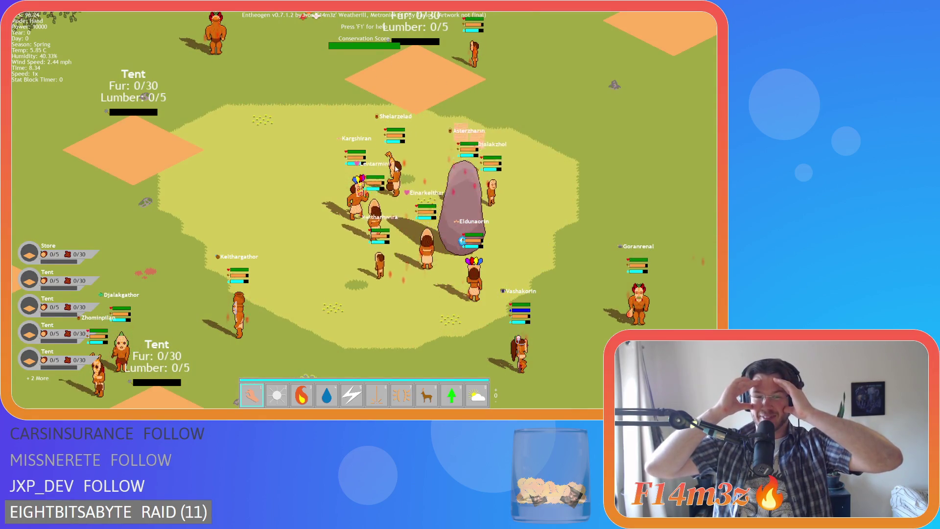
{"action": "scroll", "coordinate": [395, 167], "scroll_direction": "down", "scroll_amount": 5}
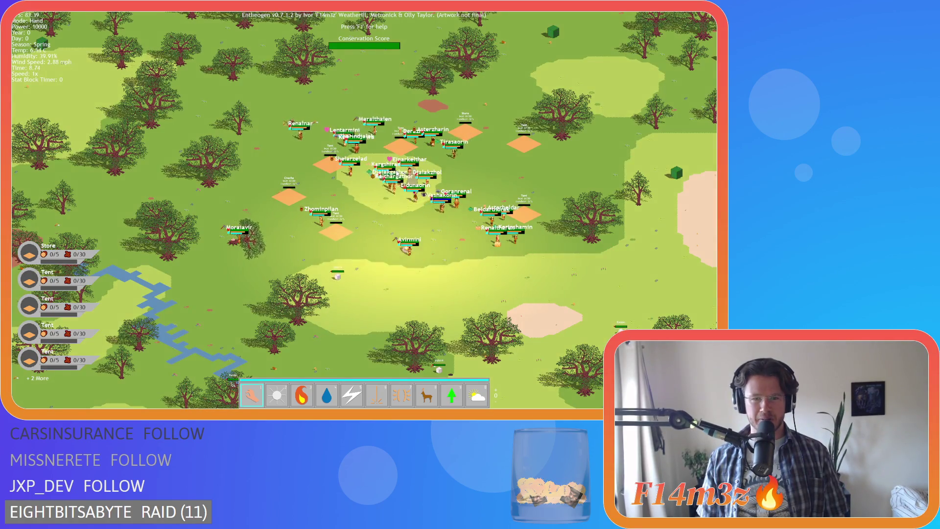
{"action": "scroll", "coordinate": [396, 173], "scroll_direction": "up", "scroll_amount": 5}
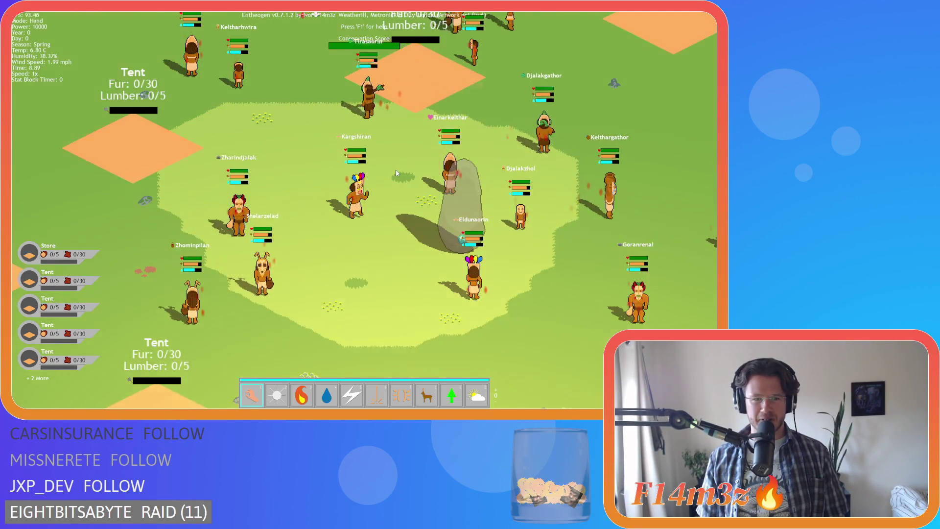
{"action": "scroll", "coordinate": [396, 172], "scroll_direction": "down", "scroll_amount": 3}
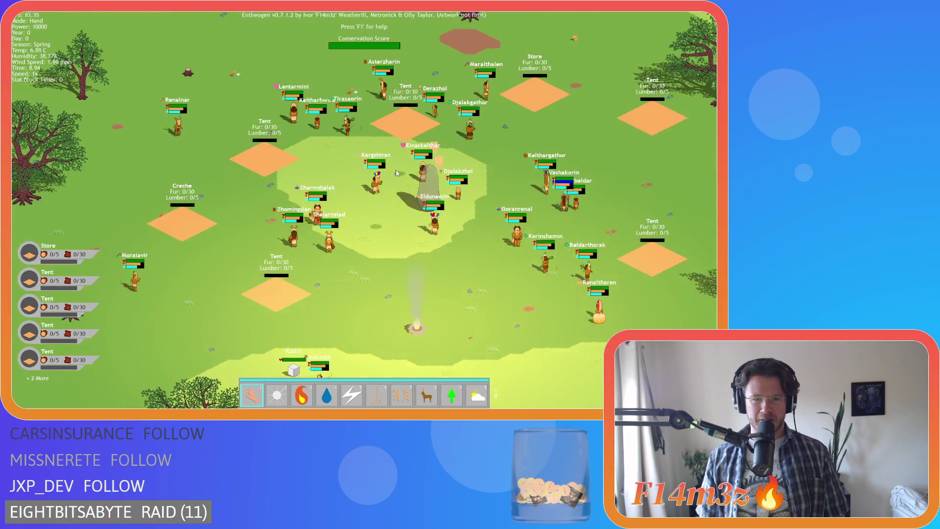
{"action": "scroll", "coordinate": [396, 172], "scroll_direction": "up", "scroll_amount": 3}
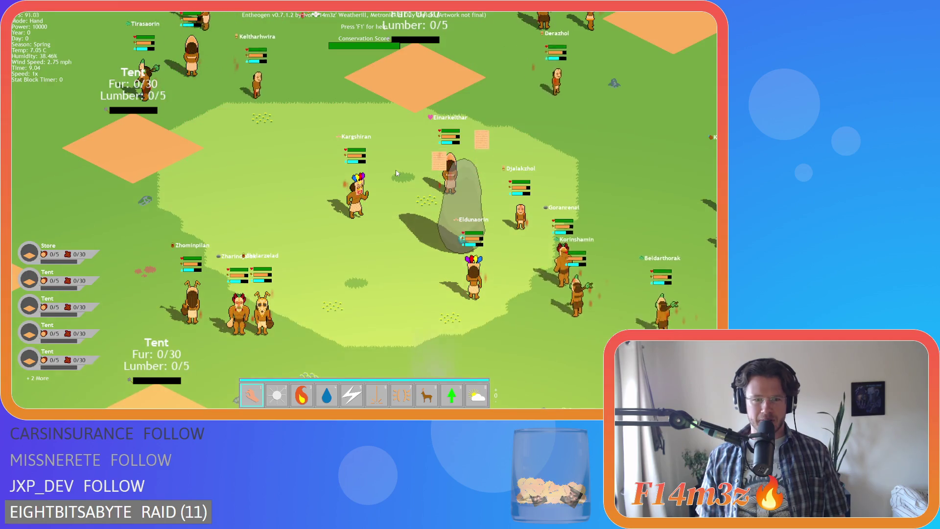
{"action": "scroll", "coordinate": [397, 172], "scroll_direction": "down", "scroll_amount": 3}
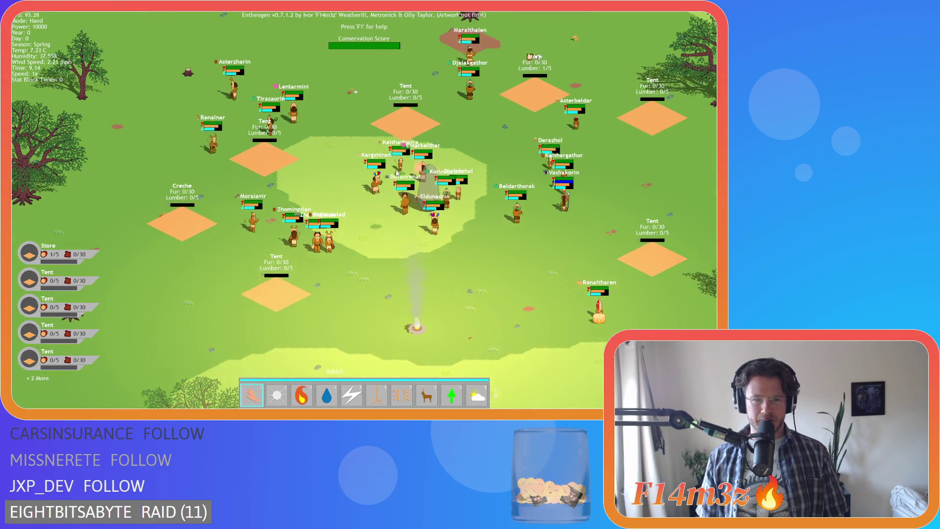
{"action": "scroll", "coordinate": [397, 172], "scroll_direction": "up", "scroll_amount": 3}
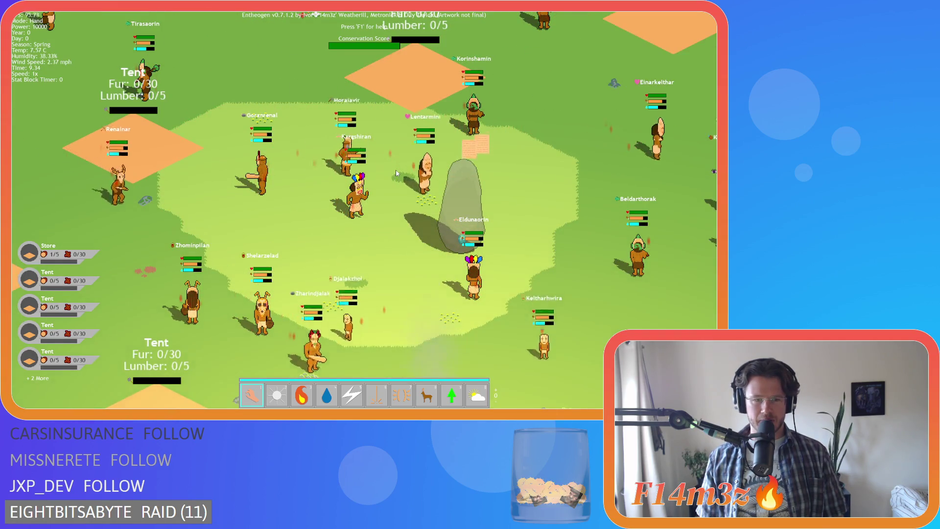
{"action": "scroll", "coordinate": [396, 172], "scroll_direction": "down", "scroll_amount": 3}
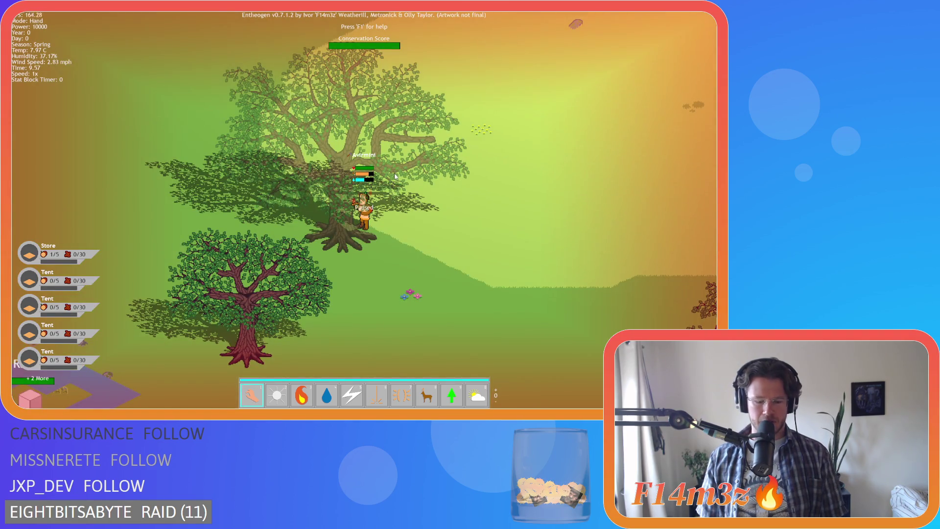
{"action": "scroll", "coordinate": [396, 173], "scroll_direction": "down", "scroll_amount": 3}
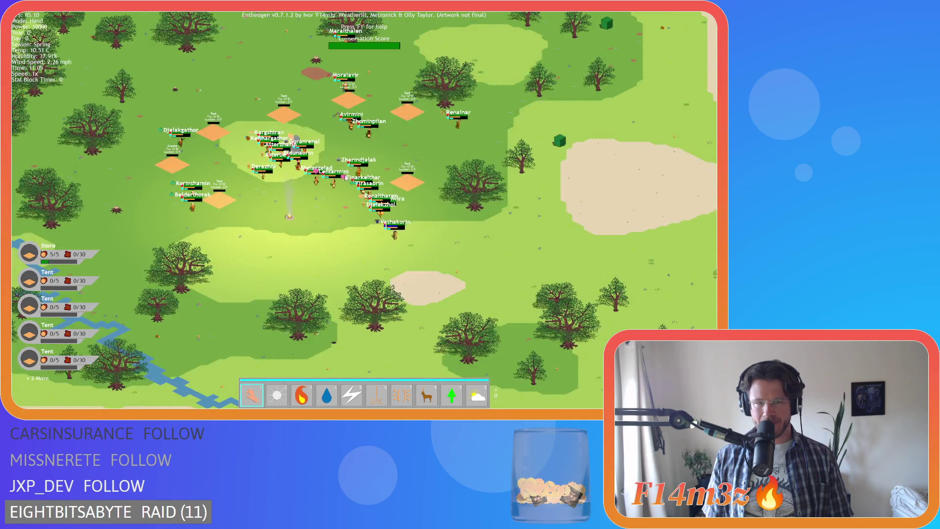
{"action": "scroll", "coordinate": [342, 178], "scroll_direction": "up", "scroll_amount": 3}
{"action": "scroll", "coordinate": [346, 178], "scroll_direction": "down", "scroll_amount": 3}
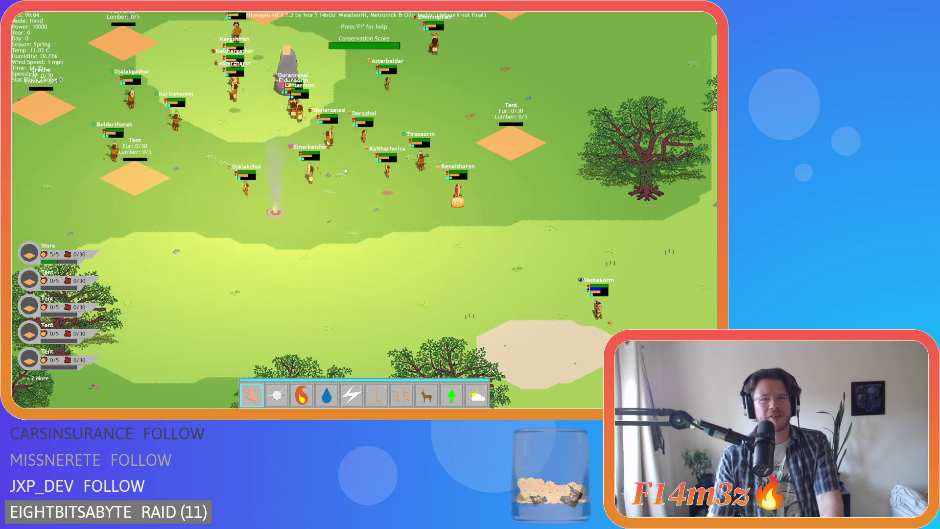
{"action": "scroll", "coordinate": [345, 169], "scroll_direction": "up", "scroll_amount": 3}
{"action": "scroll", "coordinate": [345, 169], "scroll_direction": "down", "scroll_amount": 5}
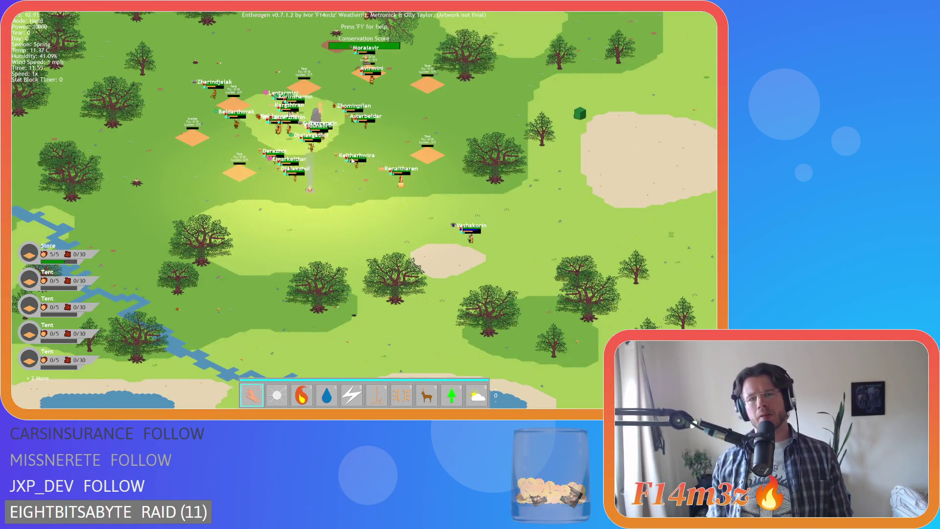
{"action": "scroll", "coordinate": [413, 189], "scroll_direction": "up", "scroll_amount": 3}
{"action": "scroll", "coordinate": [413, 190], "scroll_direction": "down", "scroll_amount": 3}
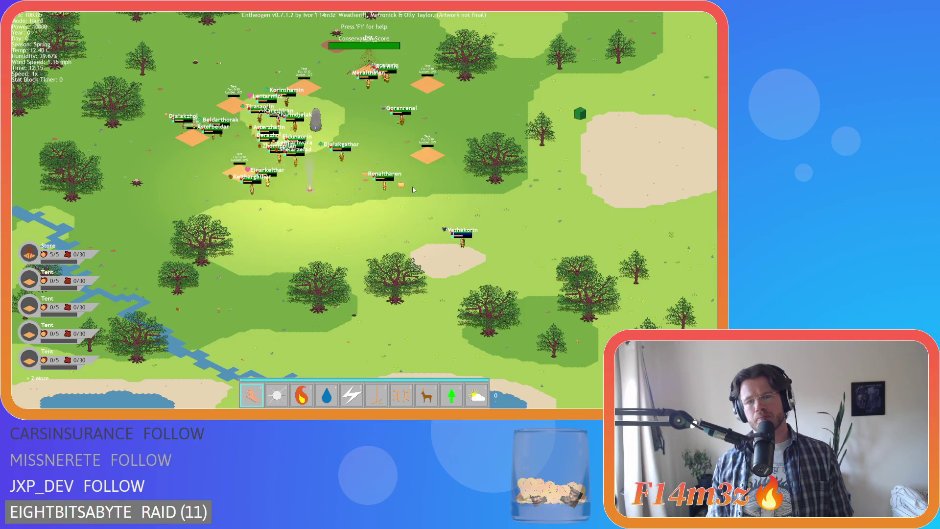
{"action": "scroll", "coordinate": [412, 189], "scroll_direction": "up", "scroll_amount": 3}
{"action": "scroll", "coordinate": [412, 189], "scroll_direction": "down", "scroll_amount": 3}
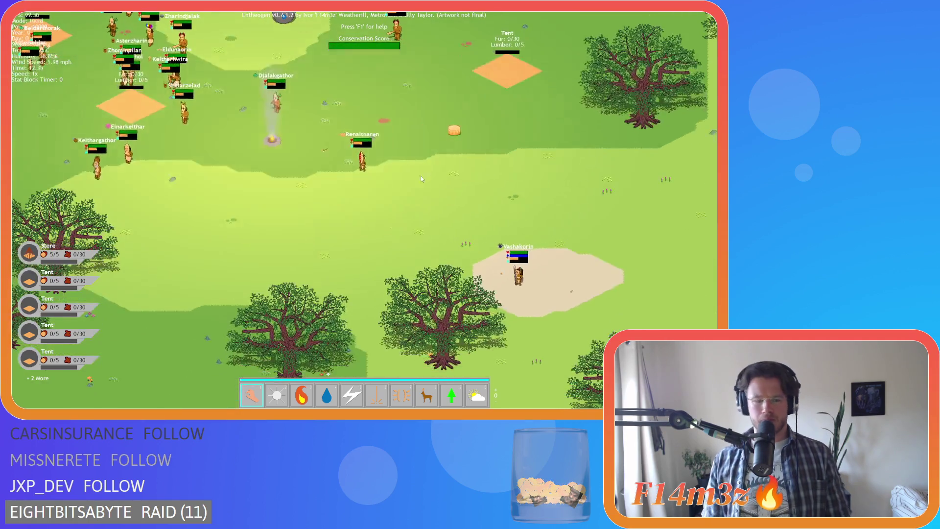
{"action": "key", "text": "Escape"}
{"action": "key", "text": "Return"}
{"action": "key", "text": "alt+F4"}
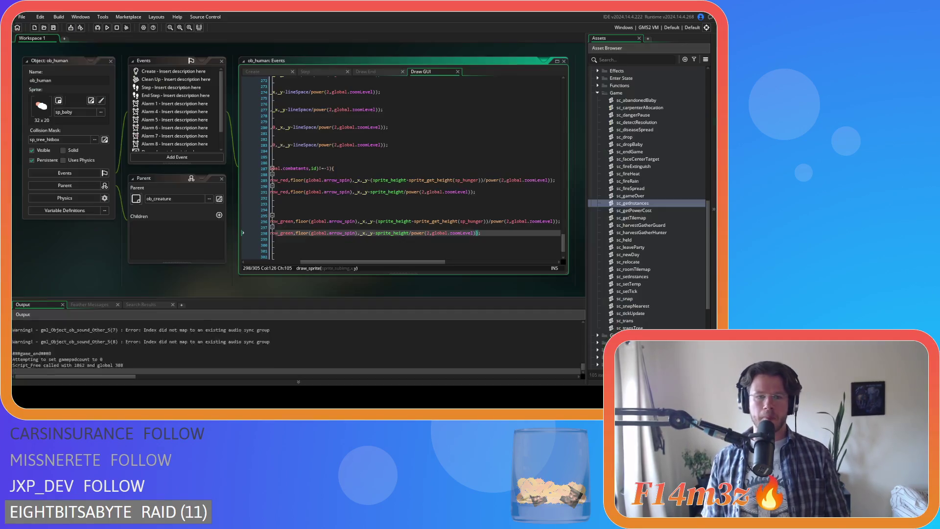
- Undo ten Draw GUI edits, removing the zoom divisors and halved offsets to restore sprite_yoffset-18
{"action": "key", "text": "ctrl+z"}
{"action": "key", "text": "ctrl+z"}
{"action": "key", "text": "ctrl+z"}
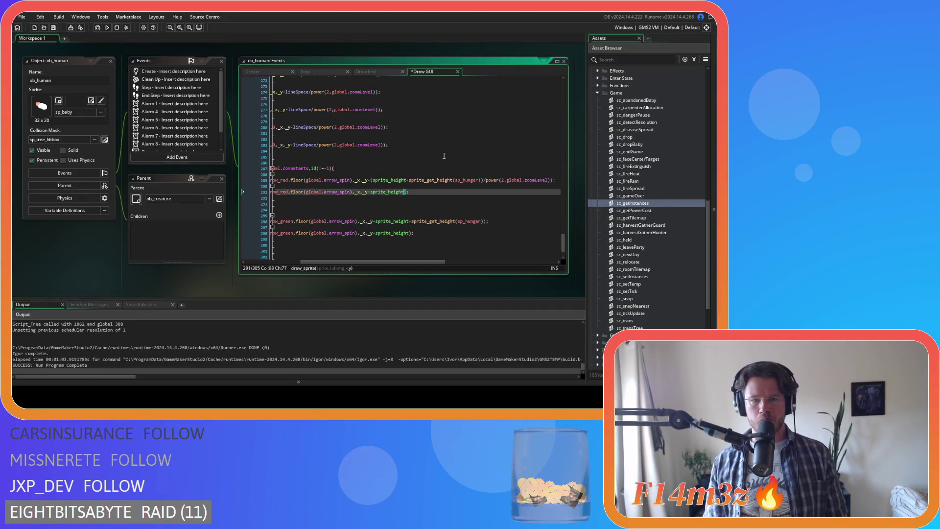
{"action": "key", "text": "ctrl+z"}
{"action": "key", "text": "ctrl+z"}
{"action": "key", "text": "ctrl+z"}
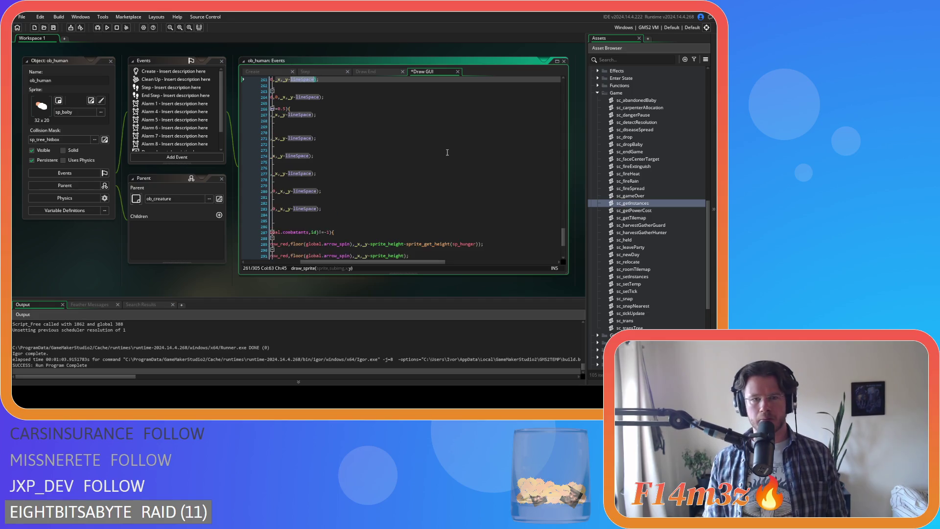
{"action": "key", "text": "ctrl+z"}
{"action": "key", "text": "ctrl+z"}
{"action": "key", "text": "ctrl+z"}
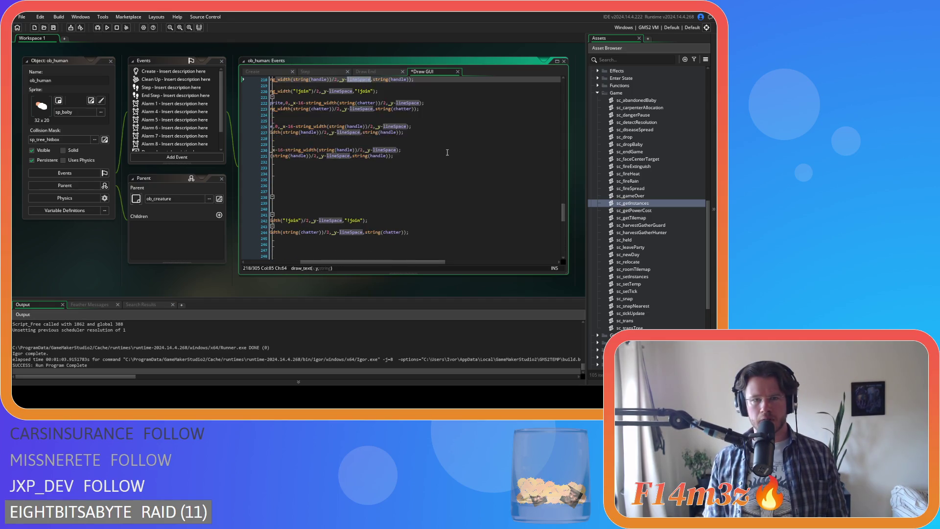
{"action": "key", "text": "ctrl+z"}
{"action": "key", "text": "ctrl+z"}
{"action": "key", "text": "ctrl+z"}
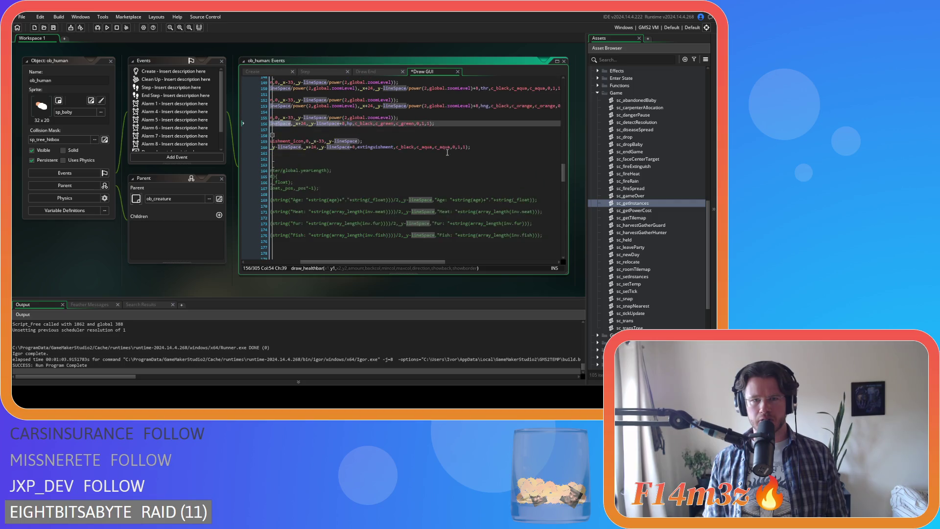
{"action": "key", "text": "ctrl+z"}
{"action": "key", "text": "ctrl+z"}
{"action": "key", "text": "ctrl+z"}
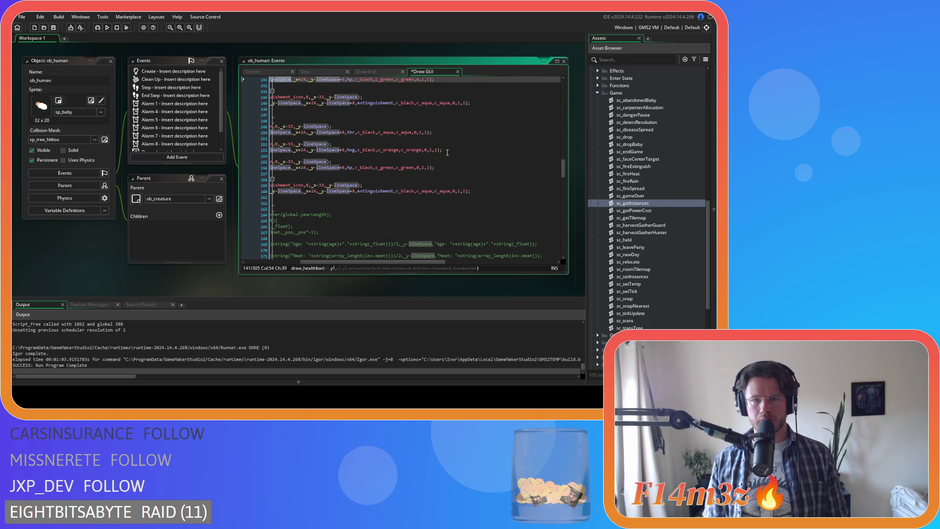
{"action": "key", "text": "ctrl+z"}
{"action": "key", "text": "ctrl+z"}
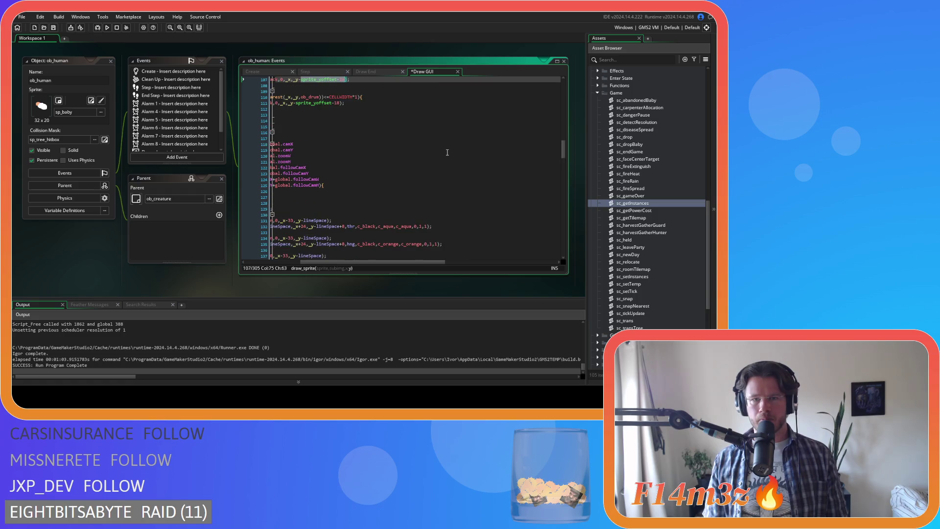
{"action": "key", "text": "ctrl+z"}
{"action": "key", "text": "ctrl+z"}
{"action": "key", "text": "ctrl+z"}
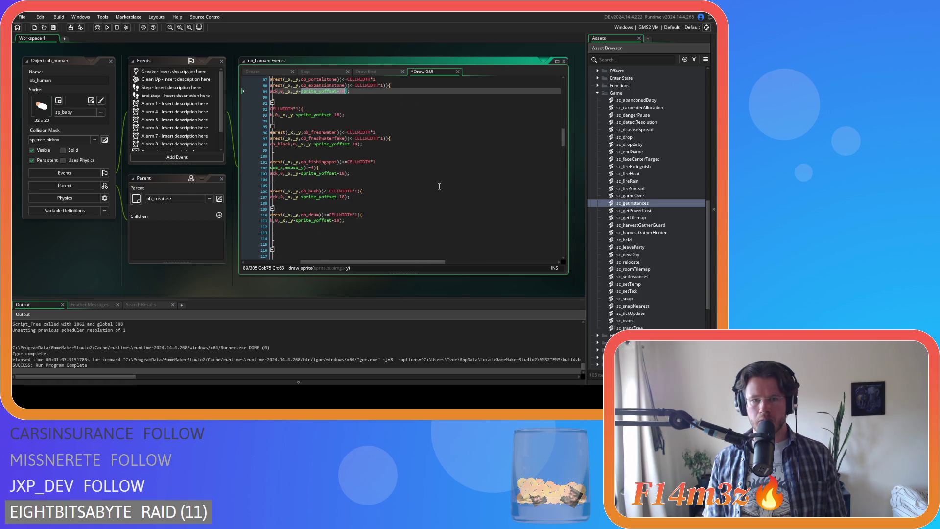
{"action": "key", "text": "ctrl+z"}
{"action": "key", "text": "ctrl+z"}
{"action": "key", "text": "ctrl+z"}
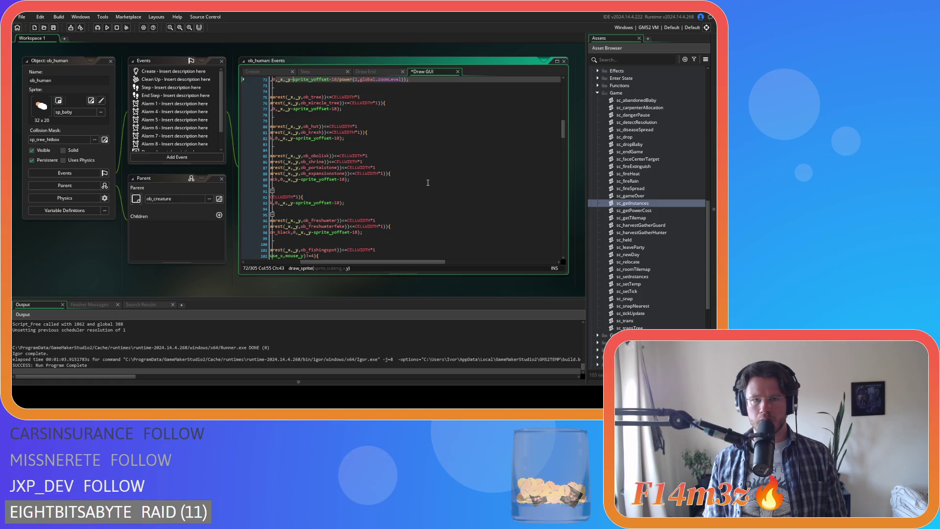
{"action": "key", "text": "ctrl+z"}
{"action": "key", "text": "ctrl+z"}
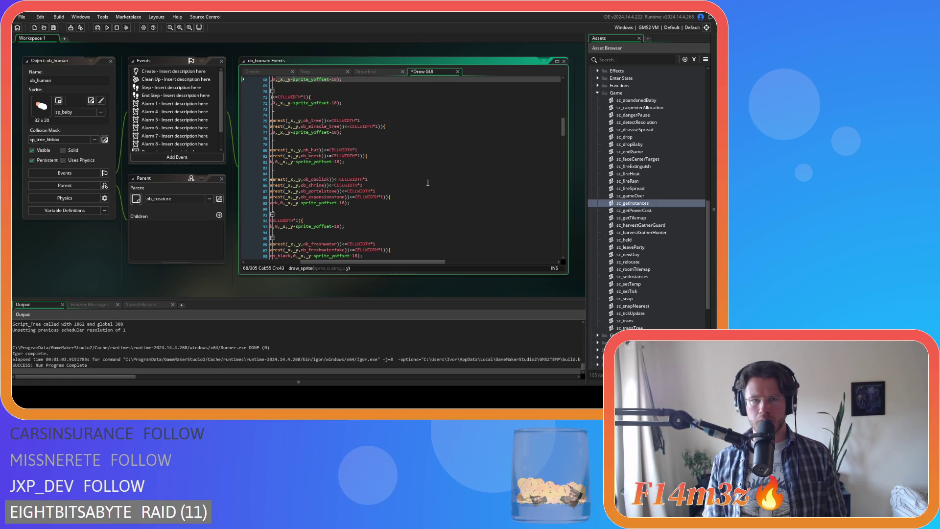
{"action": "key", "text": "ctrl+z"}
{"action": "key", "text": "ctrl+z"}
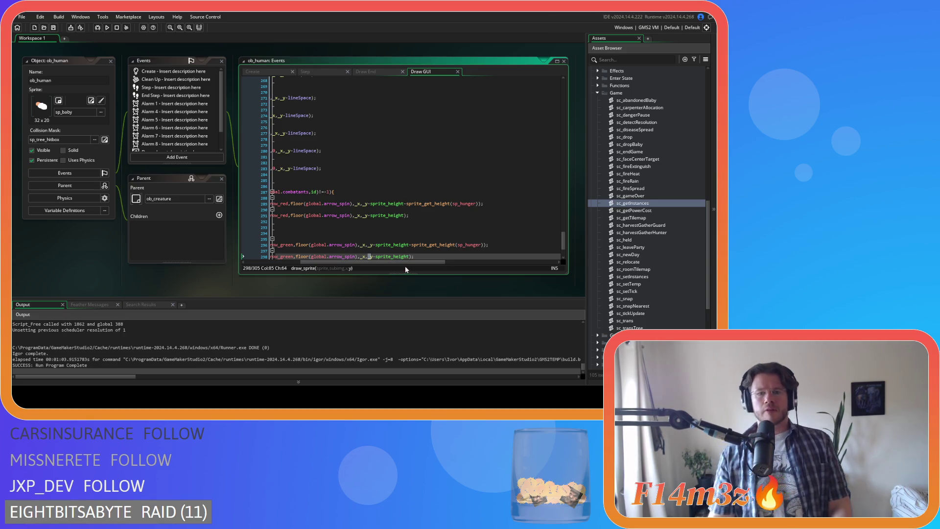
{"action": "mouse_move", "coordinate": [409, 263]}
{"action": "left_mouse_down"}
{"action": "mouse_move", "coordinate": [334, 260]}
{"action": "mouse_move", "coordinate": [349, 263]}
{"action": "left_mouse_up"}
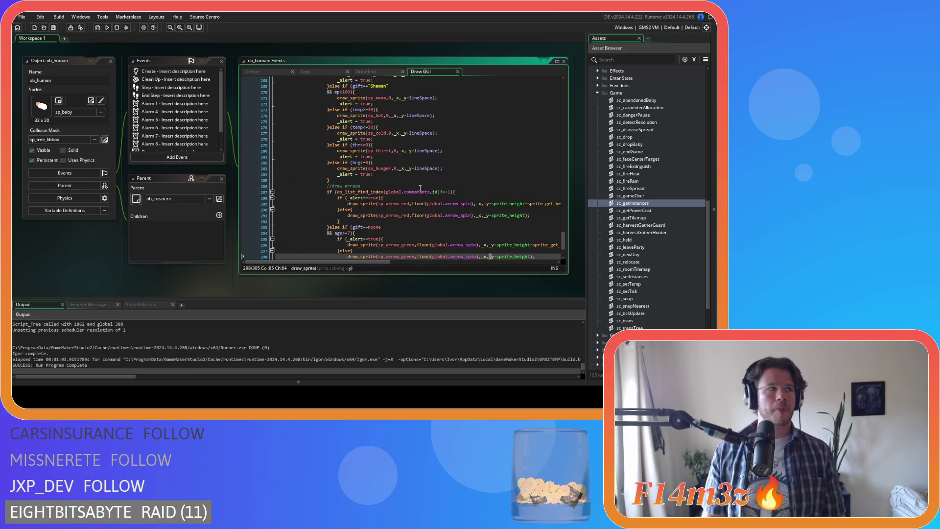
{"action": "scroll", "coordinate": [449, 177], "scroll_direction": "up", "scroll_amount": 20}
{"action": "scroll", "coordinate": [449, 177], "scroll_direction": "up", "scroll_amount": 20}
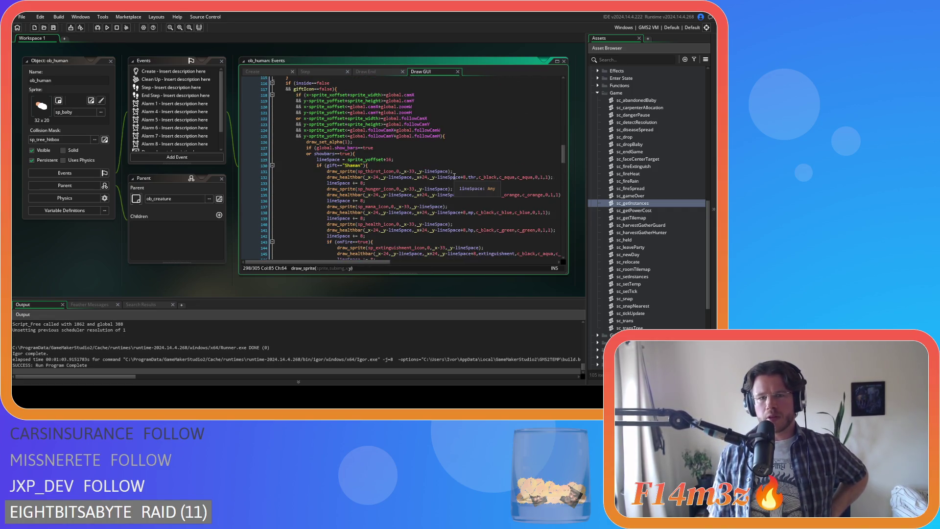
{"action": "scroll", "coordinate": [454, 176], "scroll_direction": "down", "scroll_amount": 5}
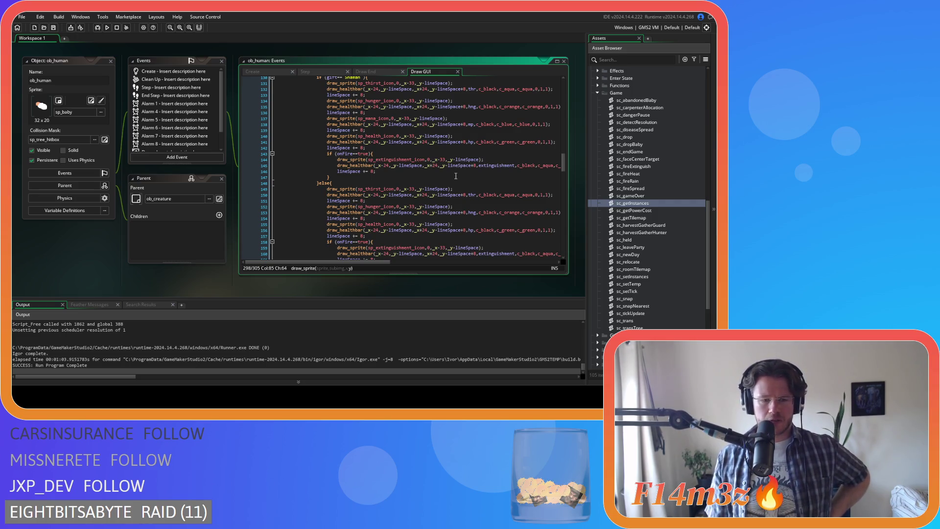
{"action": "scroll", "coordinate": [456, 175], "scroll_direction": "up", "scroll_amount": 3}
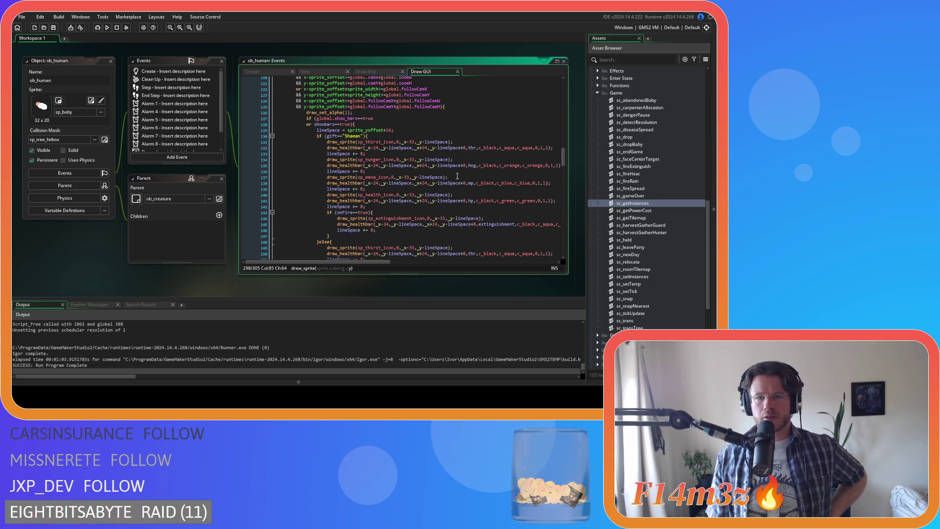
{"action": "scroll", "coordinate": [455, 176], "scroll_direction": "up", "scroll_amount": 20}
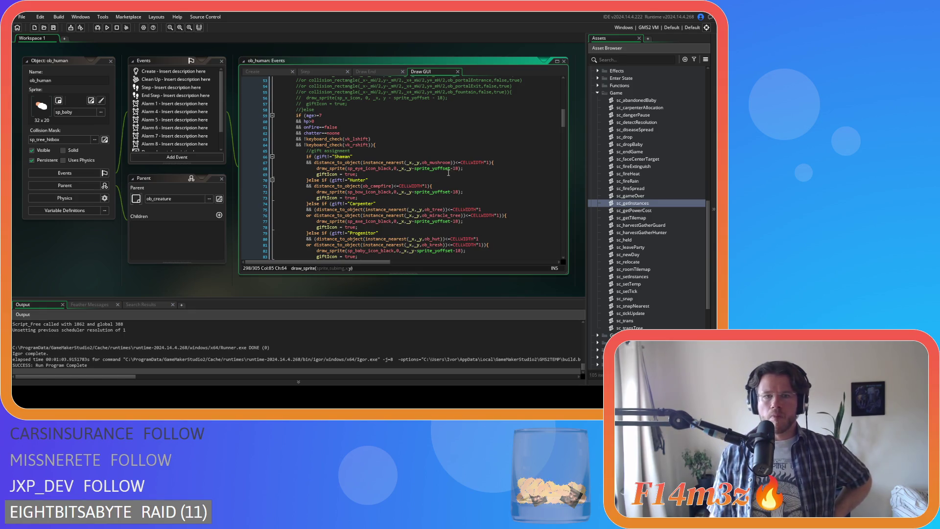
{"action": "scroll", "coordinate": [446, 174], "scroll_direction": "up", "scroll_amount": 3}
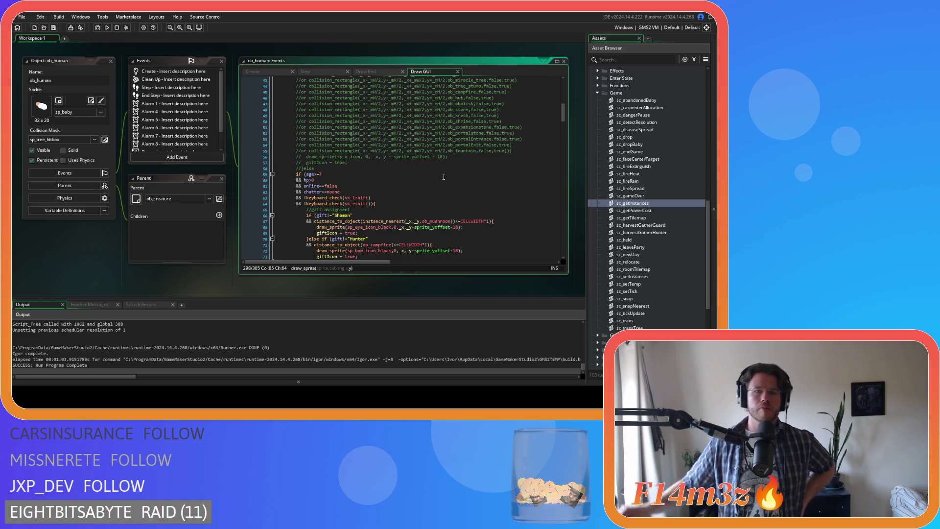
{"action": "scroll", "coordinate": [444, 176], "scroll_direction": "down", "scroll_amount": 7}
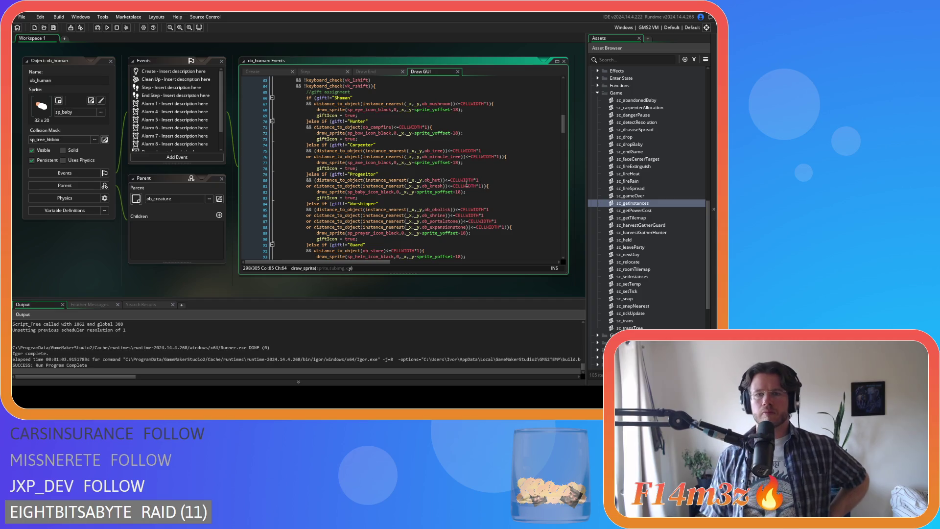
{"action": "left_click", "coordinate": [475, 165]}
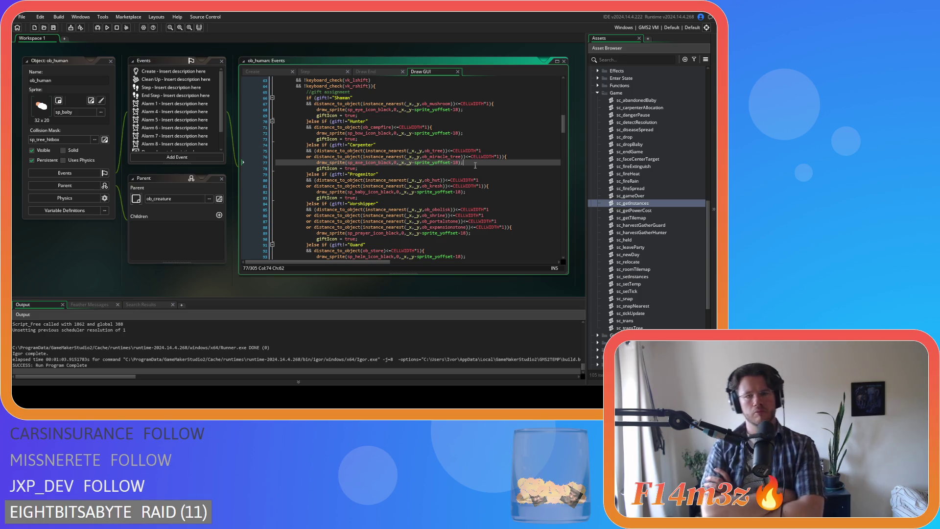
{"action": "scroll", "coordinate": [475, 165], "scroll_direction": "down", "scroll_amount": 15}
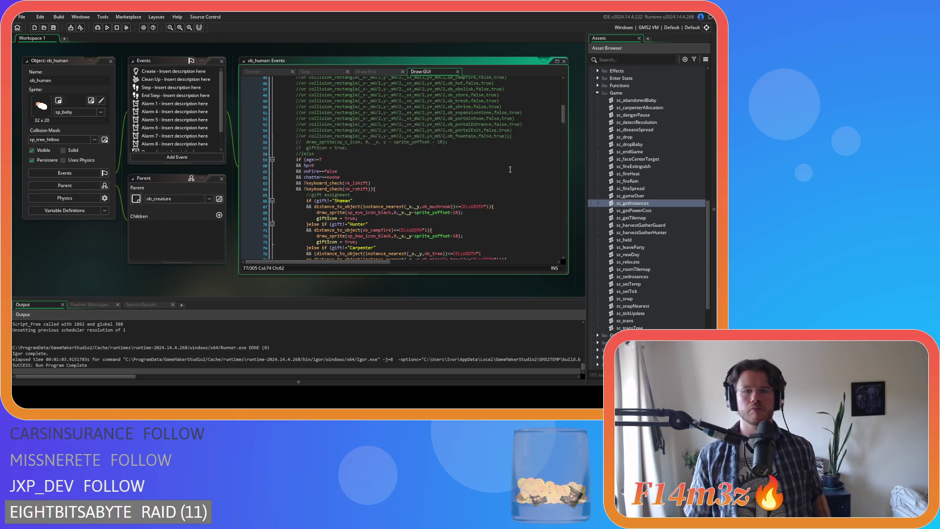
{"action": "scroll", "coordinate": [511, 146], "scroll_direction": "down", "scroll_amount": 15}
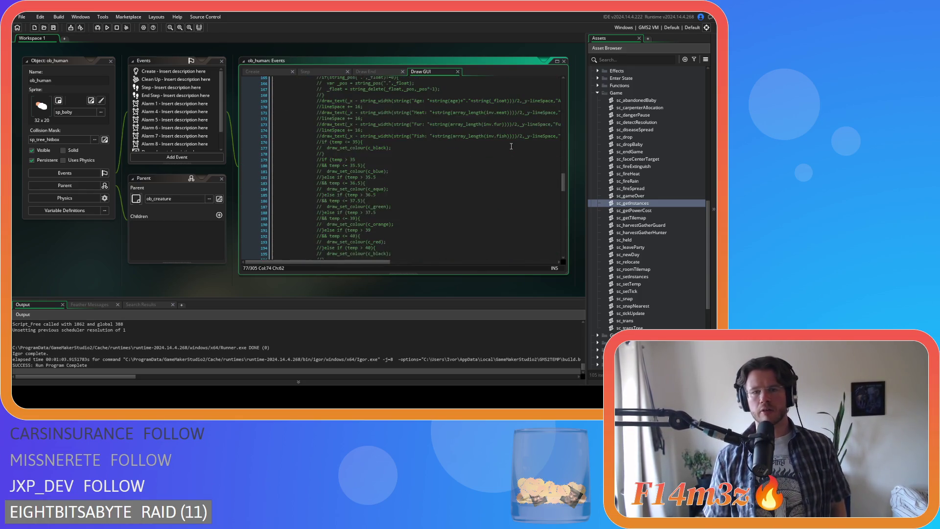
{"action": "scroll", "coordinate": [511, 145], "scroll_direction": "down", "scroll_amount": 1}
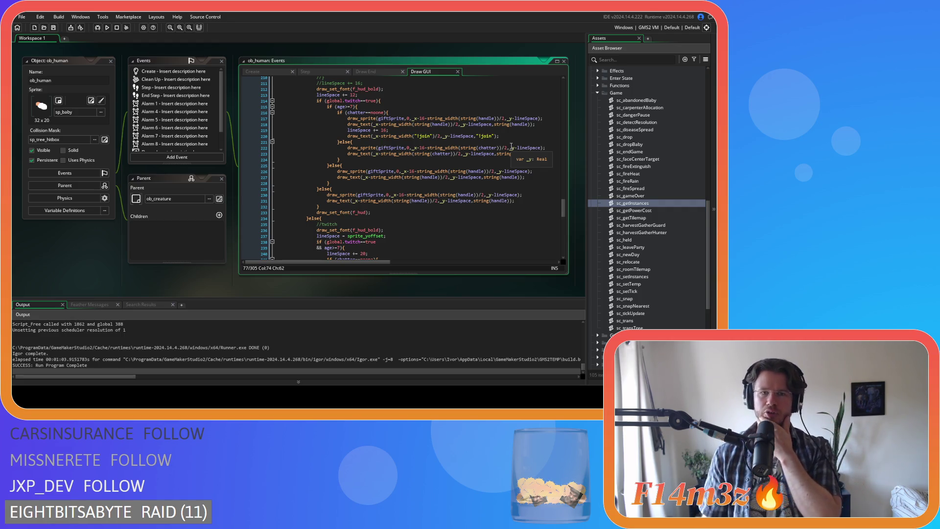
{"action": "mouse_move", "coordinate": [563, 205]}
{"action": "left_mouse_down"}
{"action": "mouse_move", "coordinate": [562, 113]}
{"action": "mouse_move", "coordinate": [563, 150]}
{"action": "mouse_move", "coordinate": [563, 139]}
{"action": "mouse_move", "coordinate": [574, 149]}
{"action": "left_mouse_up"}
- Replace line 129's lineSpace value with (sprite_yoffset+16)/power(2,global.zoomLevel) and save the code
{"action": "left_click_drag", "start_coordinate": [327, 214], "coordinate": [431, 215]}
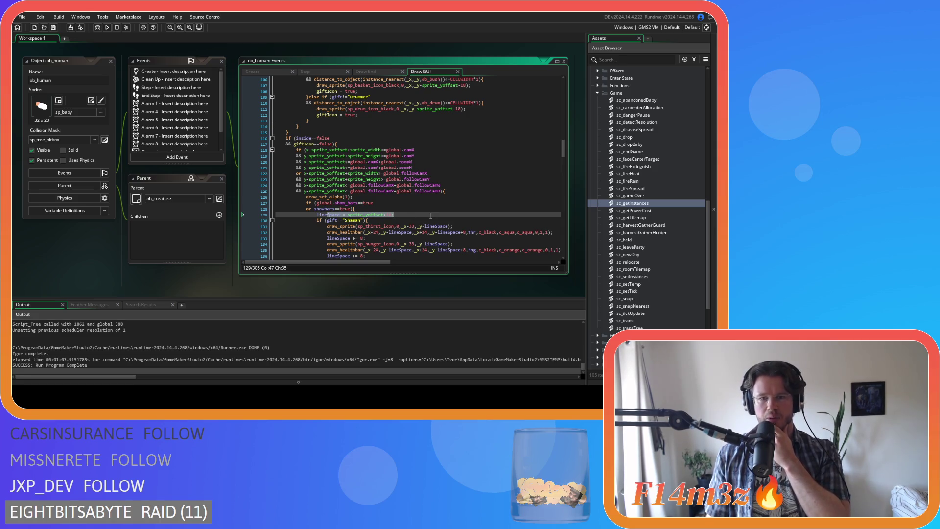
{"action": "left_click", "coordinate": [431, 216]}
{"action": "scroll", "coordinate": [430, 215], "scroll_direction": "down", "scroll_amount": 2}
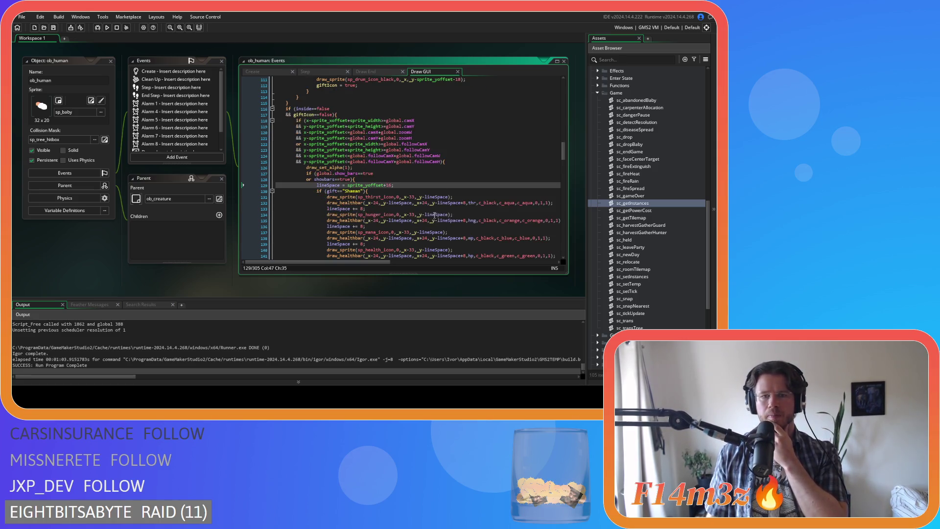
{"action": "scroll", "coordinate": [467, 226], "scroll_direction": "down", "scroll_amount": 4}
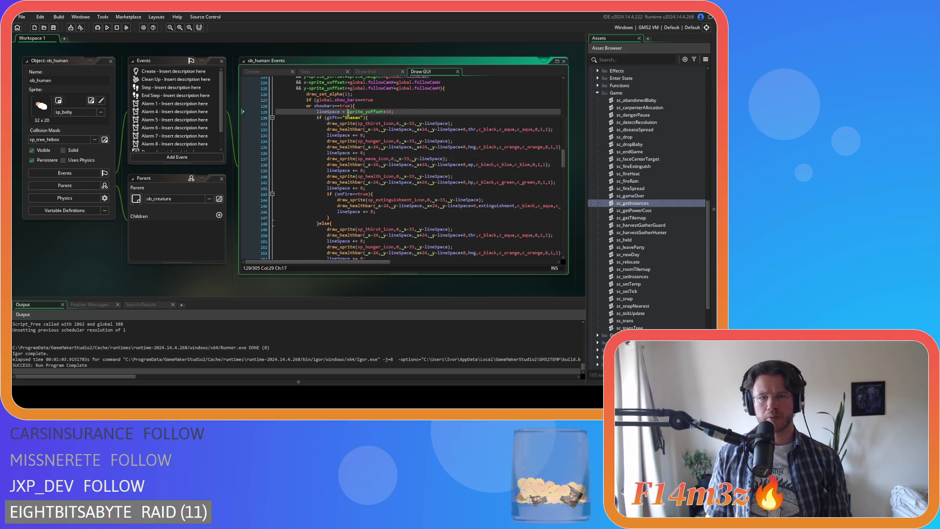
{"action": "type", "text": "(sprite_yoffset+16)"}
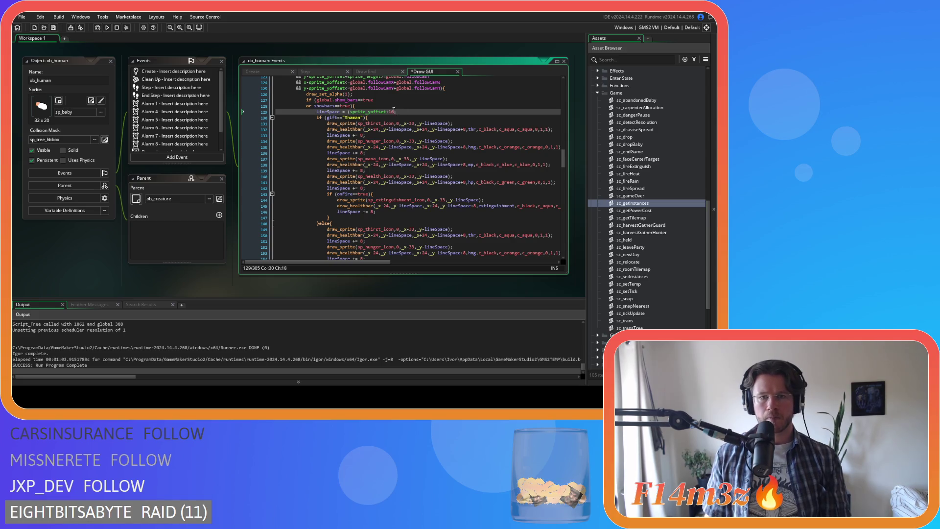
{"action": "type", "text": "/power(2,global.zoomLevel);"}
{"action": "key", "text": "ctrl+s"}
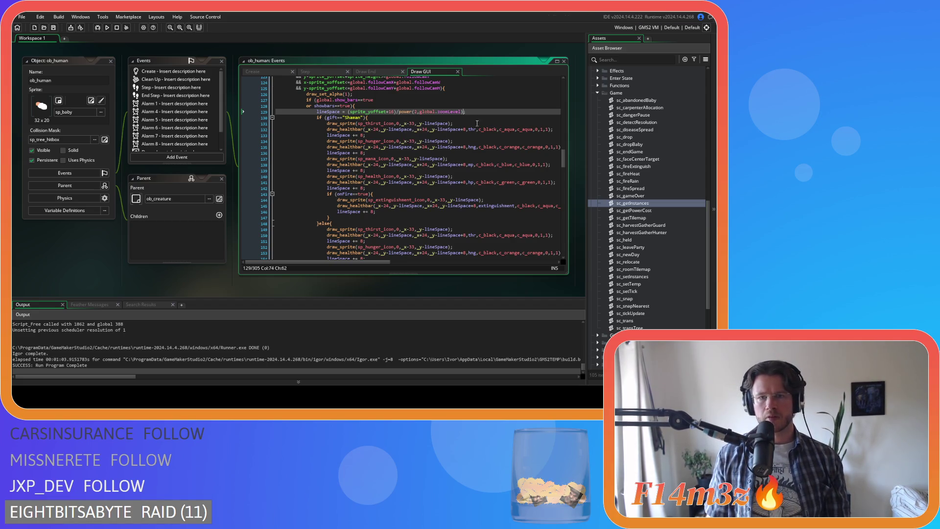
{"action": "scroll", "coordinate": [490, 118], "scroll_direction": "up", "scroll_amount": 1}
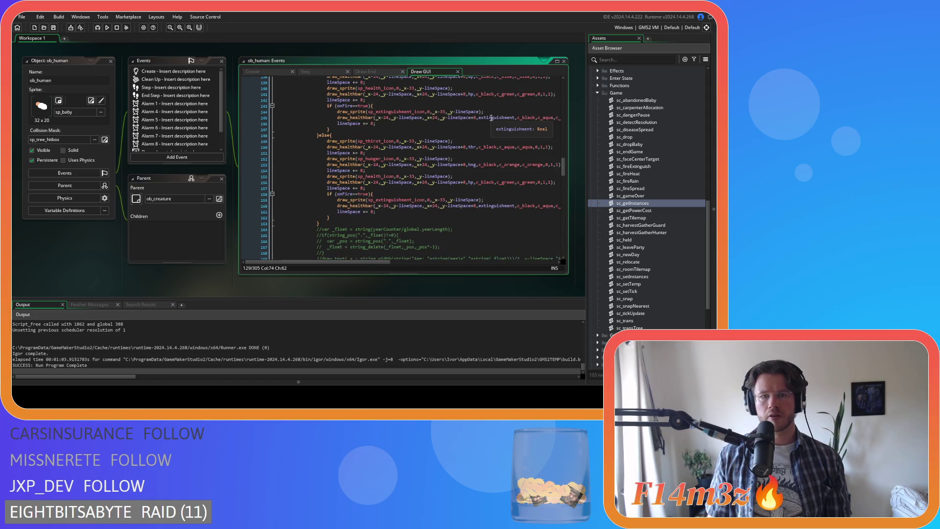
{"action": "scroll", "coordinate": [491, 118], "scroll_direction": "down", "scroll_amount": 4}
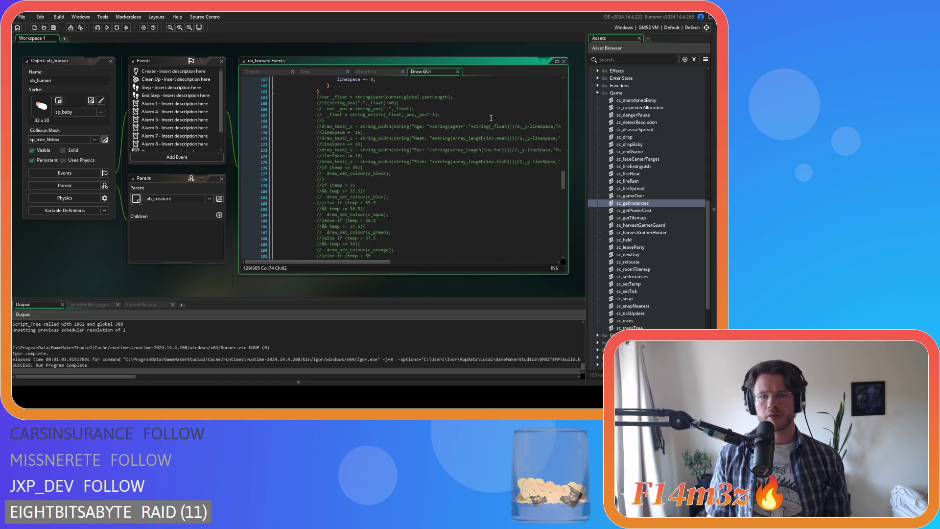
{"action": "scroll", "coordinate": [491, 118], "scroll_direction": "up", "scroll_amount": 2}
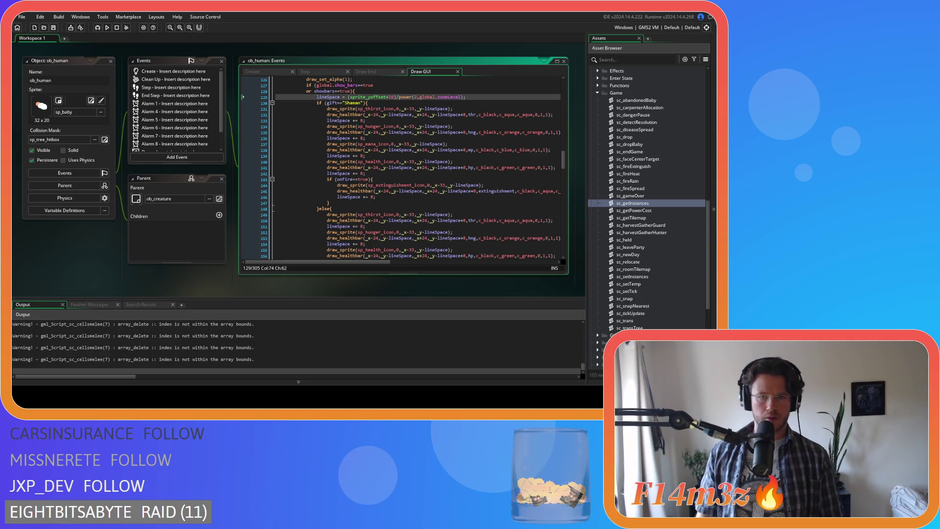
- Switch to the running Entheogen game and zoom in and out to check the icon spacing
{"action": "key", "text": "alt+Tab"}
{"action": "scroll", "coordinate": [418, 122], "scroll_direction": "down", "scroll_amount": 3}
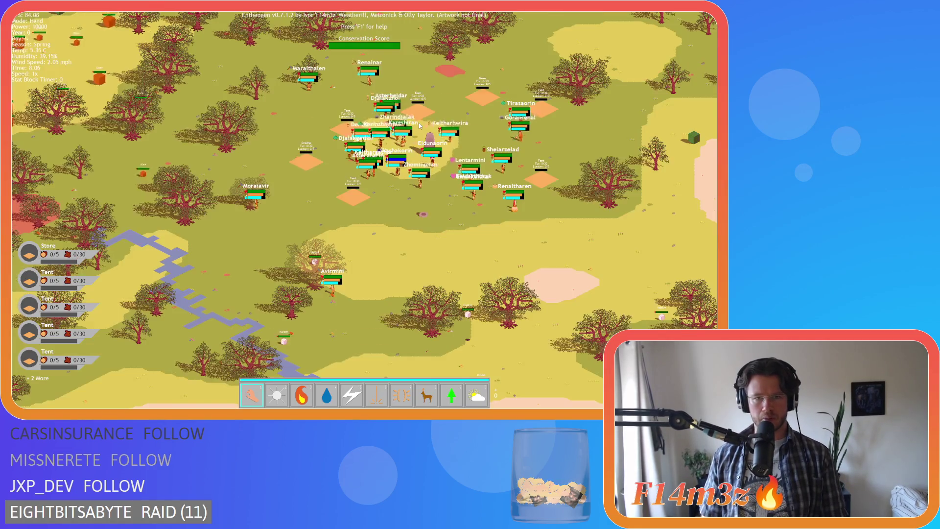
{"action": "scroll", "coordinate": [419, 124], "scroll_direction": "up", "scroll_amount": 5}
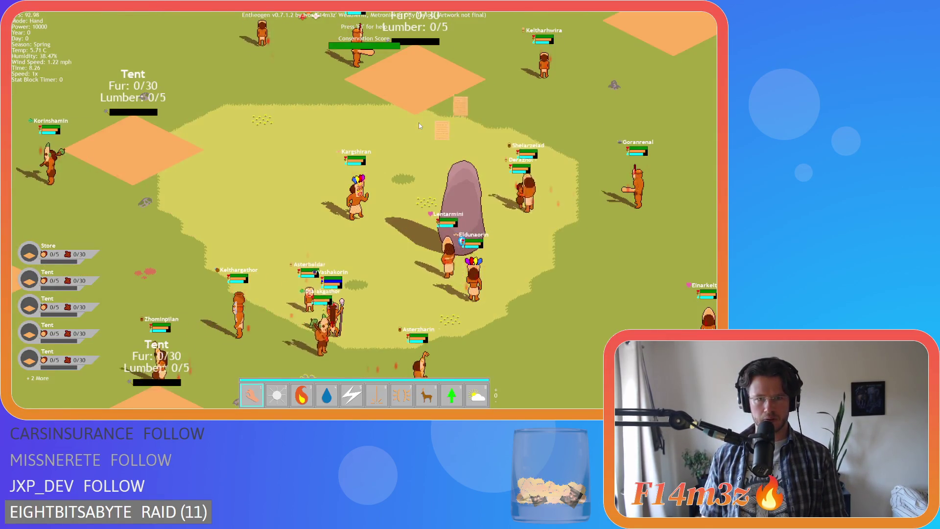
{"action": "scroll", "coordinate": [374, 152], "scroll_direction": "down", "scroll_amount": 5}
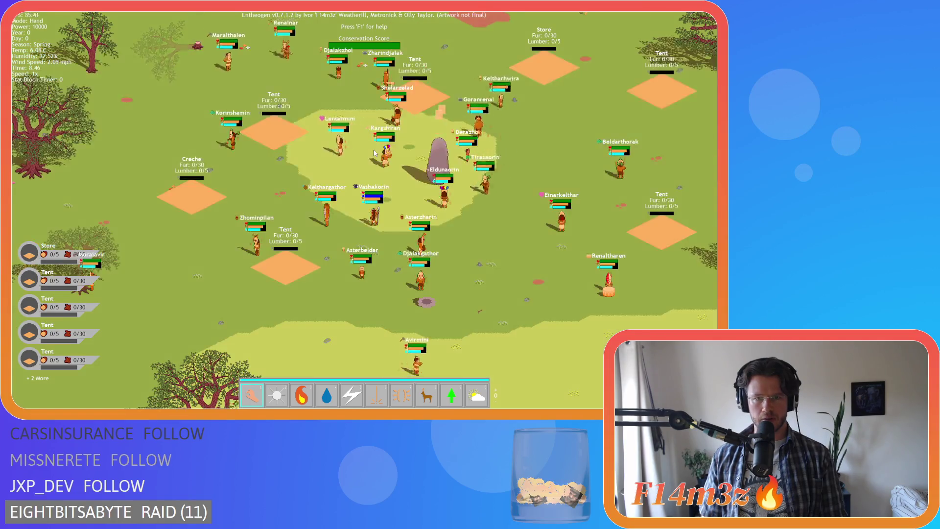
{"action": "scroll", "coordinate": [375, 153], "scroll_direction": "up", "scroll_amount": 5}
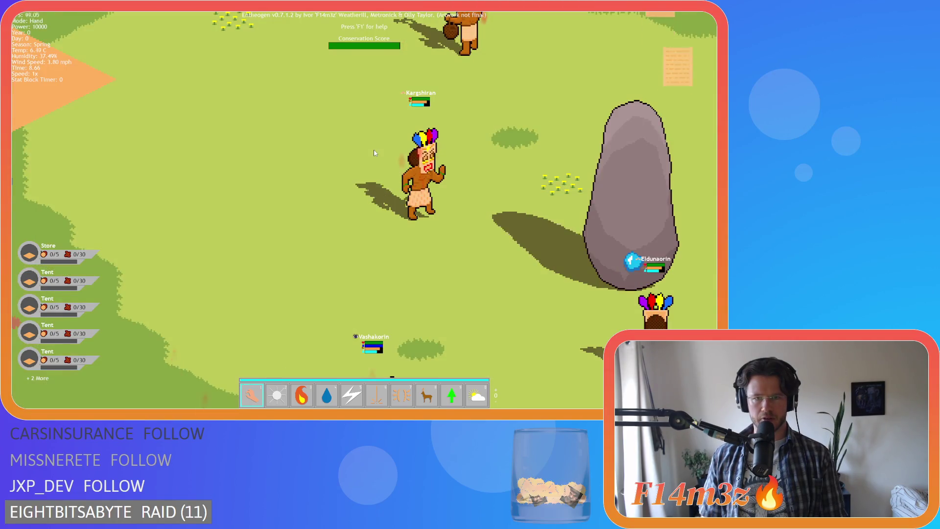
{"action": "scroll", "coordinate": [374, 152], "scroll_direction": "down", "scroll_amount": 5}
{"action": "scroll", "coordinate": [375, 153], "scroll_direction": "down", "scroll_amount": 3}
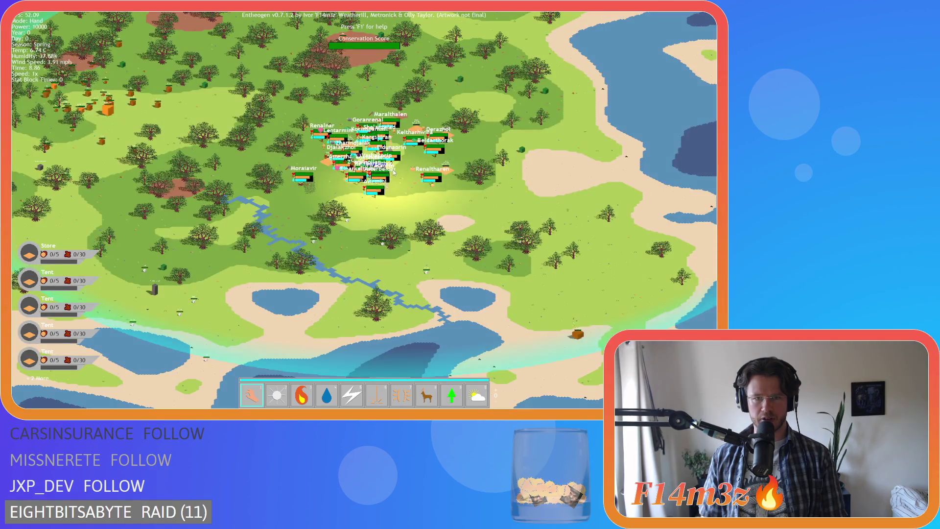
{"action": "scroll", "coordinate": [393, 169], "scroll_direction": "down", "scroll_amount": 2}
{"action": "scroll", "coordinate": [391, 173], "scroll_direction": "up", "scroll_amount": 5}
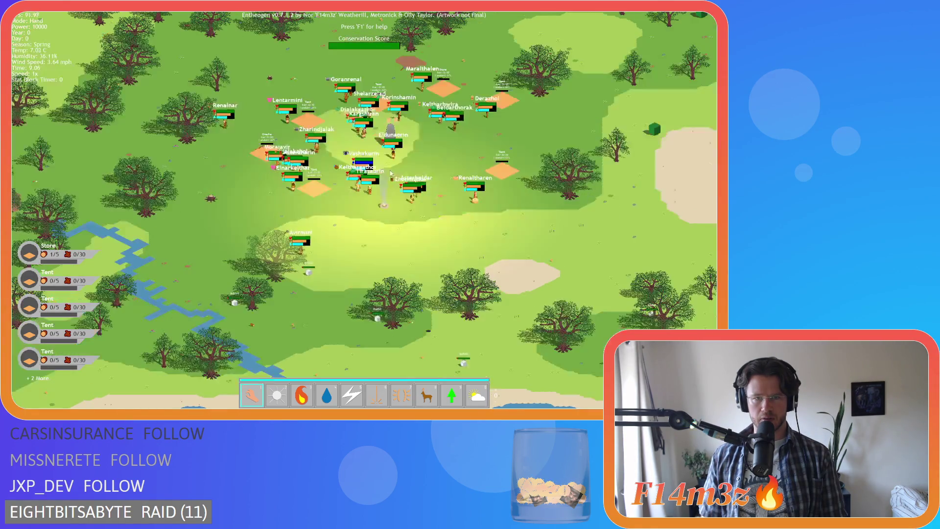
{"action": "scroll", "coordinate": [345, 196], "scroll_direction": "down", "scroll_amount": 5}
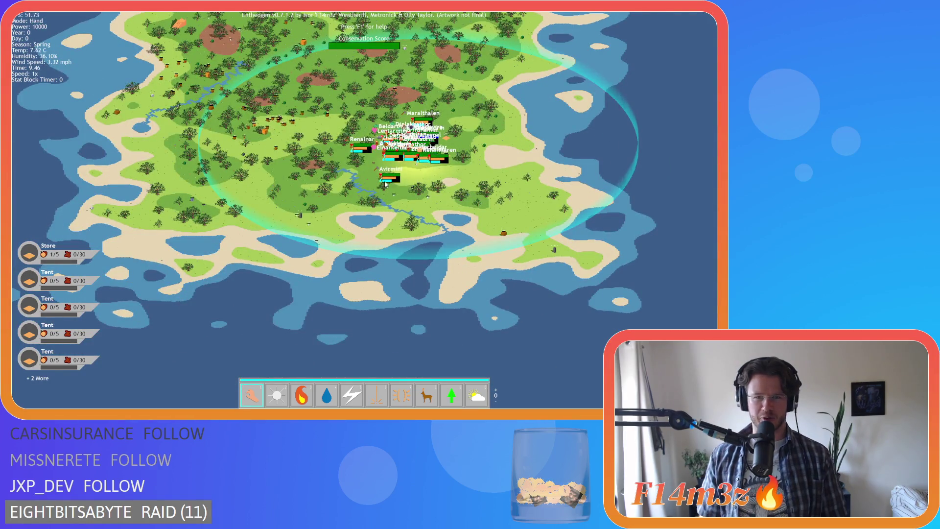
- Pan the map with W and D, zoom in and out repeatedly, then quit the game with Escape and Y
{"action": "key", "text": "w"}
{"action": "key", "text": "d"}
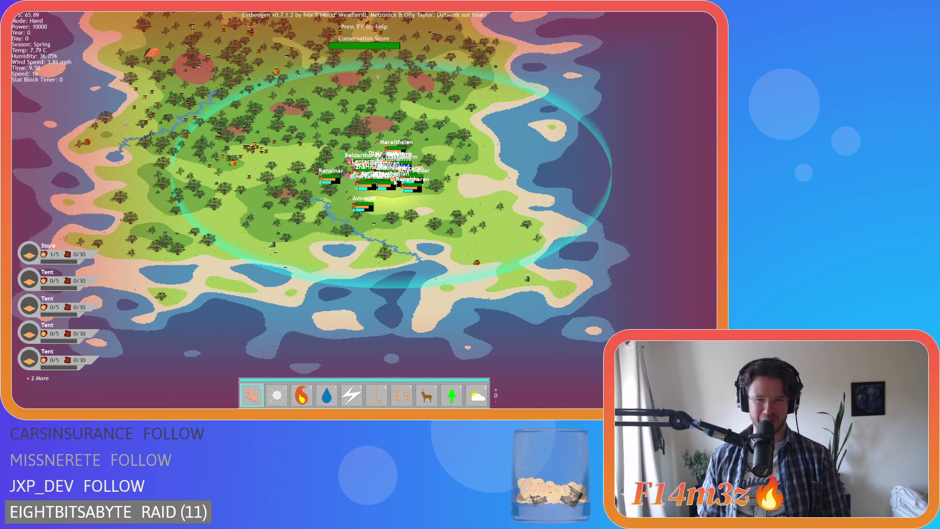
{"action": "scroll", "coordinate": [394, 179], "scroll_direction": "up", "scroll_amount": 5}
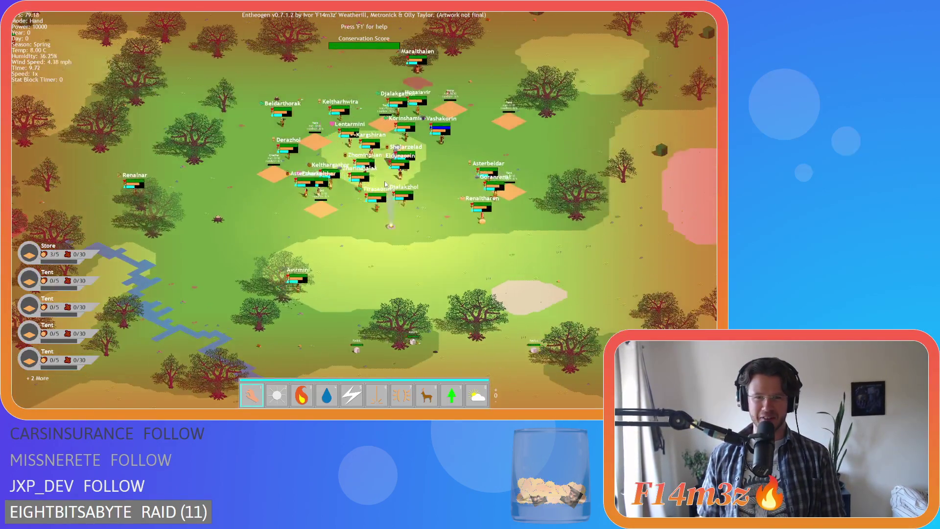
{"action": "scroll", "coordinate": [381, 185], "scroll_direction": "down", "scroll_amount": 5}
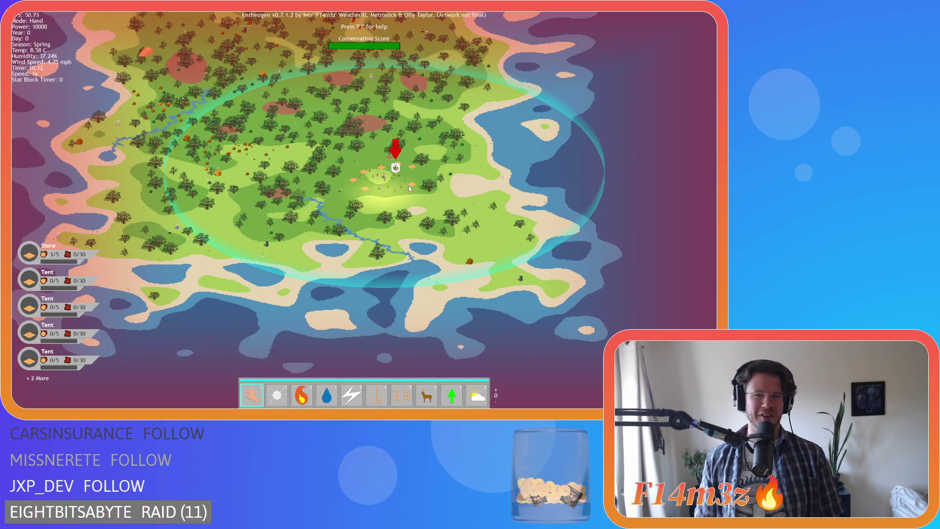
{"action": "scroll", "coordinate": [393, 159], "scroll_direction": "up", "scroll_amount": 3}
{"action": "scroll", "coordinate": [393, 159], "scroll_direction": "down", "scroll_amount": 3}
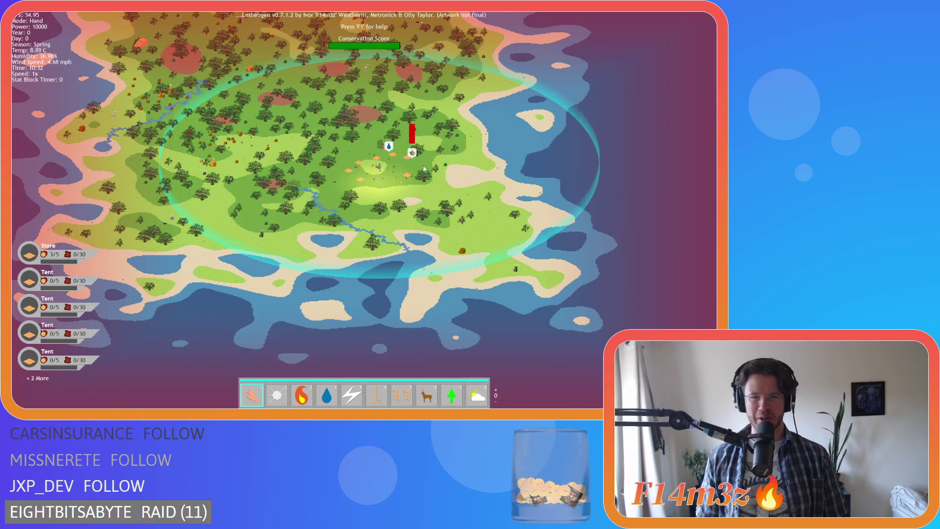
{"action": "scroll", "coordinate": [449, 178], "scroll_direction": "up", "scroll_amount": 3}
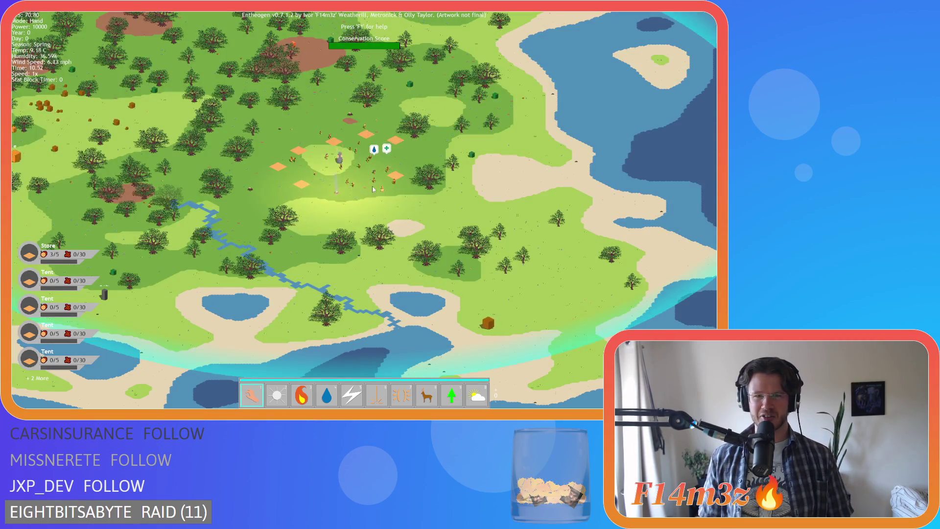
{"action": "scroll", "coordinate": [360, 166], "scroll_direction": "down", "scroll_amount": 2}
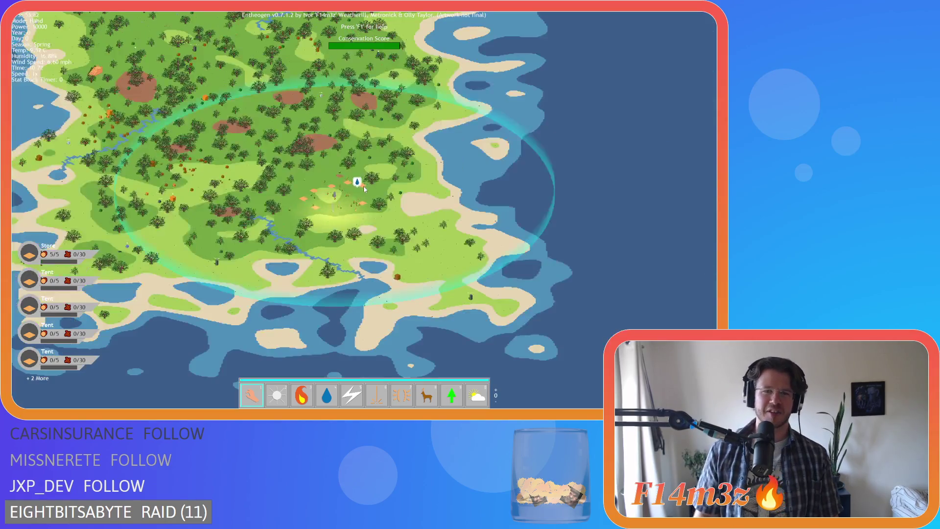
{"action": "scroll", "coordinate": [392, 186], "scroll_direction": "up", "scroll_amount": 5}
{"action": "scroll", "coordinate": [459, 191], "scroll_direction": "down", "scroll_amount": 5}
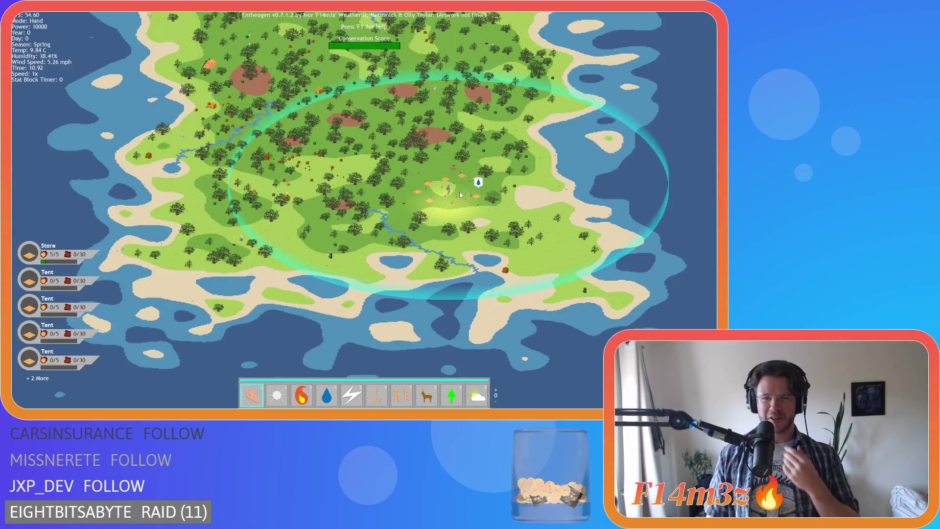
{"action": "scroll", "coordinate": [463, 195], "scroll_direction": "up", "scroll_amount": 5}
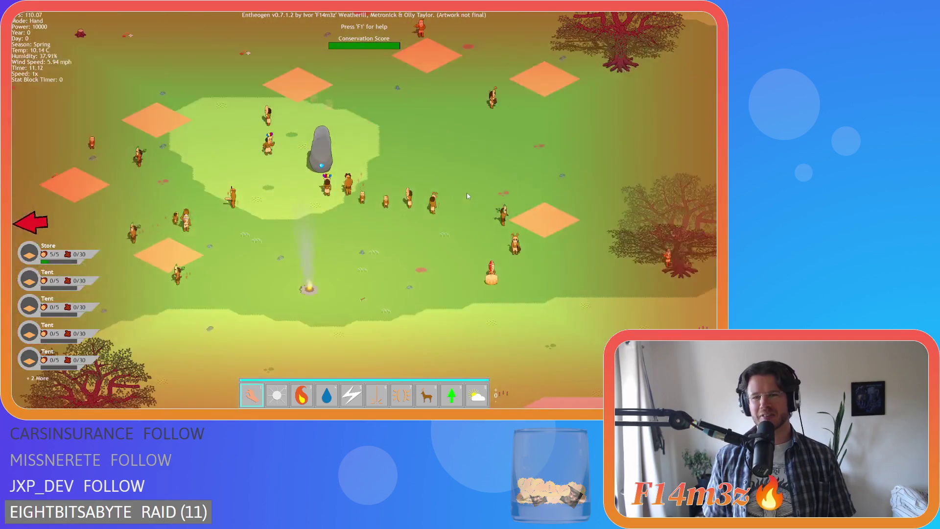
{"action": "scroll", "coordinate": [467, 195], "scroll_direction": "down", "scroll_amount": 3}
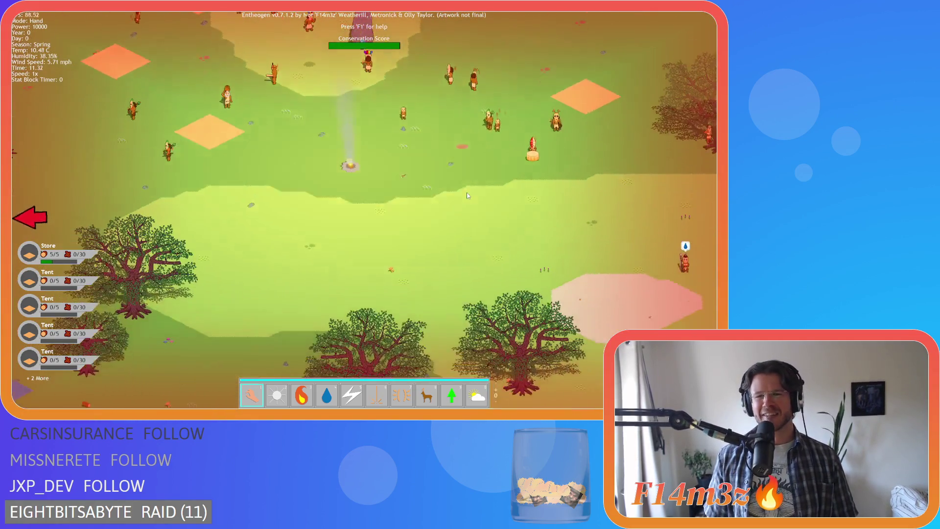
{"action": "scroll", "coordinate": [466, 194], "scroll_direction": "down", "scroll_amount": 3}
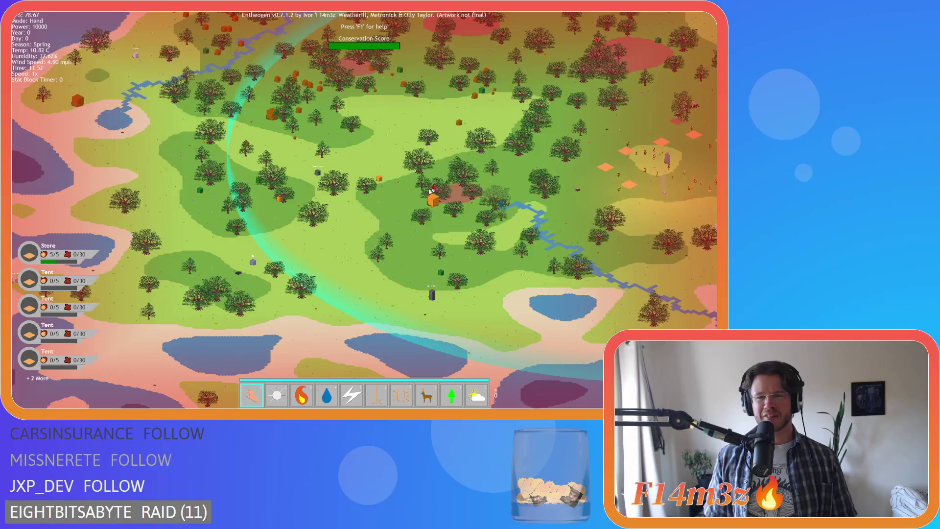
{"action": "scroll", "coordinate": [474, 250], "scroll_direction": "up", "scroll_amount": 2}
{"action": "scroll", "coordinate": [474, 250], "scroll_direction": "down", "scroll_amount": 2}
{"action": "scroll", "coordinate": [378, 230], "scroll_direction": "up", "scroll_amount": 2}
{"action": "key", "text": "Escape"}
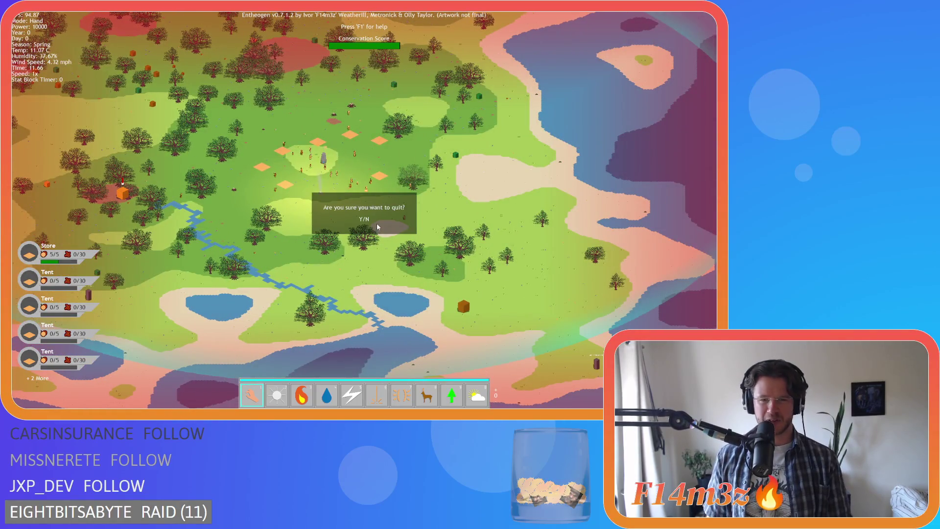
{"action": "key", "text": "y"}
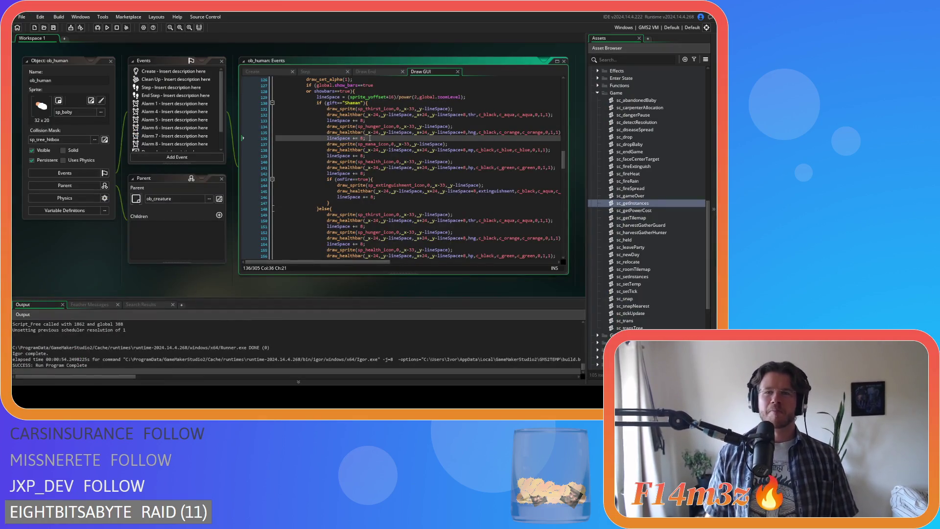
- Inspect the Shaman gift line and its power() lineSpace expression around line 130
{"action": "scroll", "coordinate": [429, 161], "scroll_direction": "up", "scroll_amount": 4}
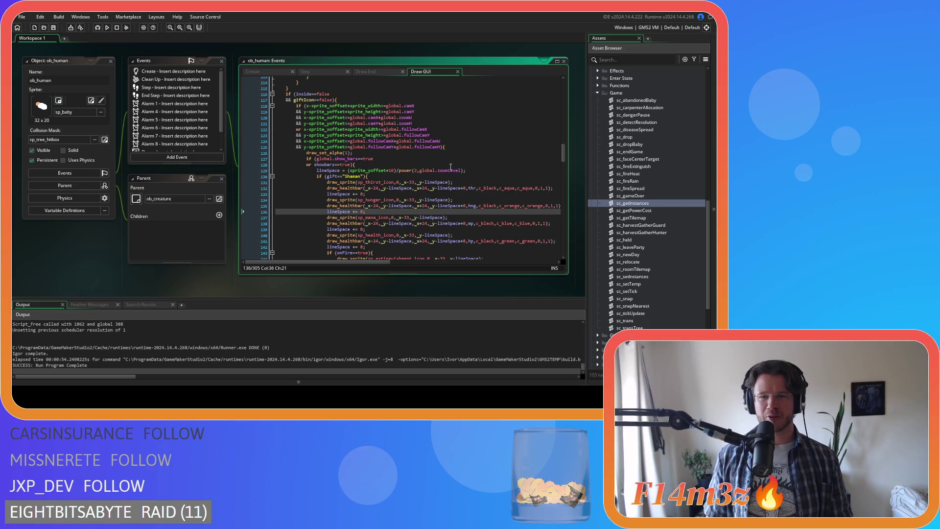
{"action": "double_click", "coordinate": [353, 176]}
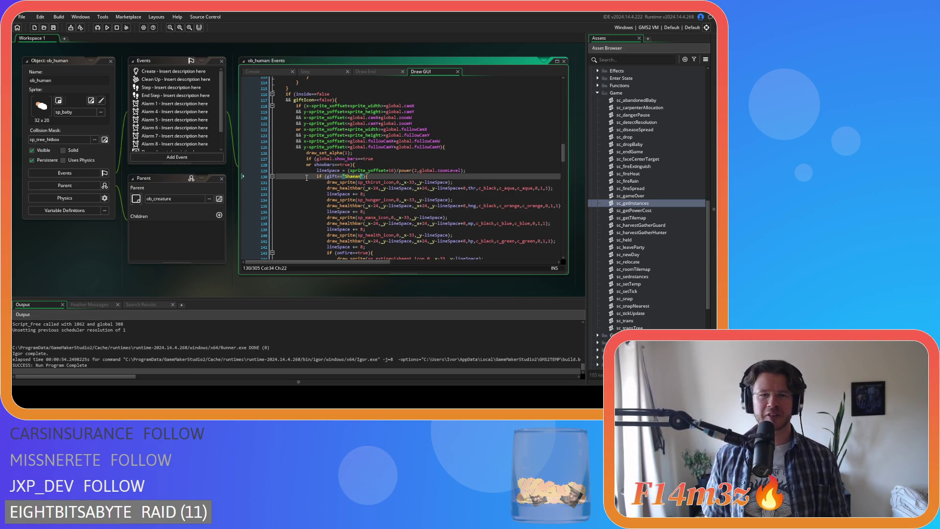
{"action": "left_click", "coordinate": [399, 170]}
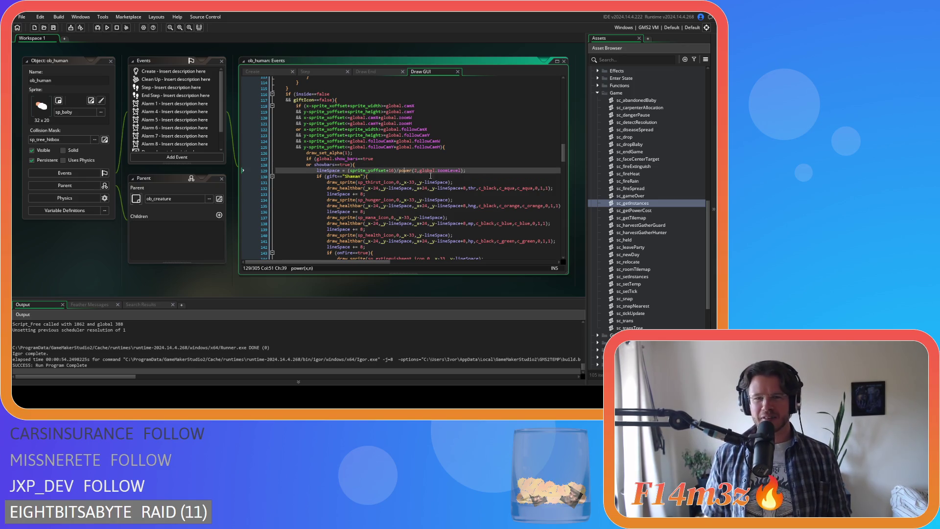
{"action": "left_click", "coordinate": [458, 177]}
{"action": "scroll", "coordinate": [517, 178], "scroll_direction": "down", "scroll_amount": 4}
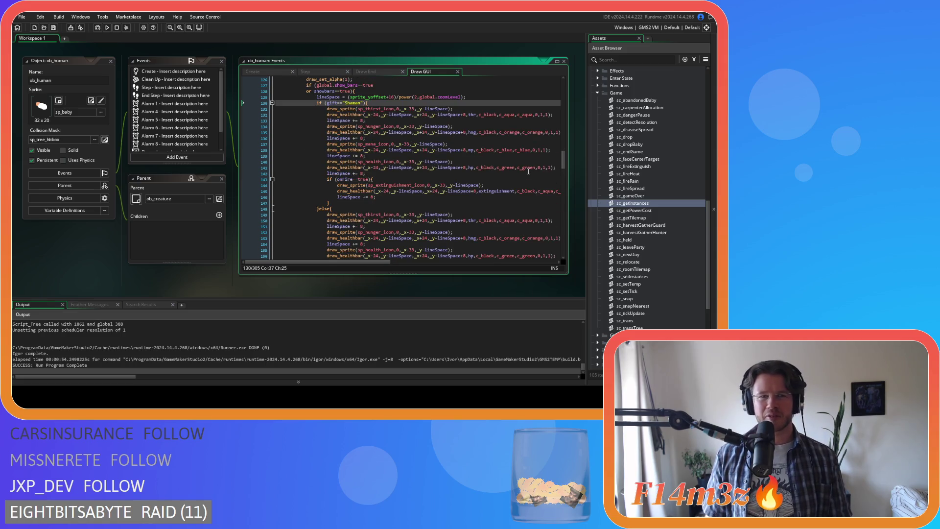
{"action": "scroll", "coordinate": [474, 165], "scroll_direction": "down", "scroll_amount": 20}
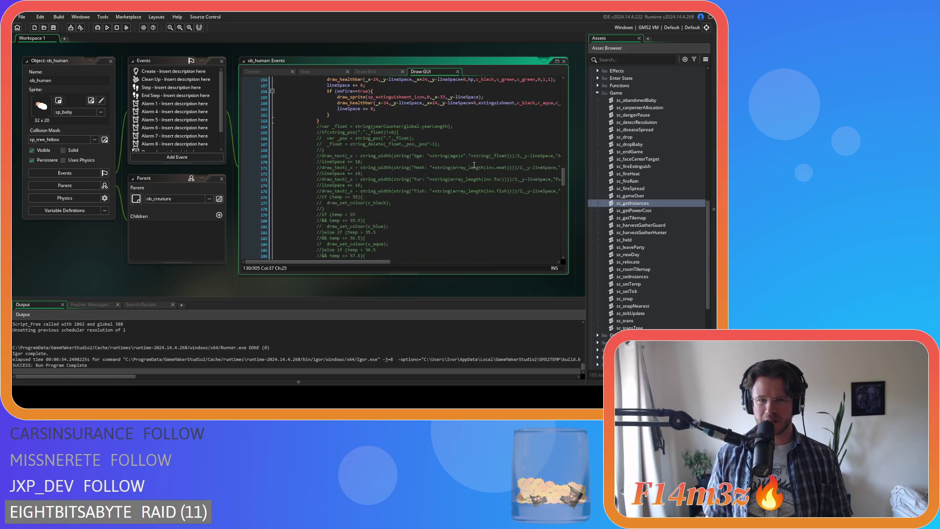
{"action": "scroll", "coordinate": [473, 165], "scroll_direction": "up", "scroll_amount": 3}
{"action": "scroll", "coordinate": [474, 165], "scroll_direction": "down", "scroll_amount": 3}
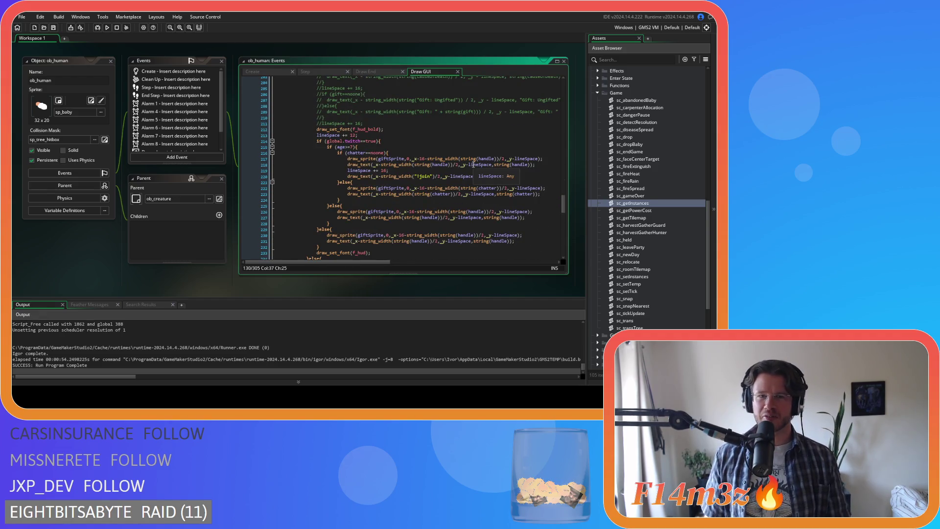
- Append /power(2,global.zoomLevel) after the 12 in line 213's lineSpace
{"action": "left_click", "coordinate": [412, 136]}
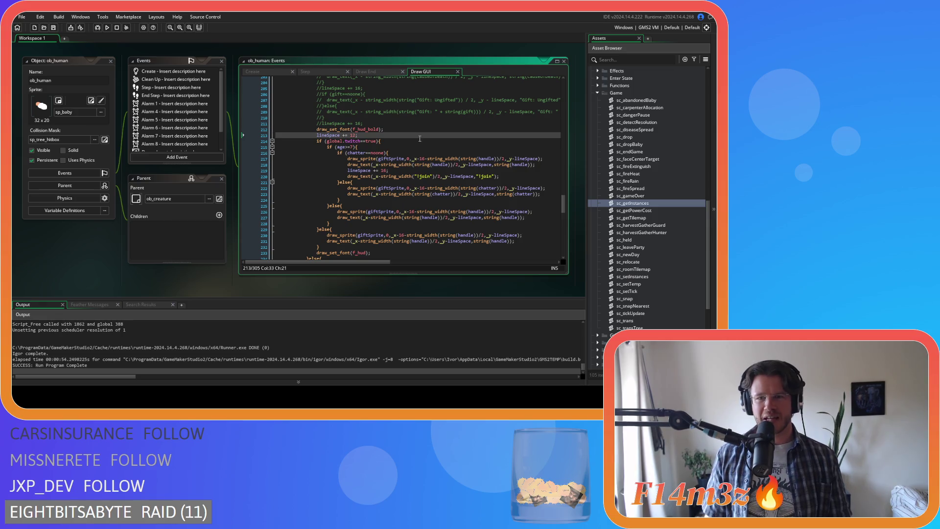
{"action": "type", "text": "power(2,global.zoomLevel)"}
{"action": "scroll", "coordinate": [457, 153], "scroll_direction": "down", "scroll_amount": 4}
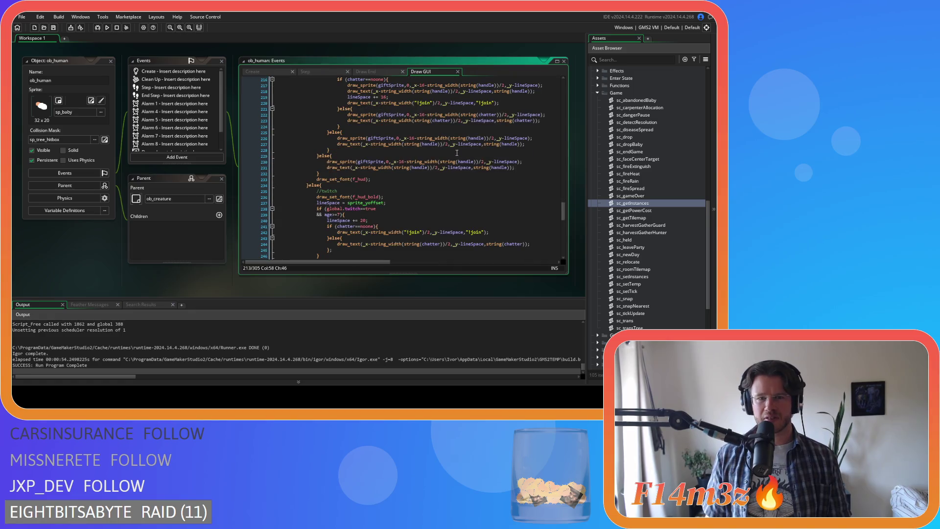
{"action": "scroll", "coordinate": [457, 153], "scroll_direction": "up", "scroll_amount": 10}
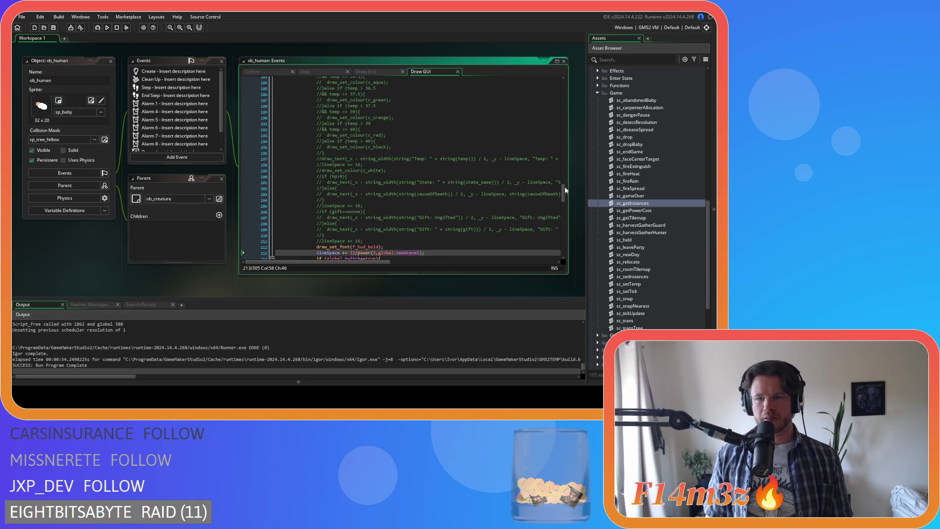
{"action": "left_click_drag", "start_coordinate": [565, 198], "coordinate": [553, 123]}
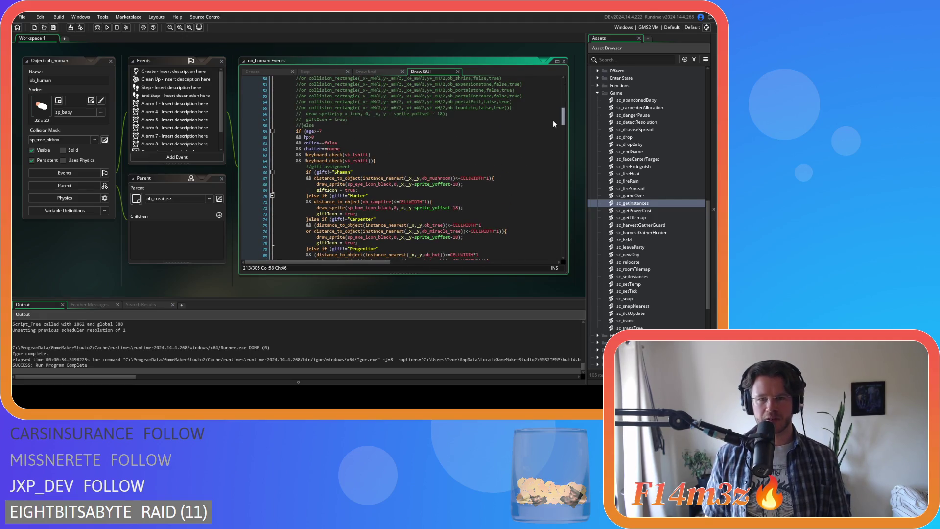
{"action": "left_click_drag", "start_coordinate": [553, 121], "coordinate": [553, 127]}
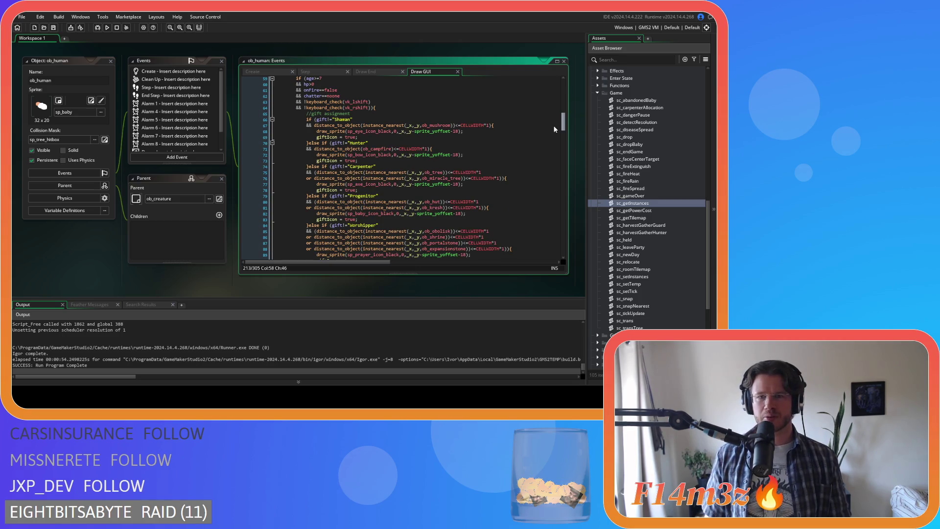
{"action": "left_click", "coordinate": [415, 131]}
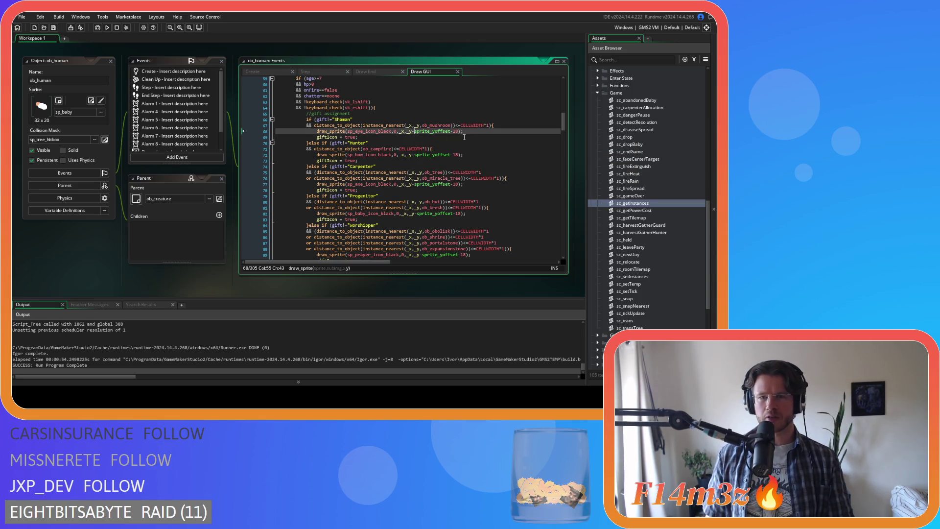
- Change line 68's gift icon offset to (sprite_yoffset-18)/power(2,global.zoomLevel)
{"action": "type", "text": "("}
{"action": "key", "text": "End"}
{"action": "key", "text": "Left"}
{"action": "key", "text": "Left"}
{"action": "type", "text": ")"}
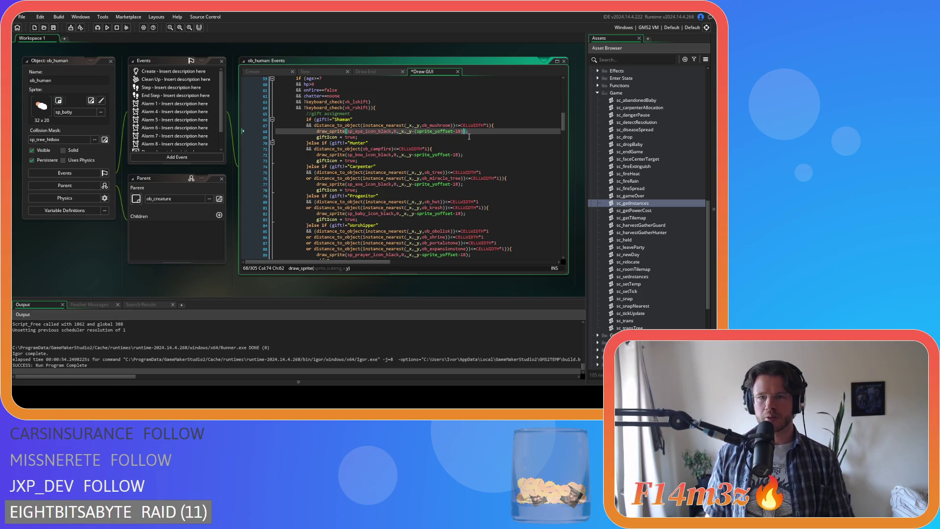
{"action": "type", "text": "/power(2,global.zoomLevel)"}
{"action": "left_click_drag", "start_coordinate": [530, 131], "coordinate": [414, 134]}
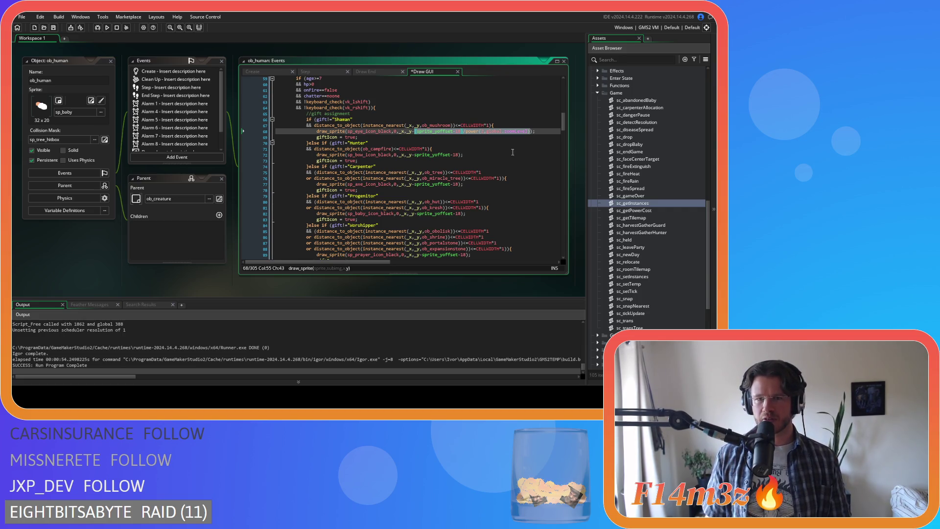
{"action": "left_click_drag", "start_coordinate": [416, 155], "coordinate": [459, 157]}
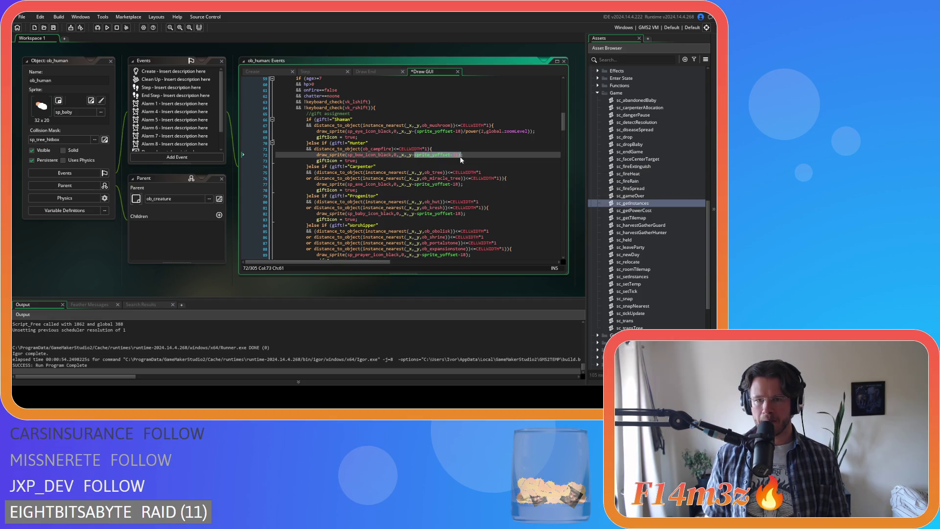
- Replace every remaining sprite_yoffset-18 offset with the zoom-scaled expression and save the code
{"action": "key", "text": "ctrl+f"}
{"action": "left_click", "coordinate": [443, 90]}
{"action": "key", "text": "ctrl+v"}
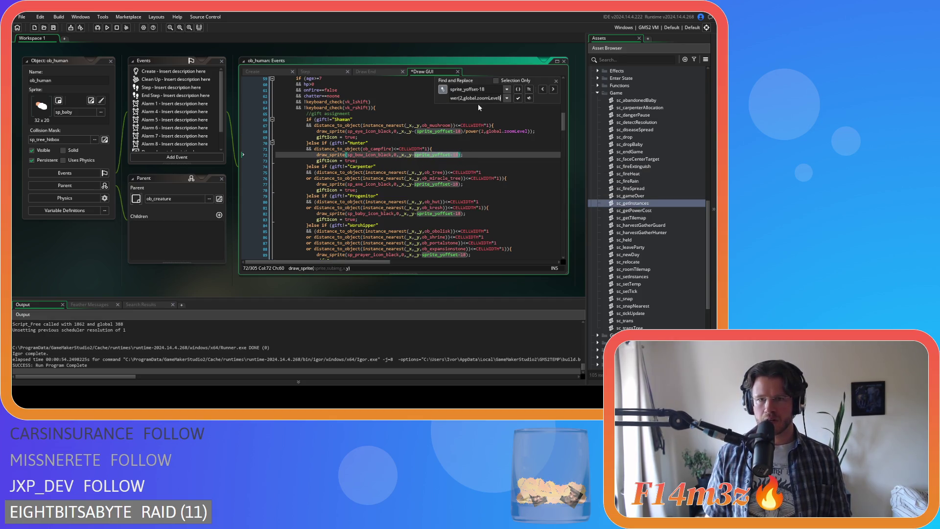
{"action": "left_click", "coordinate": [482, 98]}
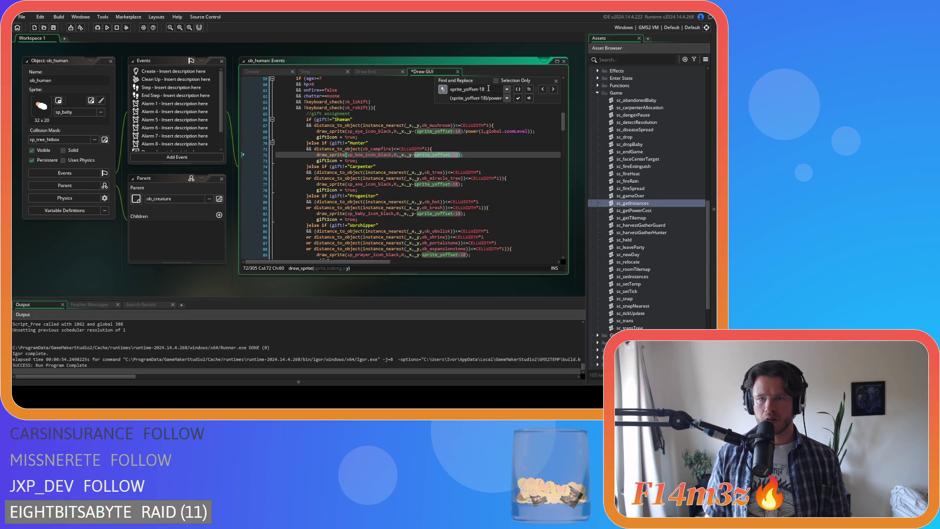
{"action": "left_click", "coordinate": [518, 99]}
{"action": "left_click", "coordinate": [517, 99]}
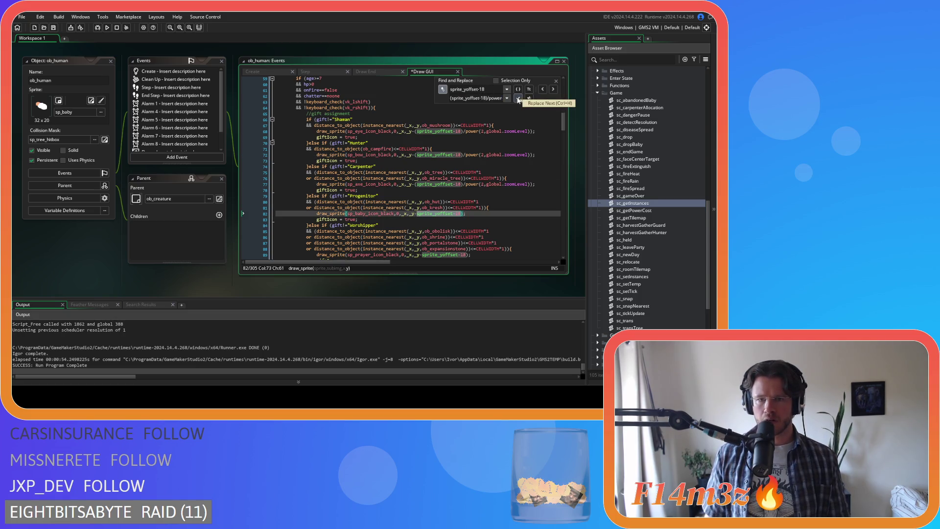
{"action": "left_click", "coordinate": [518, 98]}
{"action": "left_click", "coordinate": [518, 98]}
{"action": "left_click", "coordinate": [518, 99]}
{"action": "left_click", "coordinate": [518, 99]}
{"action": "left_click", "coordinate": [517, 98]}
{"action": "left_click", "coordinate": [518, 98]}
{"action": "left_click", "coordinate": [518, 99]}
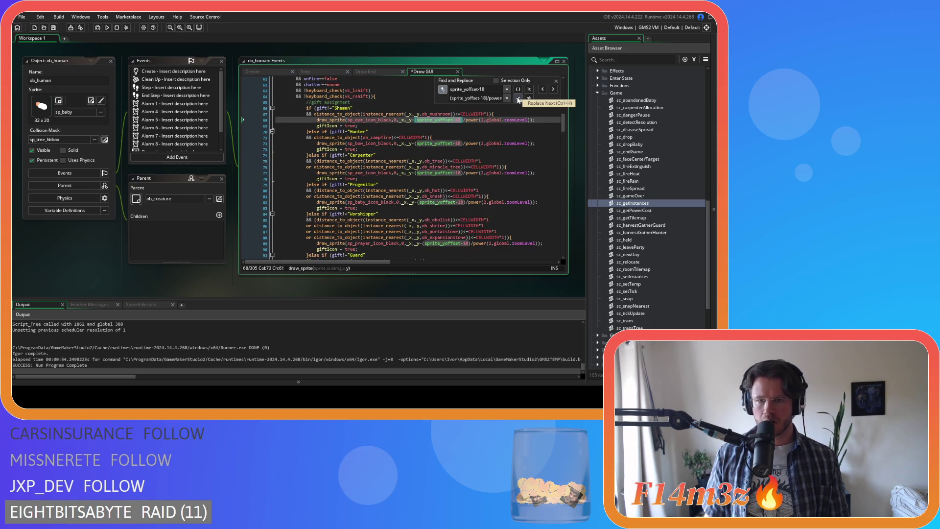
{"action": "left_click", "coordinate": [555, 81]}
{"action": "left_click", "coordinate": [509, 152]}
{"action": "key", "text": "ctrl+s"}
{"action": "scroll", "coordinate": [509, 149], "scroll_direction": "down", "scroll_amount": 20}
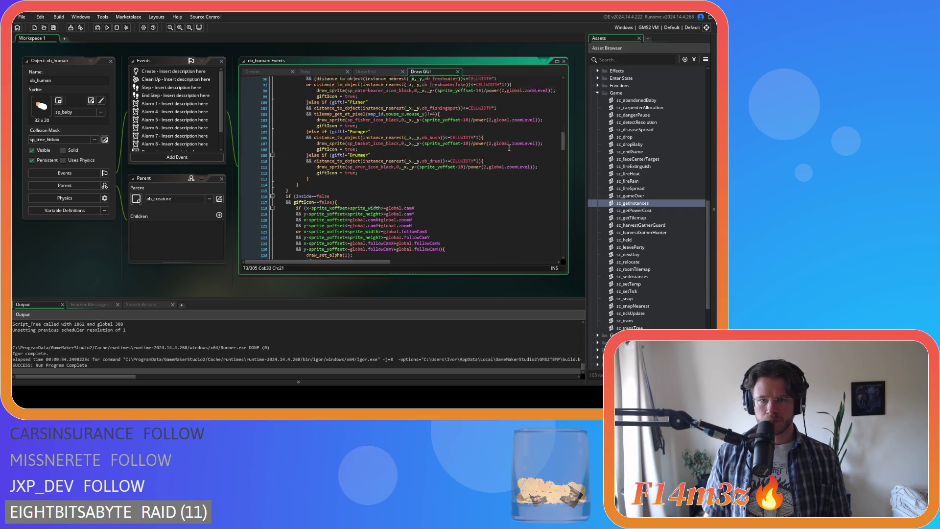
- Copy the power(2,global.zoomLevel) term from line 213's lineSpace
{"action": "scroll", "coordinate": [509, 147], "scroll_direction": "up", "scroll_amount": 2}
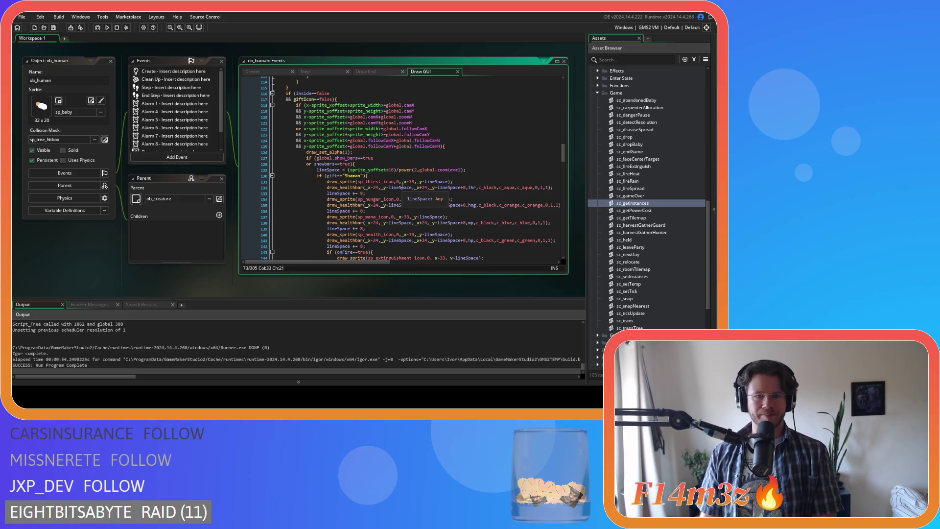
{"action": "scroll", "coordinate": [400, 184], "scroll_direction": "down", "scroll_amount": 5}
{"action": "scroll", "coordinate": [400, 184], "scroll_direction": "up", "scroll_amount": 5}
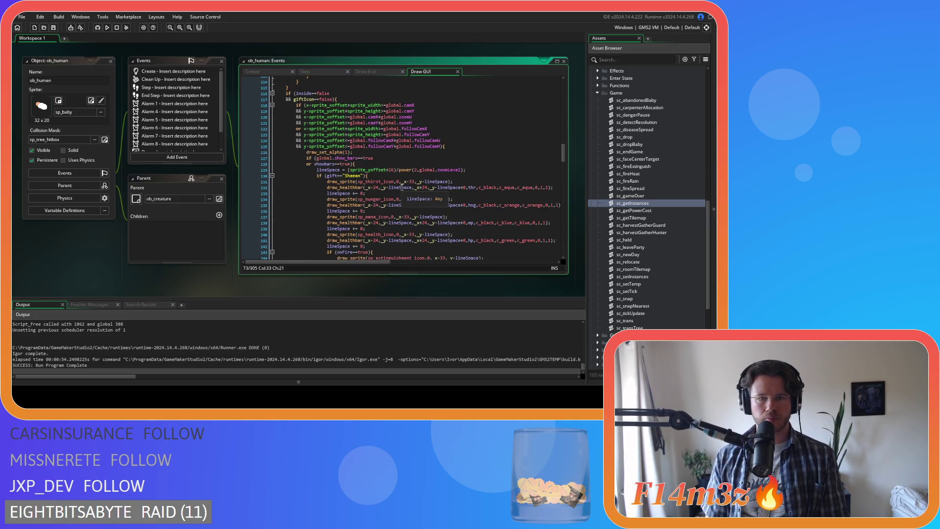
{"action": "scroll", "coordinate": [403, 186], "scroll_direction": "down", "scroll_amount": 5}
{"action": "scroll", "coordinate": [403, 186], "scroll_direction": "up", "scroll_amount": 5}
{"action": "scroll", "coordinate": [460, 196], "scroll_direction": "up", "scroll_amount": 3}
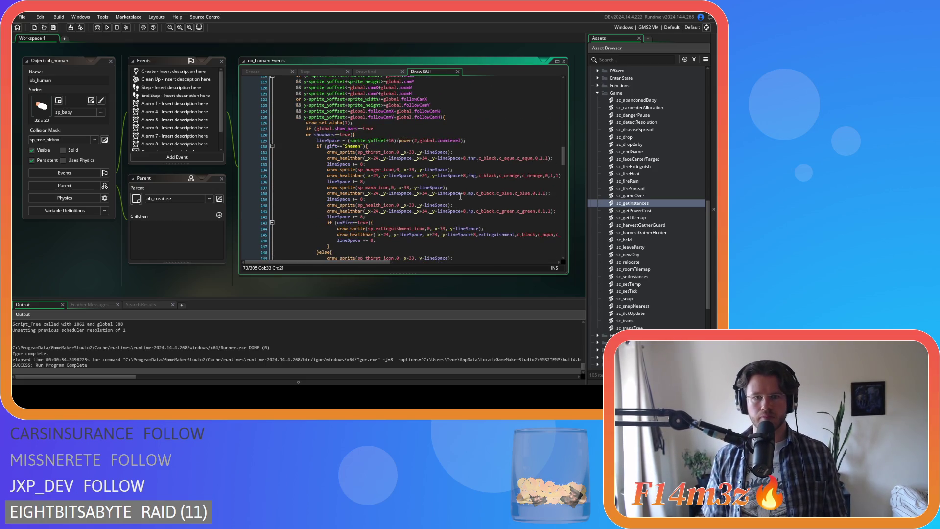
{"action": "scroll", "coordinate": [460, 196], "scroll_direction": "down", "scroll_amount": 20}
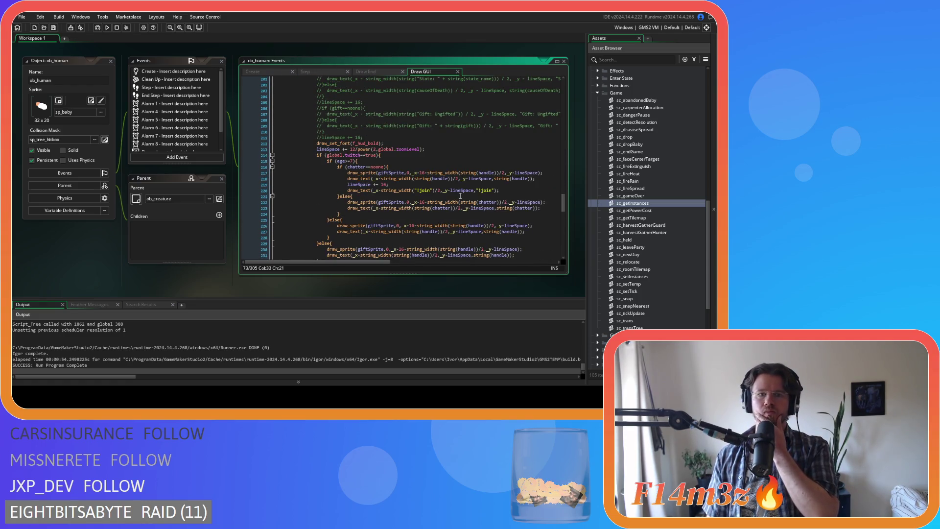
{"action": "scroll", "coordinate": [460, 196], "scroll_direction": "down", "scroll_amount": 9}
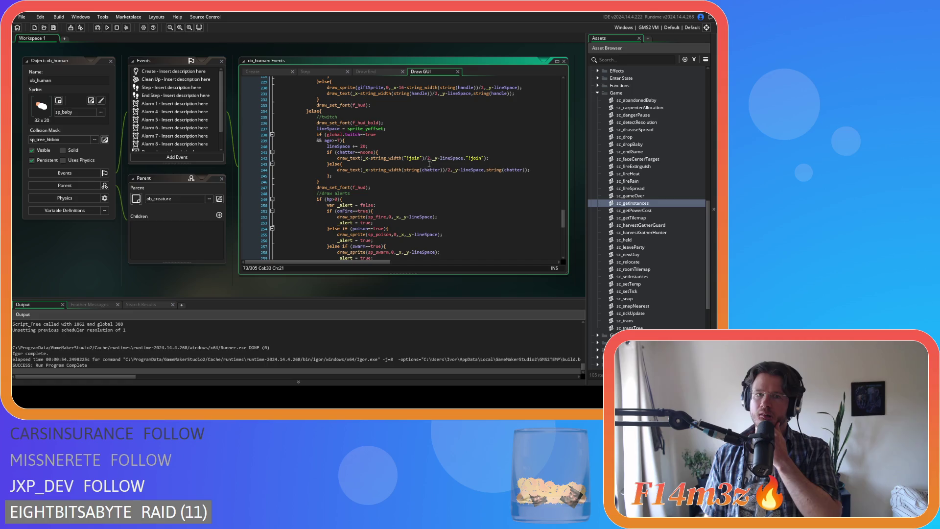
{"action": "scroll", "coordinate": [377, 139], "scroll_direction": "up", "scroll_amount": 2}
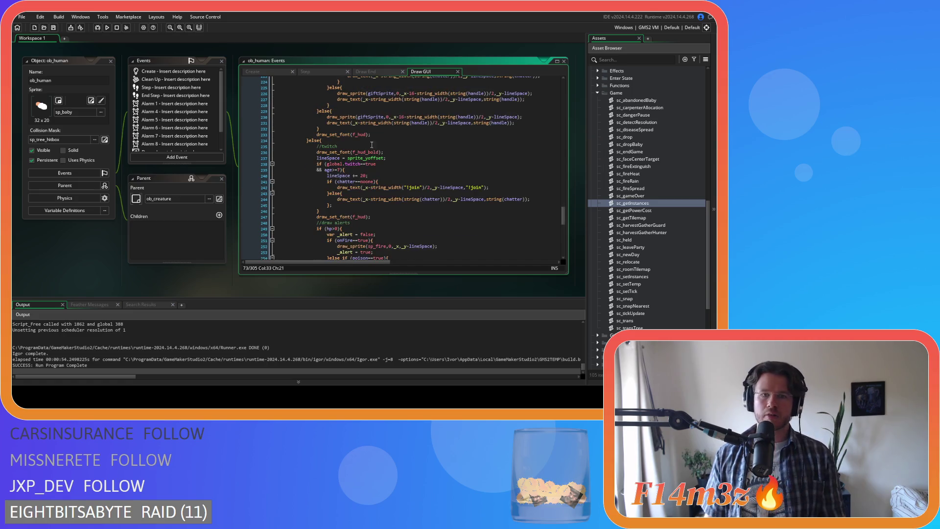
{"action": "scroll", "coordinate": [355, 149], "scroll_direction": "up", "scroll_amount": 12}
{"action": "left_click_drag", "start_coordinate": [422, 223], "coordinate": [357, 225]}
{"action": "key", "text": "ctrl+c"}
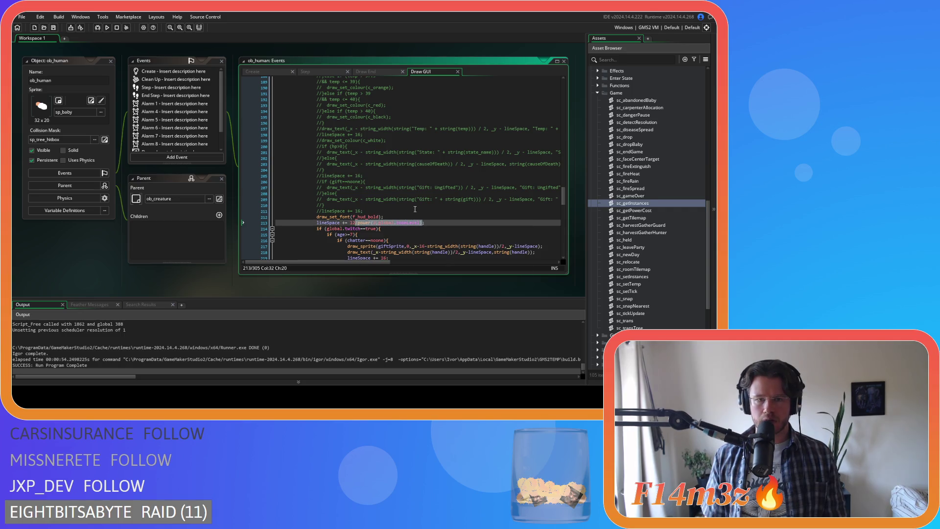
{"action": "scroll", "coordinate": [414, 209], "scroll_direction": "down", "scroll_amount": 12}
- Set line 237's twitch-chat lineSpace to sprite_yoffset/power(2,global.zoomLevel), closing the bracket
{"action": "left_click", "coordinate": [348, 158]}
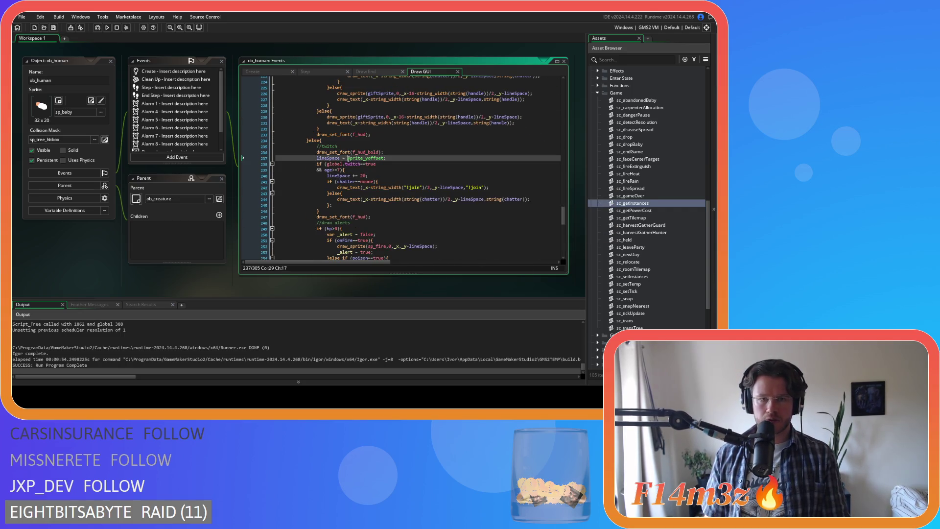
{"action": "type", "text": "/"}
{"action": "key", "text": "ctrl+v"}
{"action": "type", "text": ")"}
{"action": "scroll", "coordinate": [453, 183], "scroll_direction": "down", "scroll_amount": 4}
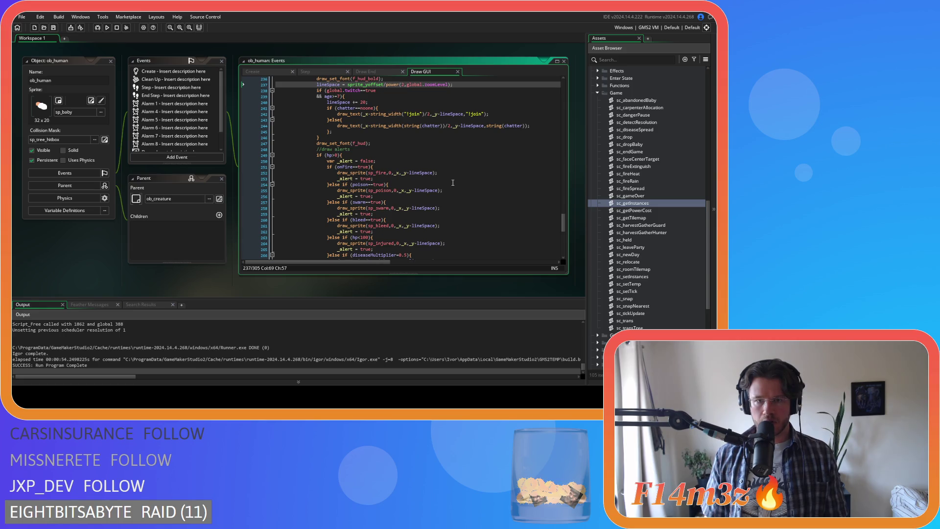
{"action": "scroll", "coordinate": [452, 182], "scroll_direction": "down", "scroll_amount": 1}
{"action": "scroll", "coordinate": [452, 182], "scroll_direction": "up", "scroll_amount": 2}
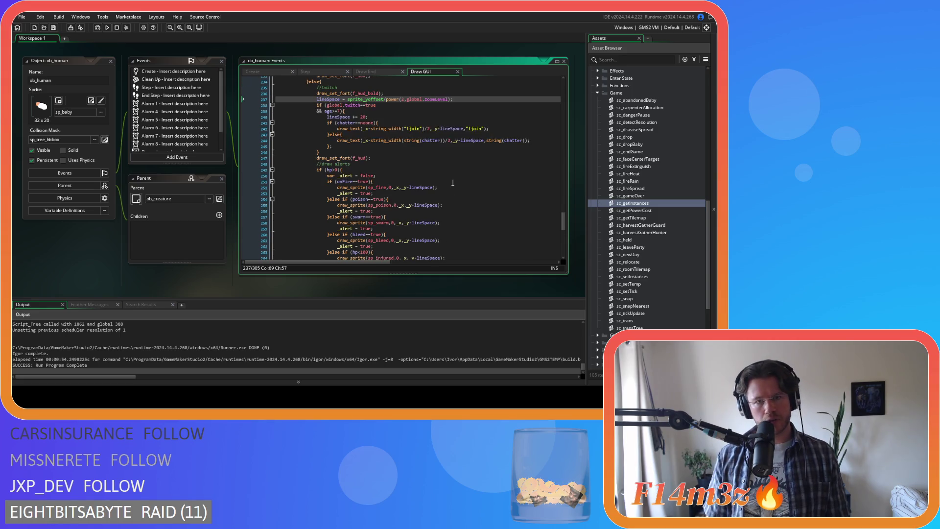
{"action": "scroll", "coordinate": [452, 182], "scroll_direction": "up", "scroll_amount": 1}
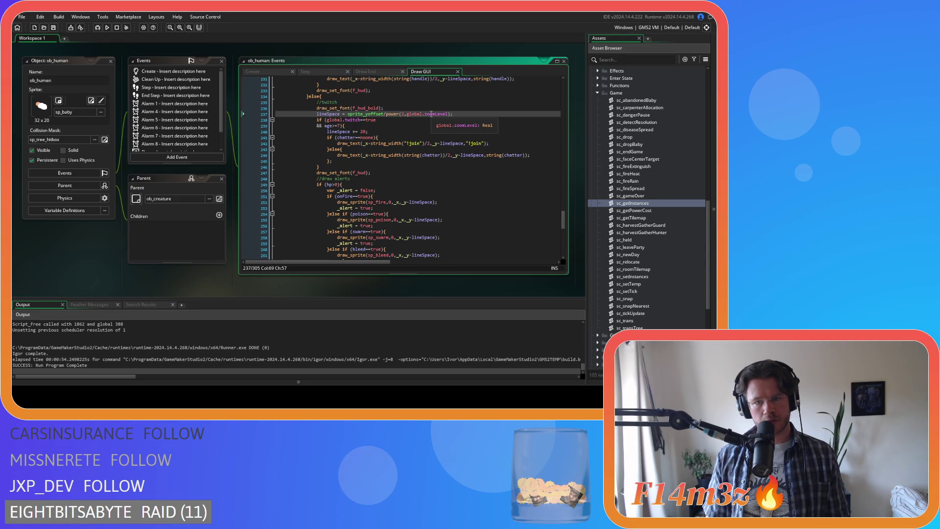
{"action": "scroll", "coordinate": [439, 220], "scroll_direction": "down", "scroll_amount": 15}
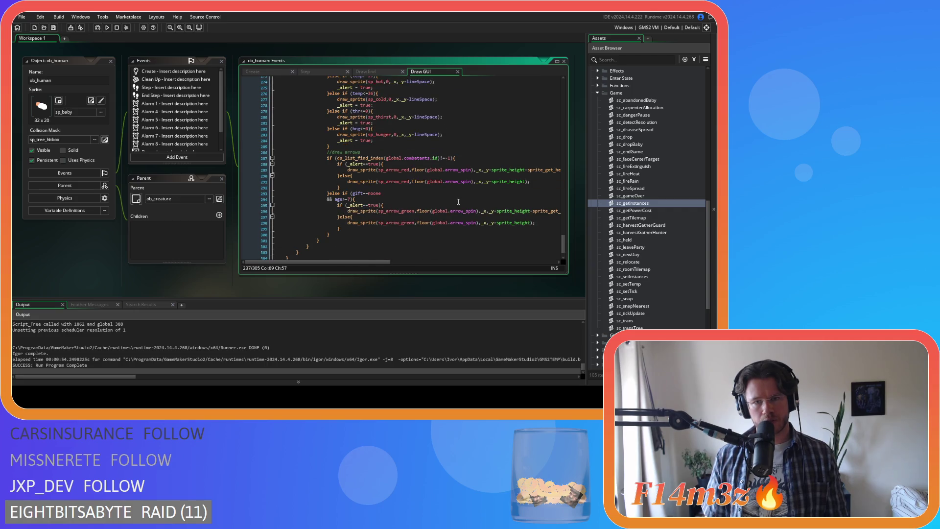
{"action": "left_click_drag", "start_coordinate": [381, 263], "coordinate": [423, 260]}
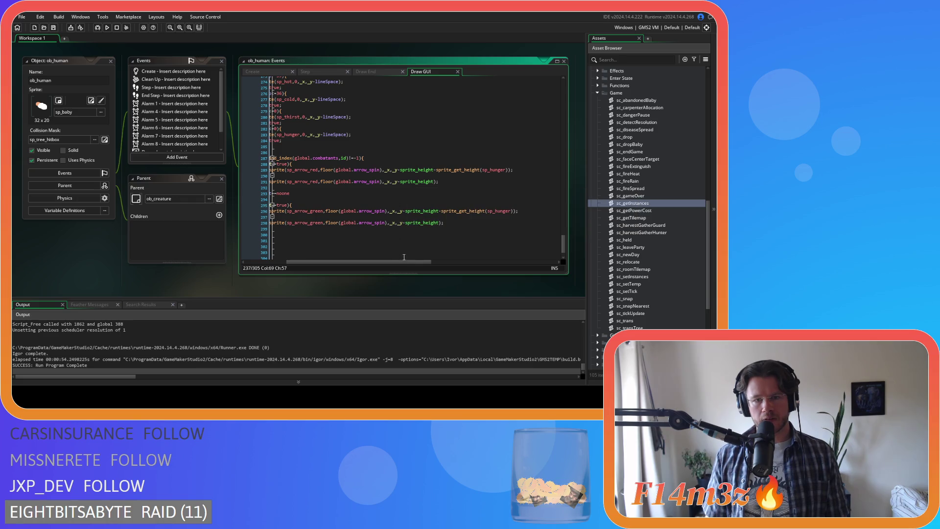
- Append /power(2,global.zoomLevel) to the red and green arrow sprite_height offsets (lines 289–298), then build and run
{"action": "left_click", "coordinate": [401, 170]}
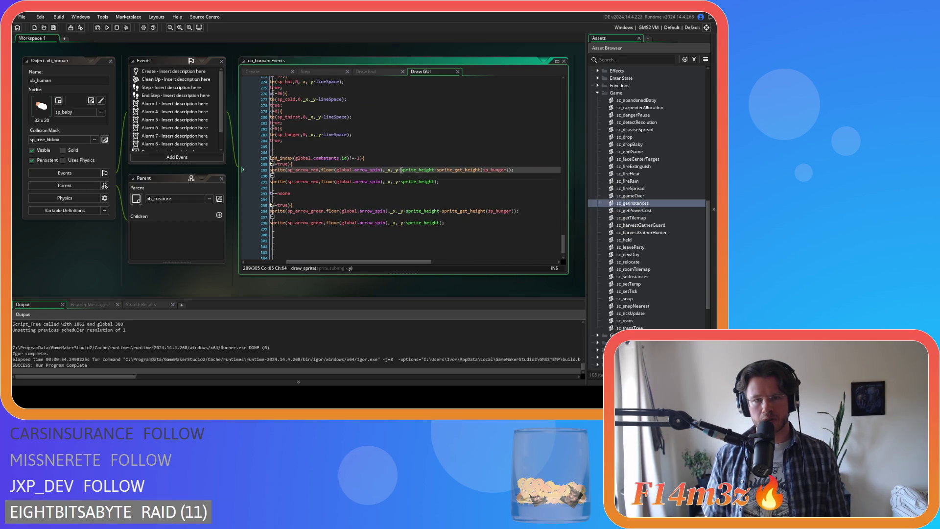
{"action": "type", "text": "("}
{"action": "left_click", "coordinate": [514, 170]}
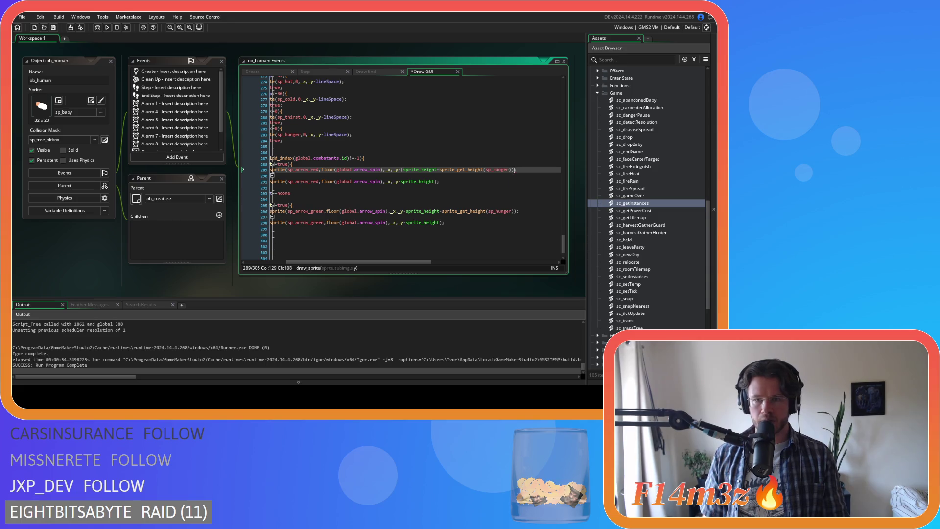
{"action": "type", "text": ")/power(2,global.zoomLevel)"}
{"action": "left_click", "coordinate": [370, 182]}
{"action": "left_click", "coordinate": [376, 211]}
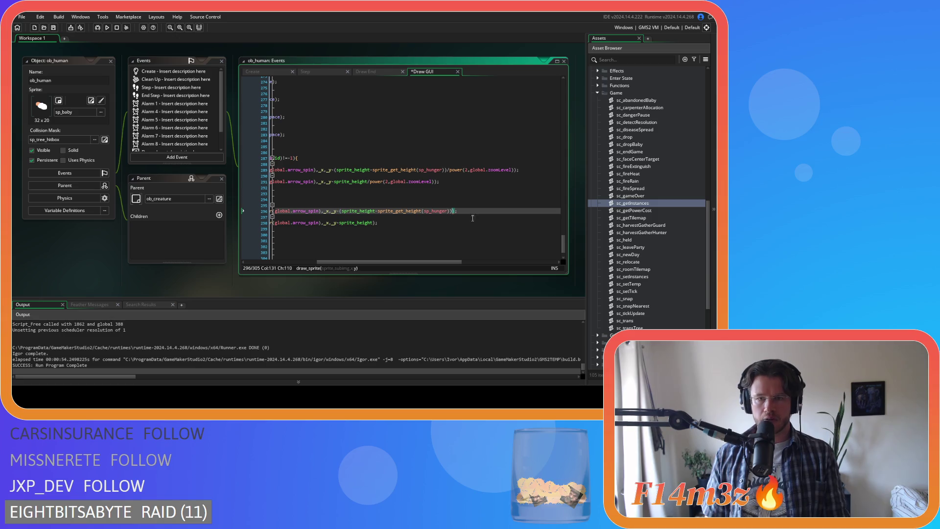
{"action": "left_click", "coordinate": [375, 223]}
{"action": "type", "text": "/power(2,global.zoomLevel)"}
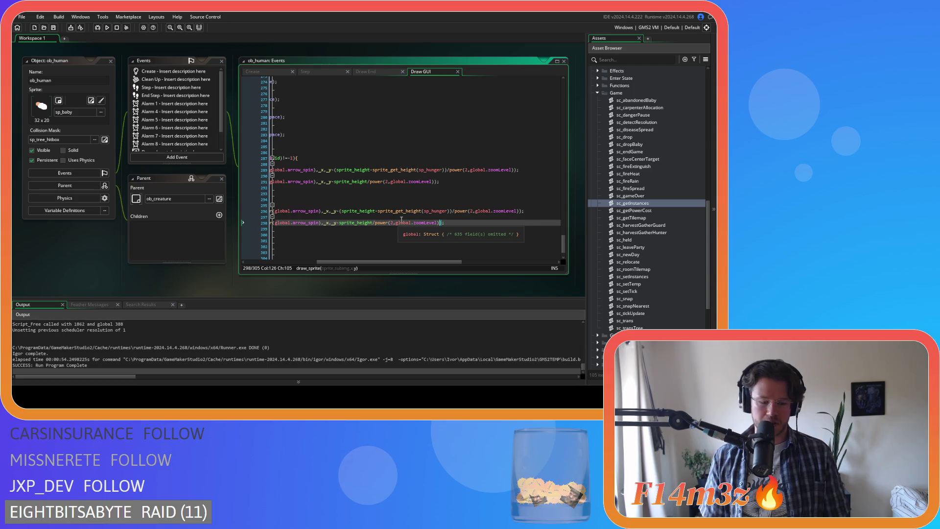
{"action": "key", "text": "F5"}
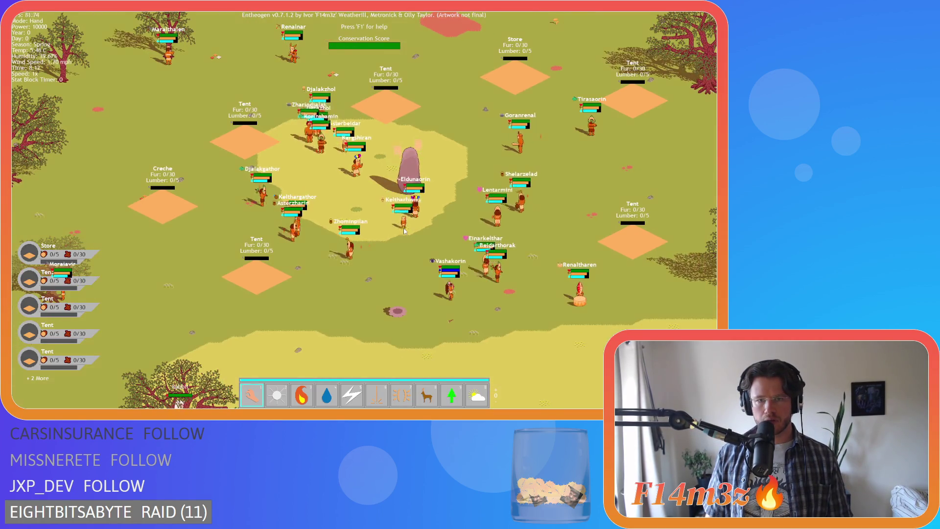
- Pan and zoom the game camera onto villager Avirmini beneath a tree, then pause the game
{"action": "key", "text": "d"}
{"action": "key", "text": "s"}
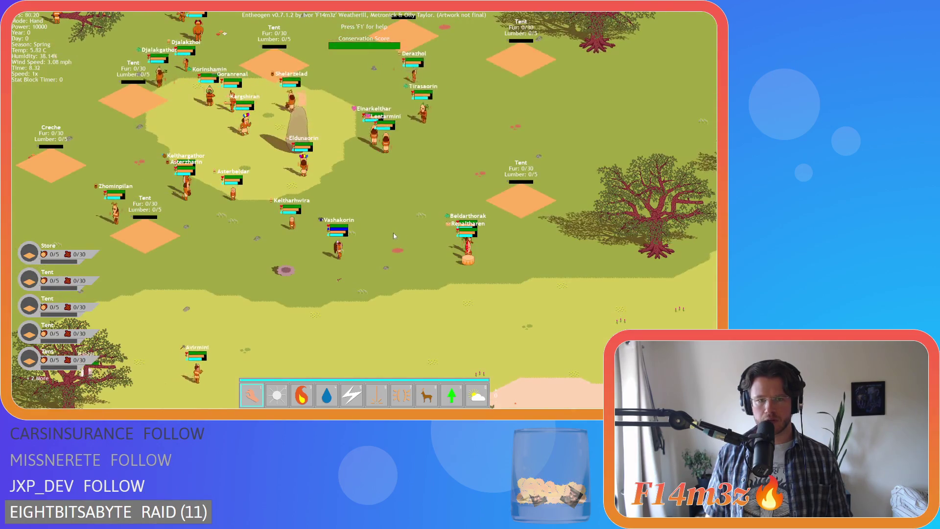
{"action": "scroll", "coordinate": [397, 225], "scroll_direction": "up", "scroll_amount": 3}
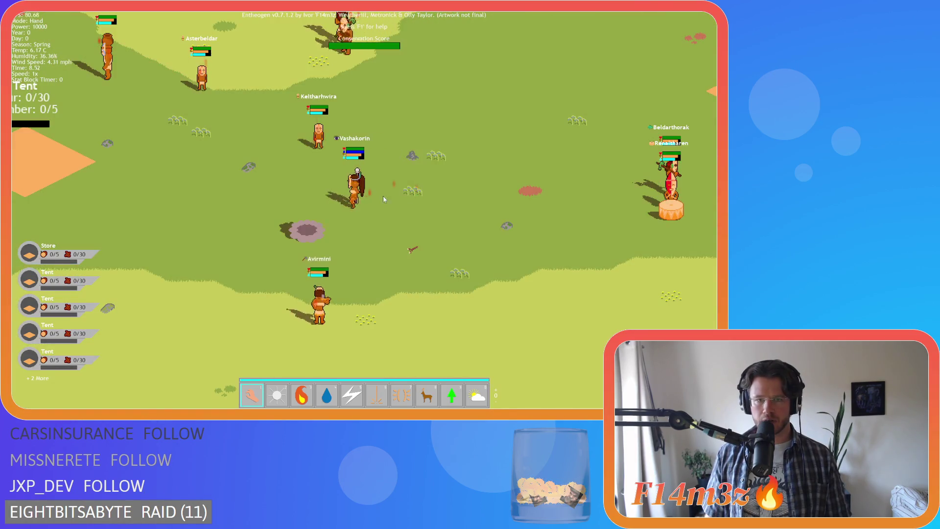
{"action": "scroll", "coordinate": [293, 186], "scroll_direction": "up", "scroll_amount": 2}
{"action": "scroll", "coordinate": [277, 186], "scroll_direction": "down", "scroll_amount": 3}
{"action": "scroll", "coordinate": [356, 200], "scroll_direction": "up", "scroll_amount": 4}
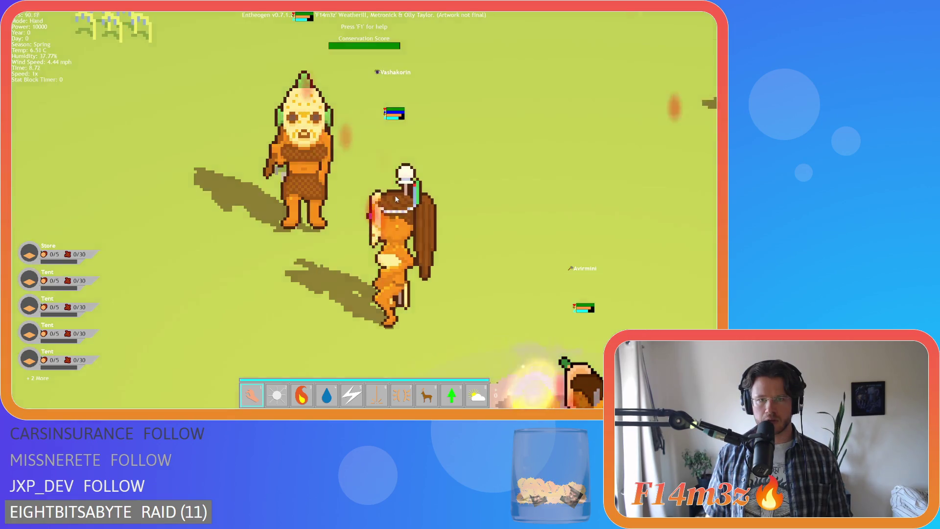
{"action": "scroll", "coordinate": [394, 195], "scroll_direction": "down", "scroll_amount": 1}
{"action": "scroll", "coordinate": [396, 198], "scroll_direction": "up", "scroll_amount": 3}
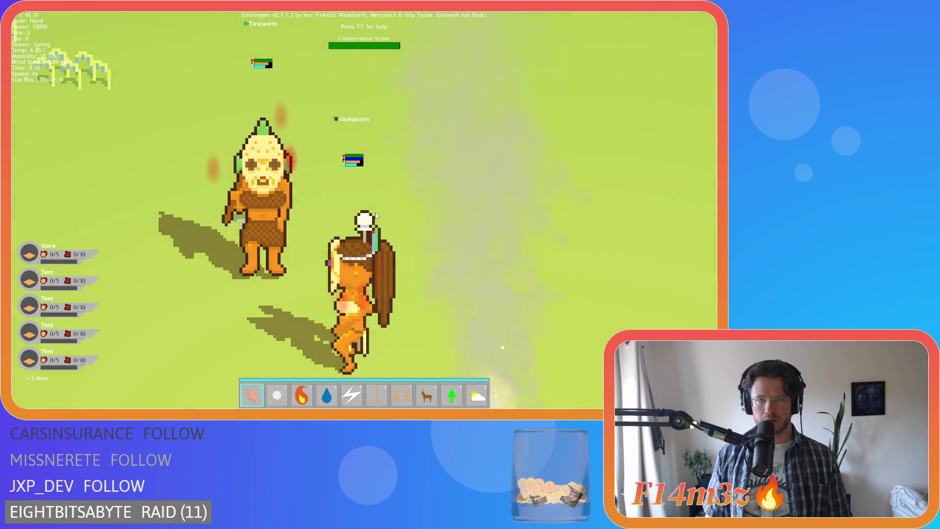
{"action": "scroll", "coordinate": [376, 216], "scroll_direction": "down", "scroll_amount": 3}
{"action": "scroll", "coordinate": [343, 205], "scroll_direction": "up", "scroll_amount": 3}
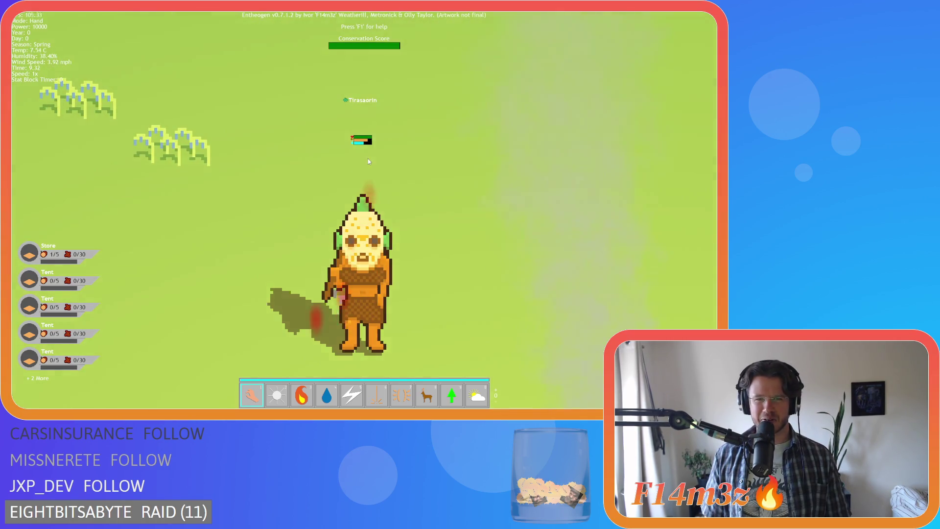
{"action": "scroll", "coordinate": [368, 159], "scroll_direction": "down", "scroll_amount": 2}
{"action": "scroll", "coordinate": [368, 159], "scroll_direction": "down", "scroll_amount": 3}
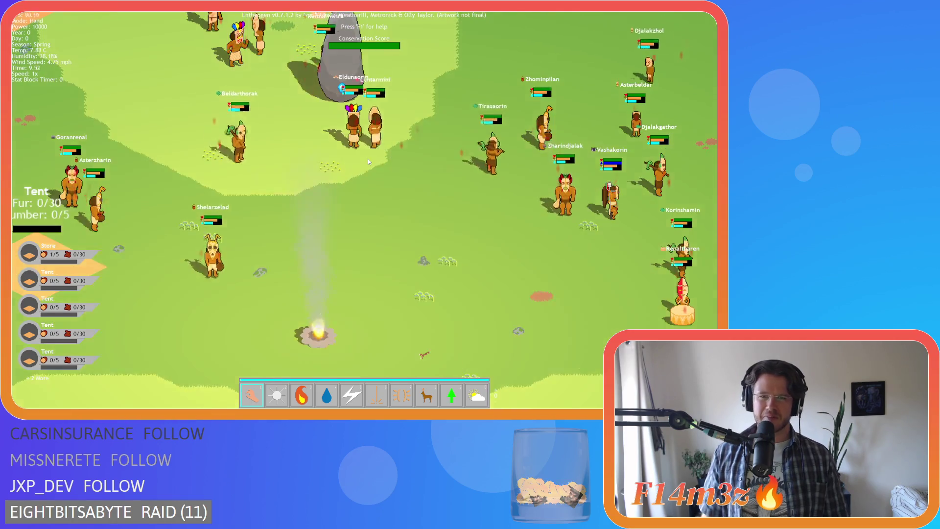
{"action": "scroll", "coordinate": [368, 159], "scroll_direction": "up", "scroll_amount": 3}
{"action": "scroll", "coordinate": [368, 158], "scroll_direction": "down", "scroll_amount": 3}
{"action": "scroll", "coordinate": [368, 164], "scroll_direction": "up", "scroll_amount": 3}
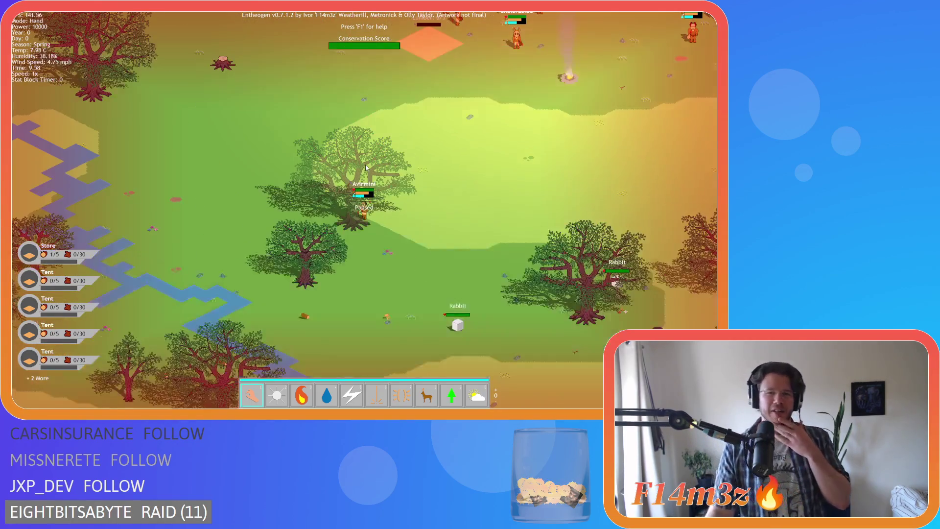
{"action": "scroll", "coordinate": [366, 167], "scroll_direction": "down", "scroll_amount": 4}
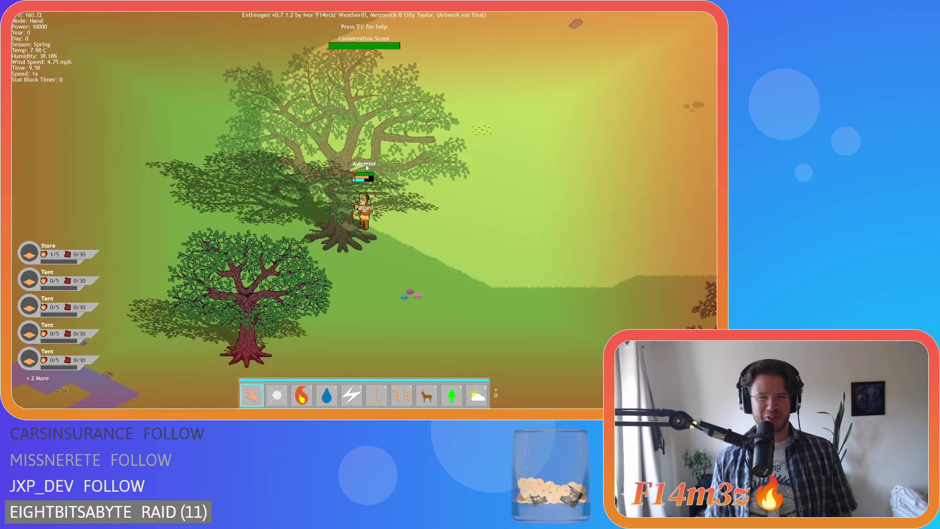
{"action": "scroll", "coordinate": [366, 167], "scroll_direction": "up", "scroll_amount": 5}
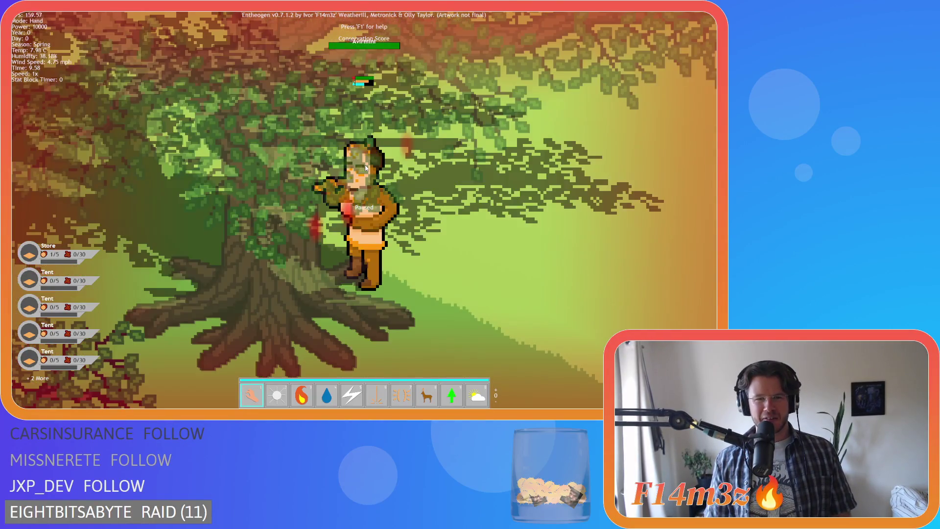
{"action": "scroll", "coordinate": [366, 167], "scroll_direction": "down", "scroll_amount": 3}
{"action": "scroll", "coordinate": [366, 167], "scroll_direction": "up", "scroll_amount": 3}
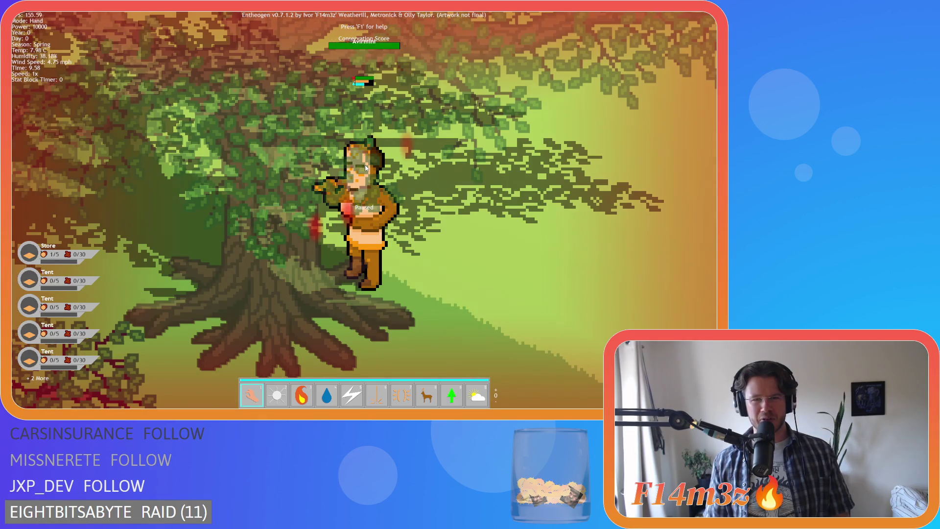
{"action": "scroll", "coordinate": [366, 167], "scroll_direction": "down", "scroll_amount": 5}
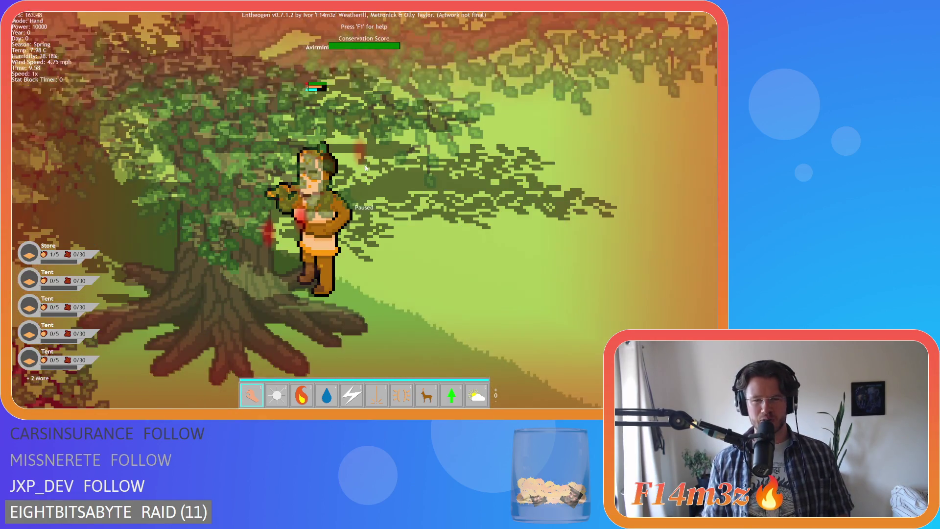
{"action": "scroll", "coordinate": [366, 167], "scroll_direction": "down", "scroll_amount": 6}
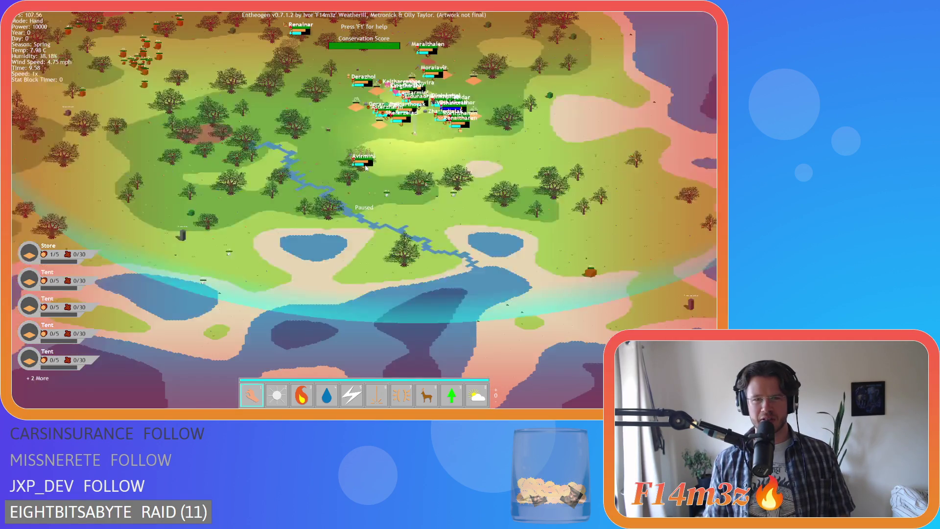
{"action": "key", "text": "w"}
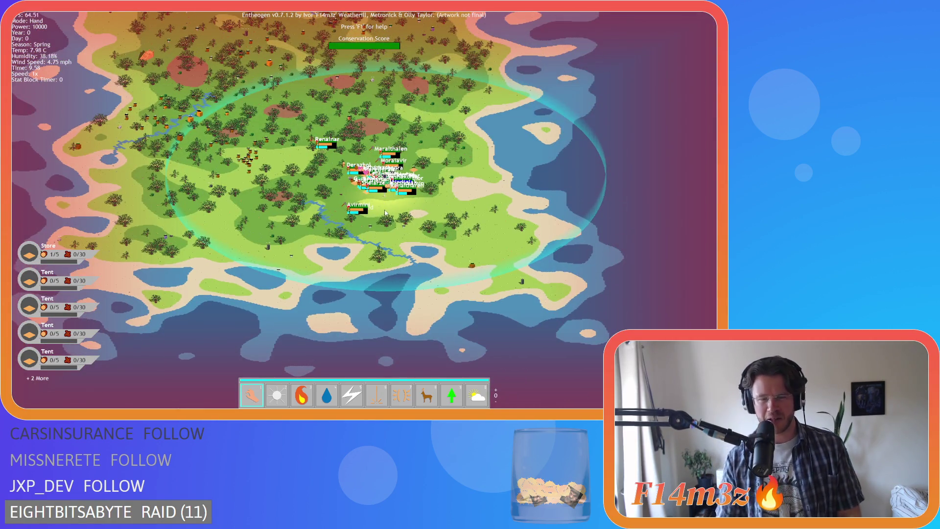
{"action": "scroll", "coordinate": [385, 212], "scroll_direction": "up", "scroll_amount": 8}
{"action": "key", "text": "space"}
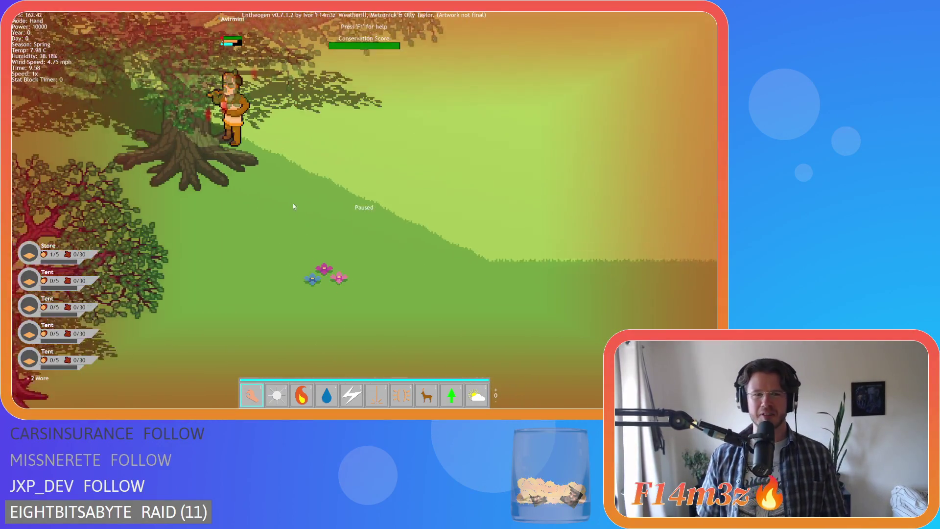
- Zoom repeatedly in and out over the village, watching villager name labels and status bars rescale
{"action": "scroll", "coordinate": [295, 203], "scroll_direction": "down", "scroll_amount": 2}
{"action": "scroll", "coordinate": [308, 199], "scroll_direction": "up", "scroll_amount": 2}
{"action": "scroll", "coordinate": [313, 197], "scroll_direction": "down", "scroll_amount": 3}
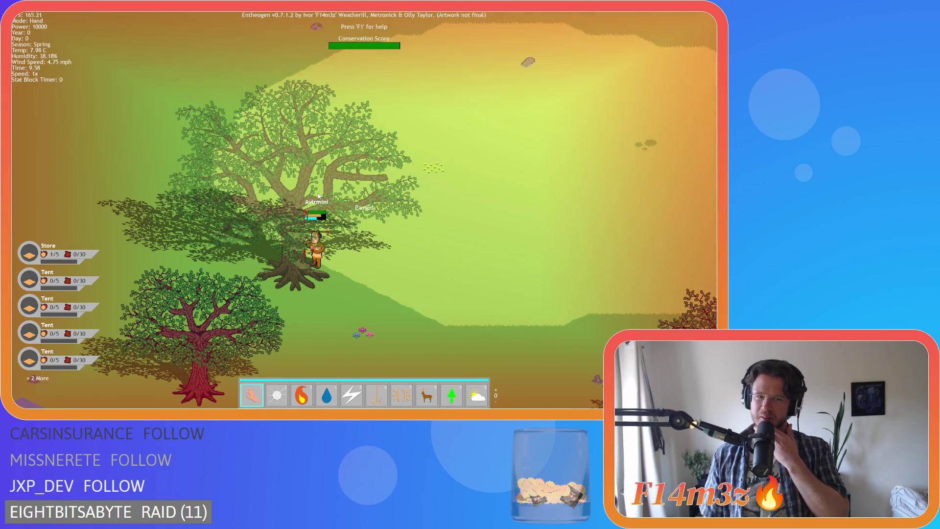
{"action": "scroll", "coordinate": [318, 204], "scroll_direction": "up", "scroll_amount": 2}
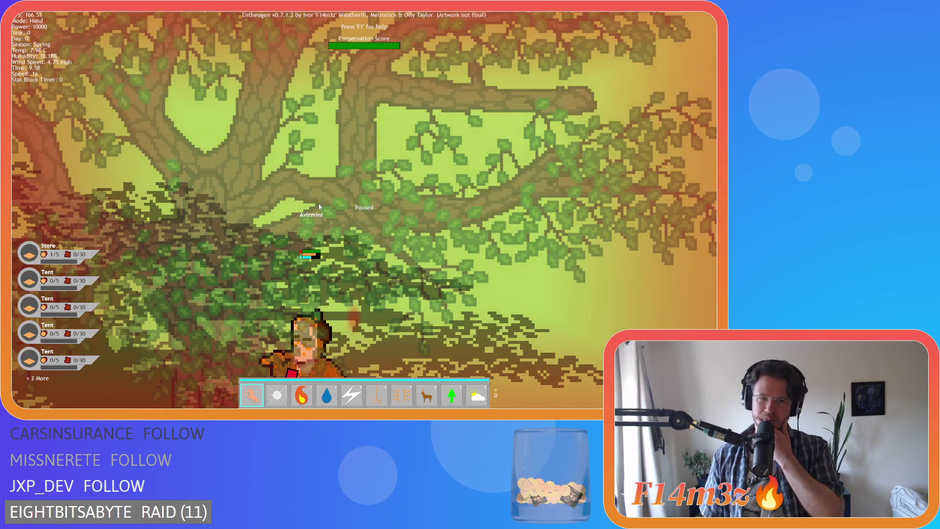
{"action": "scroll", "coordinate": [318, 204], "scroll_direction": "down", "scroll_amount": 2}
{"action": "scroll", "coordinate": [318, 203], "scroll_direction": "down", "scroll_amount": 2}
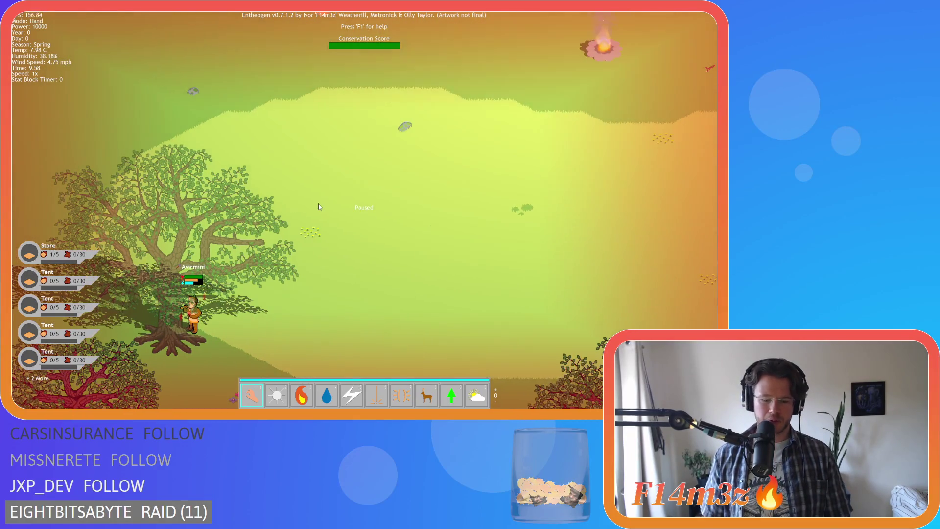
{"action": "scroll", "coordinate": [319, 206], "scroll_direction": "down", "scroll_amount": 2}
{"action": "scroll", "coordinate": [409, 229], "scroll_direction": "up", "scroll_amount": 6}
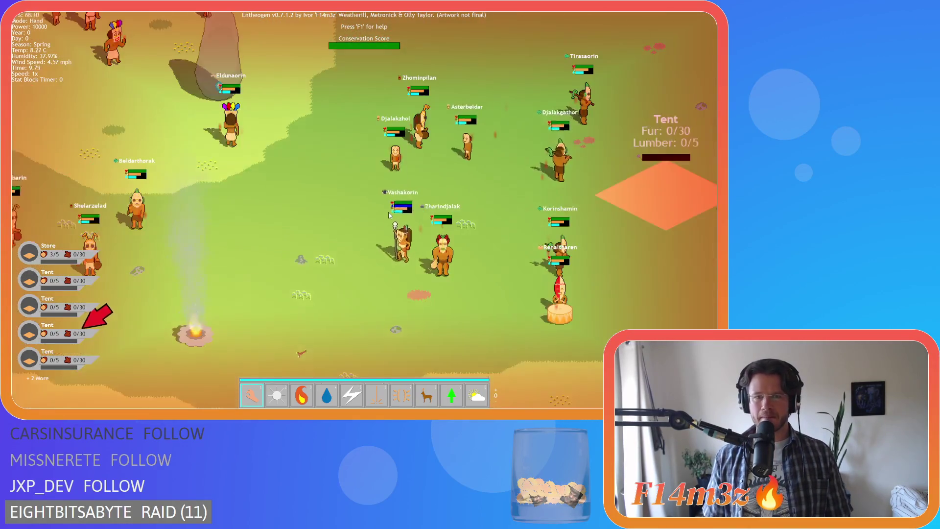
{"action": "scroll", "coordinate": [409, 230], "scroll_direction": "down", "scroll_amount": 4}
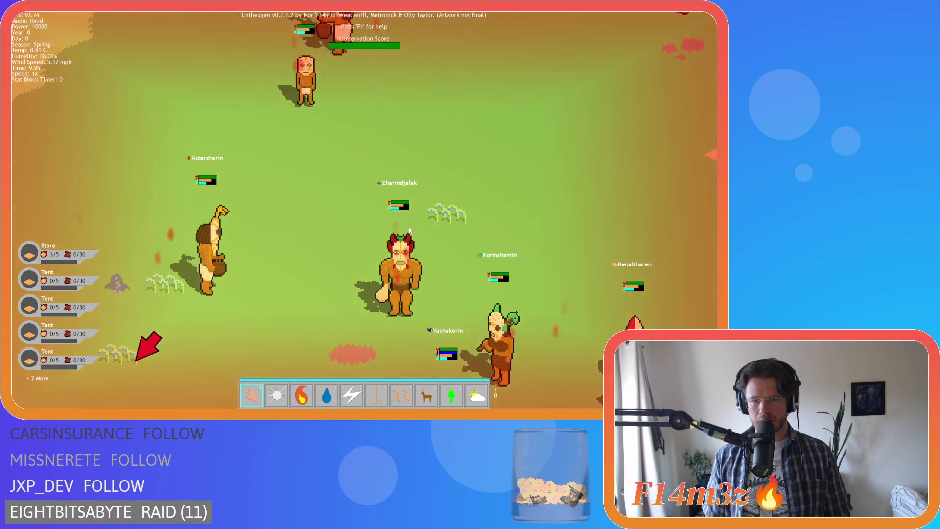
{"action": "scroll", "coordinate": [409, 229], "scroll_direction": "up", "scroll_amount": 4}
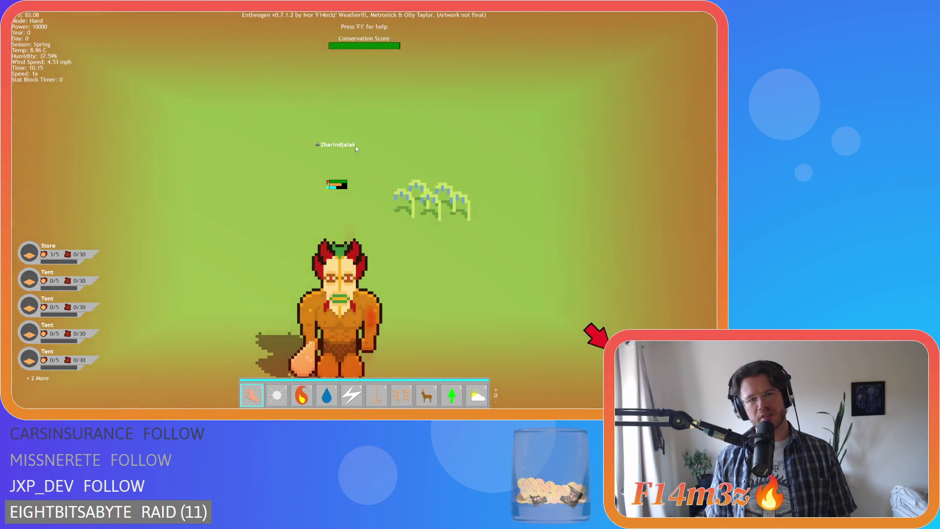
{"action": "scroll", "coordinate": [368, 178], "scroll_direction": "down", "scroll_amount": 4}
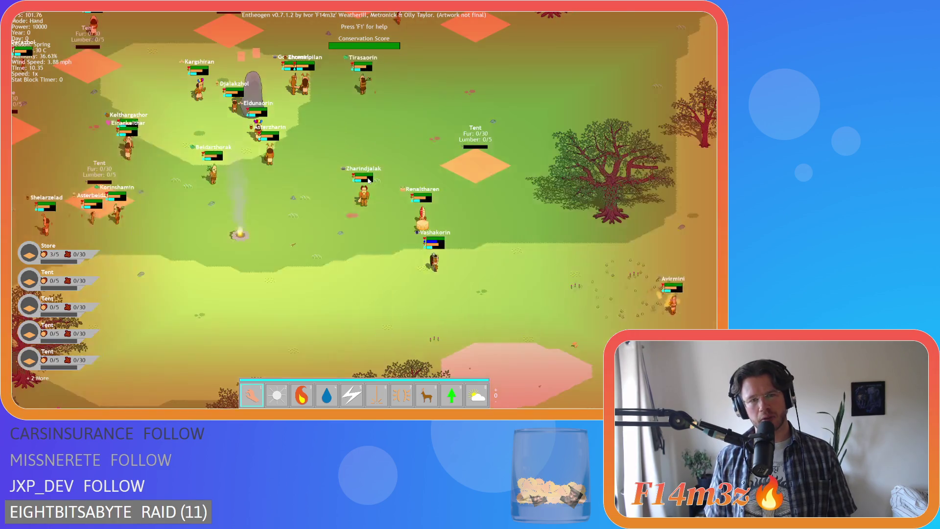
{"action": "scroll", "coordinate": [368, 179], "scroll_direction": "up", "scroll_amount": 2}
{"action": "scroll", "coordinate": [368, 179], "scroll_direction": "down", "scroll_amount": 4}
{"action": "scroll", "coordinate": [368, 179], "scroll_direction": "up", "scroll_amount": 4}
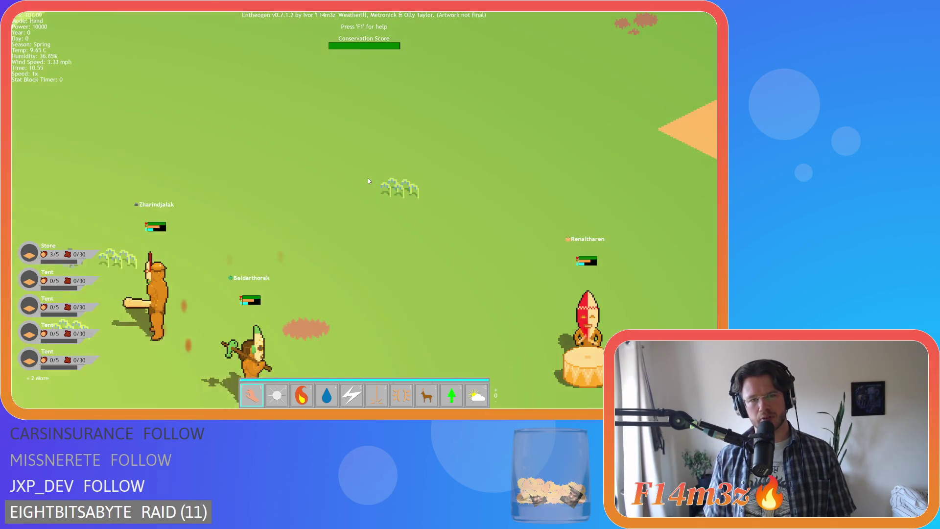
{"action": "scroll", "coordinate": [315, 214], "scroll_direction": "up", "scroll_amount": 3}
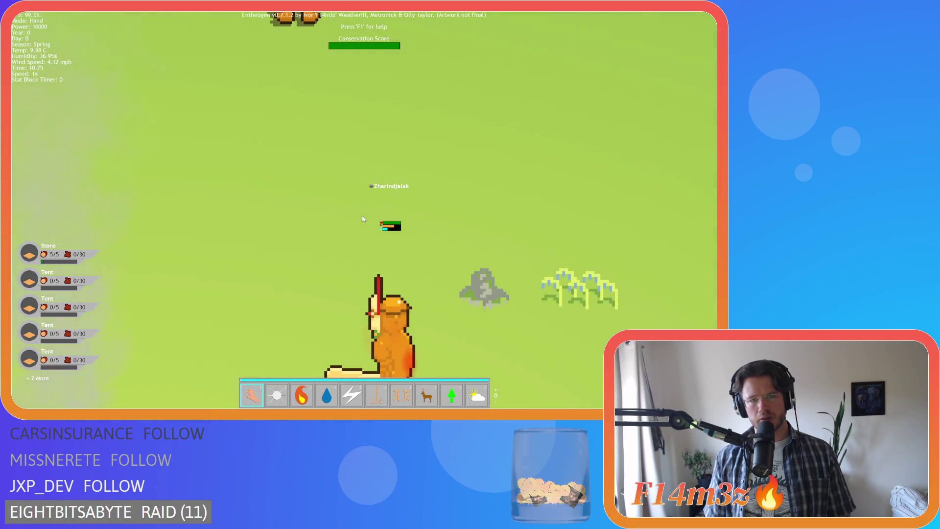
{"action": "scroll", "coordinate": [363, 218], "scroll_direction": "down", "scroll_amount": 3}
{"action": "scroll", "coordinate": [362, 218], "scroll_direction": "down", "scroll_amount": 4}
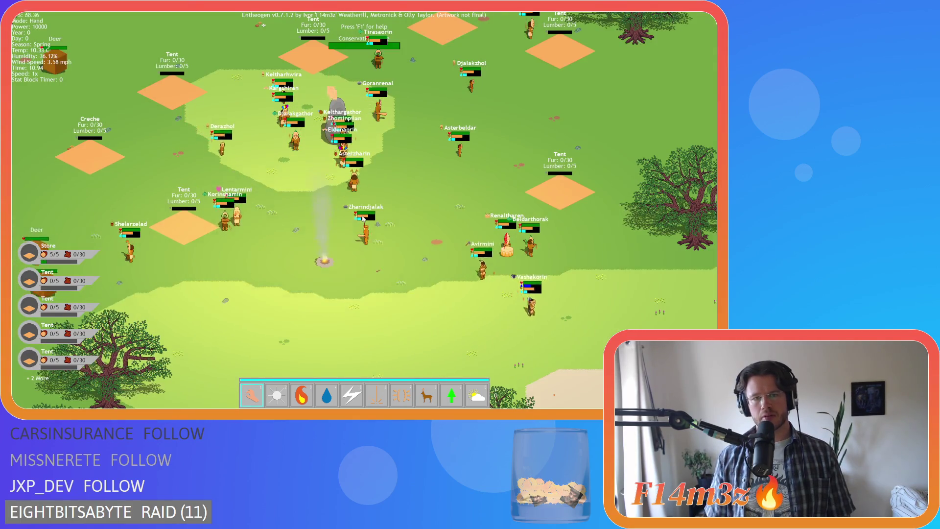
{"action": "scroll", "coordinate": [362, 218], "scroll_direction": "up", "scroll_amount": 2}
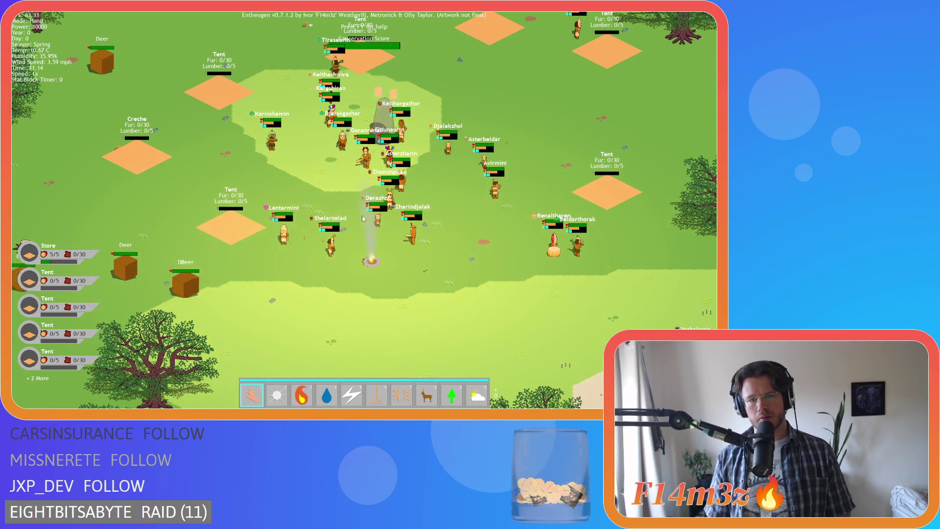
{"action": "scroll", "coordinate": [427, 225], "scroll_direction": "up", "scroll_amount": 2}
{"action": "scroll", "coordinate": [418, 223], "scroll_direction": "up", "scroll_amount": 2}
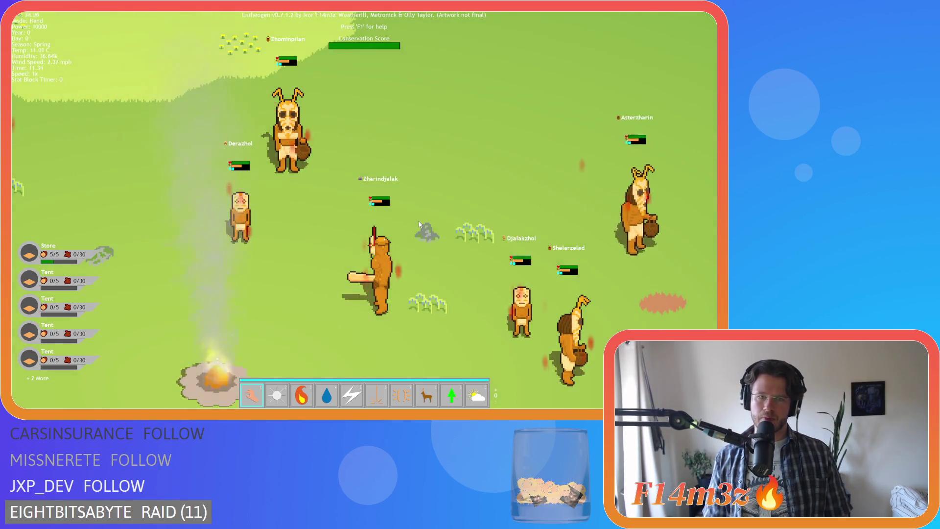
{"action": "scroll", "coordinate": [418, 223], "scroll_direction": "up", "scroll_amount": 2}
{"action": "scroll", "coordinate": [419, 222], "scroll_direction": "down", "scroll_amount": 2}
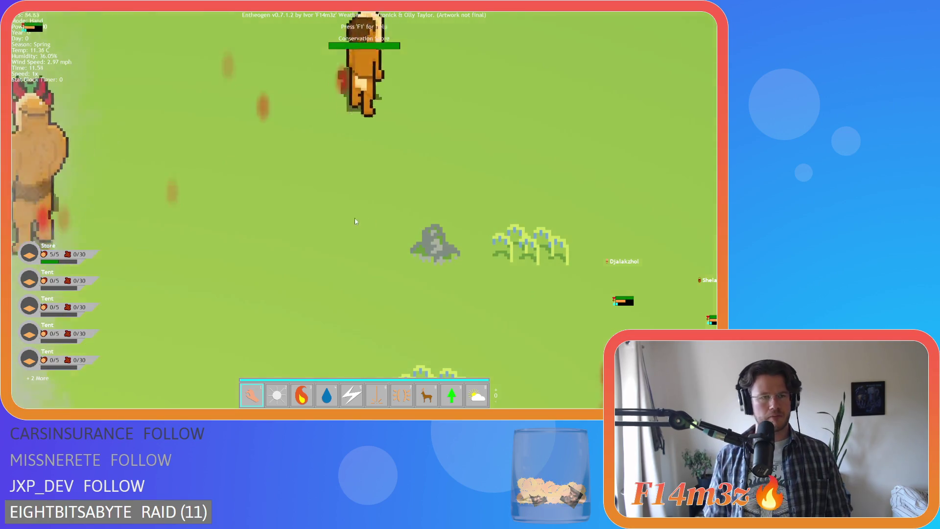
{"action": "scroll", "coordinate": [330, 219], "scroll_direction": "down", "scroll_amount": 2}
{"action": "scroll", "coordinate": [329, 219], "scroll_direction": "down", "scroll_amount": 3}
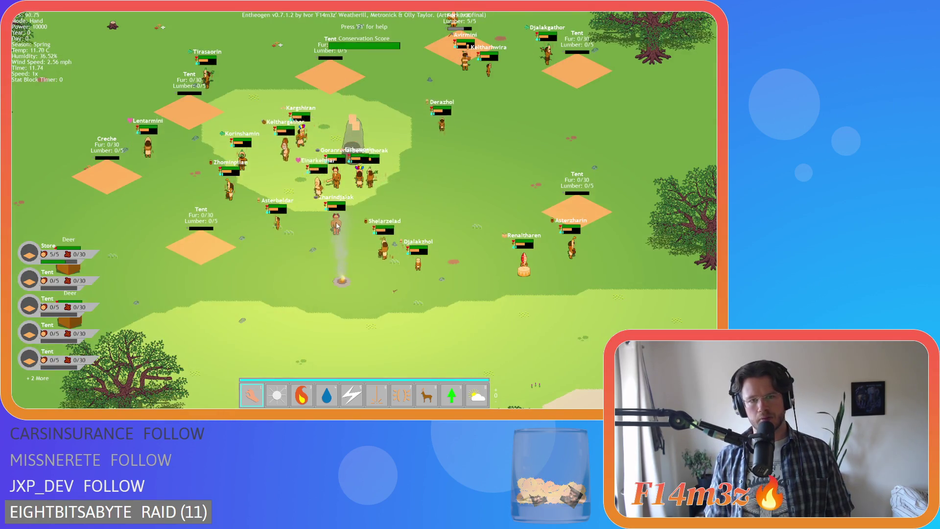
{"action": "scroll", "coordinate": [336, 223], "scroll_direction": "up", "scroll_amount": 2}
{"action": "scroll", "coordinate": [336, 222], "scroll_direction": "down", "scroll_amount": 2}
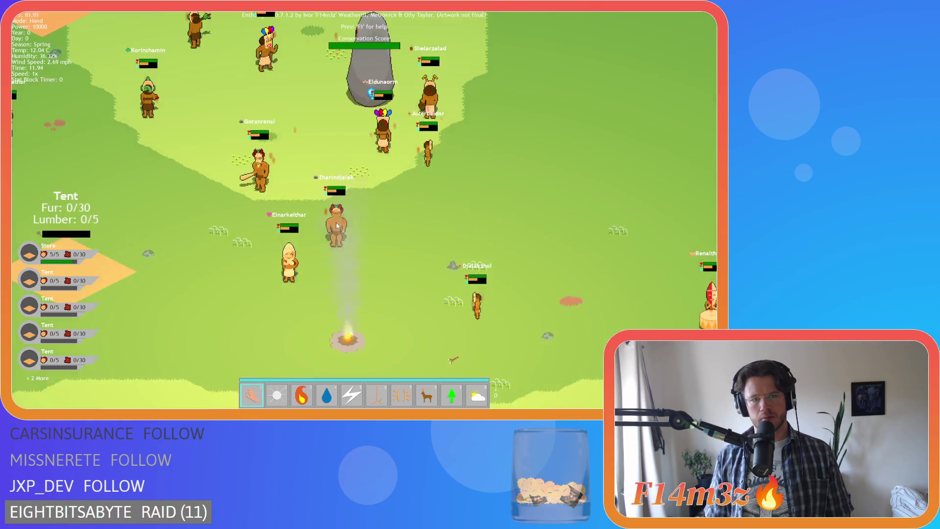
{"action": "scroll", "coordinate": [336, 222], "scroll_direction": "down", "scroll_amount": 2}
{"action": "scroll", "coordinate": [336, 222], "scroll_direction": "up", "scroll_amount": 5}
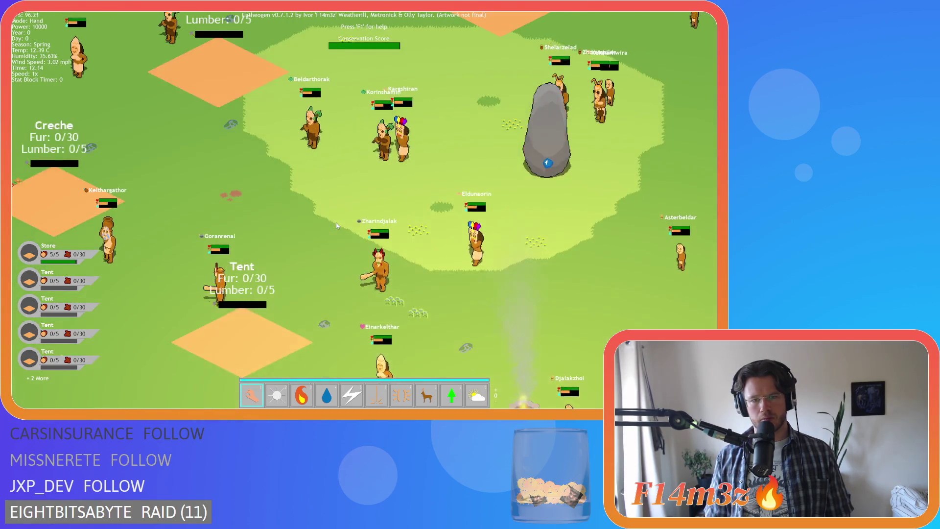
{"action": "scroll", "coordinate": [336, 222], "scroll_direction": "up", "scroll_amount": 2}
{"action": "scroll", "coordinate": [336, 223], "scroll_direction": "down", "scroll_amount": 5}
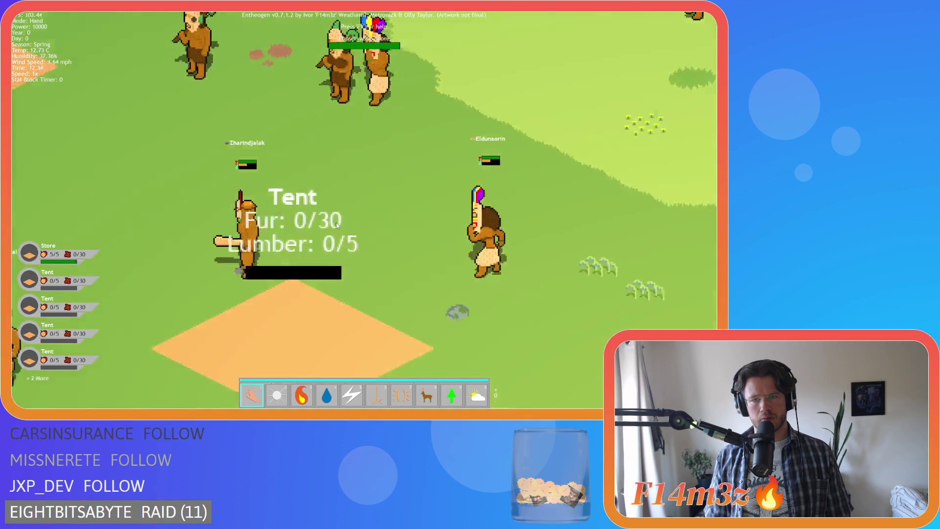
- Keep zooming in and out to check label scaling, then bring up the game's quit prompt with Escape
{"action": "scroll", "coordinate": [335, 222], "scroll_direction": "down", "scroll_amount": 3}
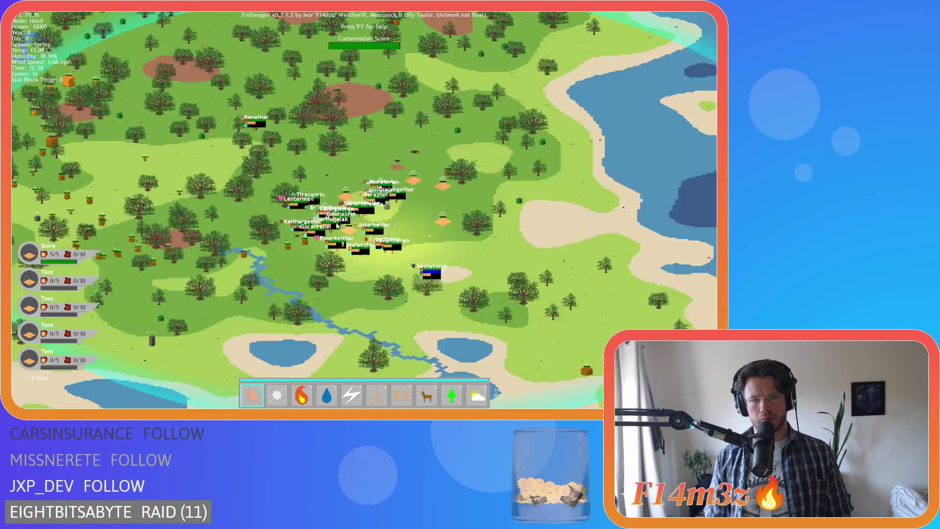
{"action": "scroll", "coordinate": [336, 223], "scroll_direction": "down", "scroll_amount": 3}
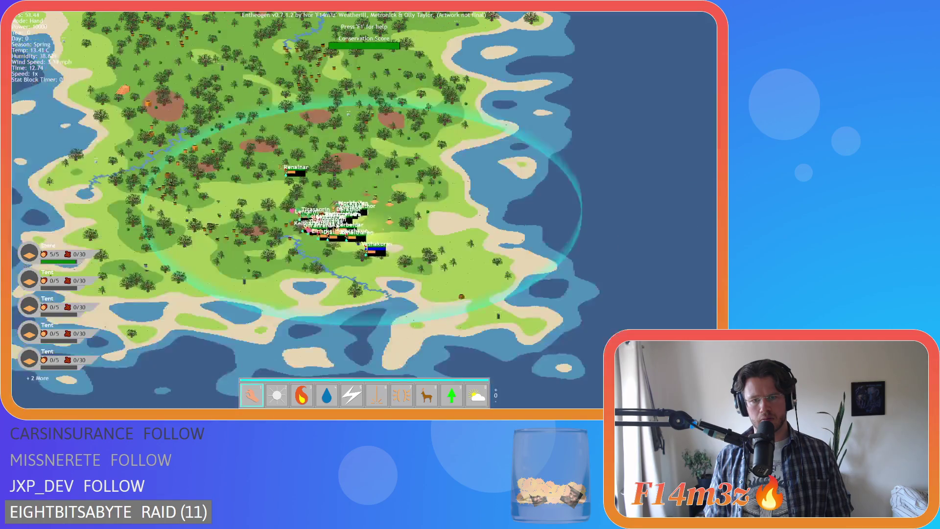
{"action": "scroll", "coordinate": [335, 222], "scroll_direction": "up", "scroll_amount": 8}
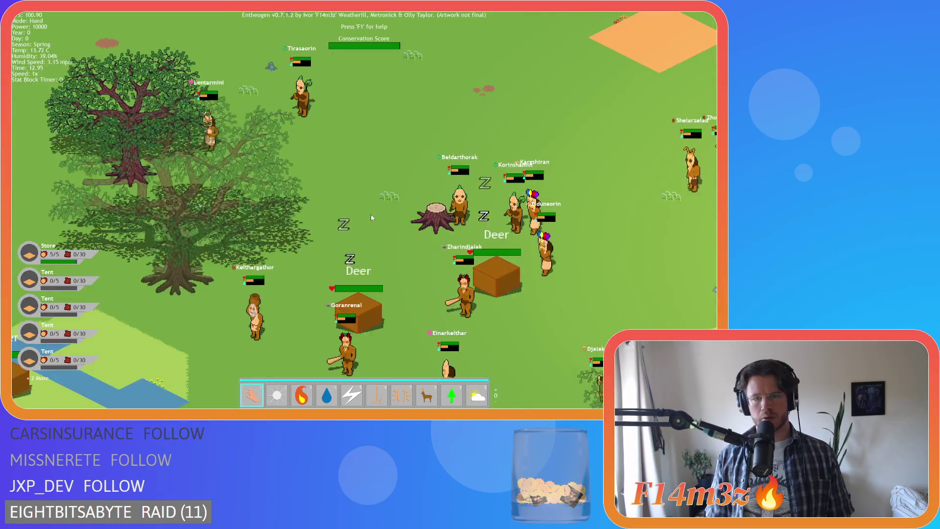
{"action": "scroll", "coordinate": [371, 216], "scroll_direction": "down", "scroll_amount": 3}
{"action": "scroll", "coordinate": [371, 215], "scroll_direction": "up", "scroll_amount": 8}
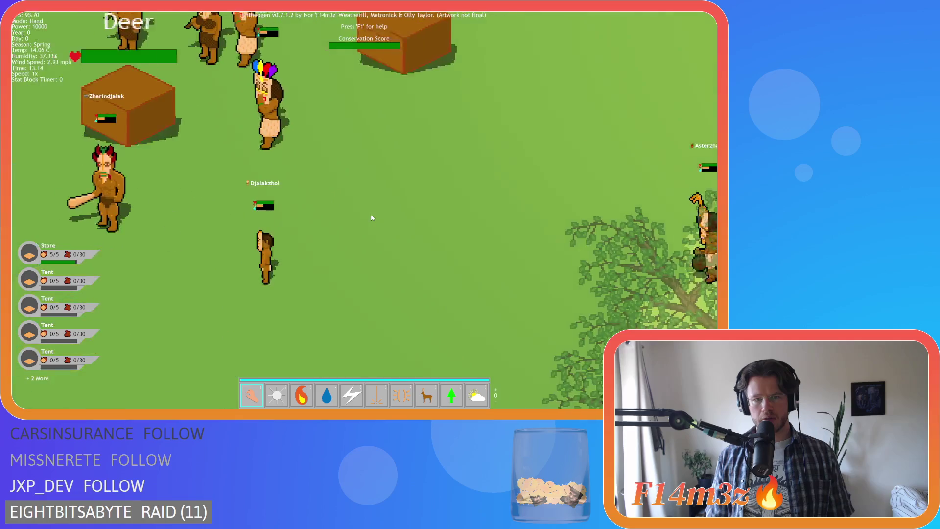
{"action": "scroll", "coordinate": [371, 216], "scroll_direction": "down", "scroll_amount": 5}
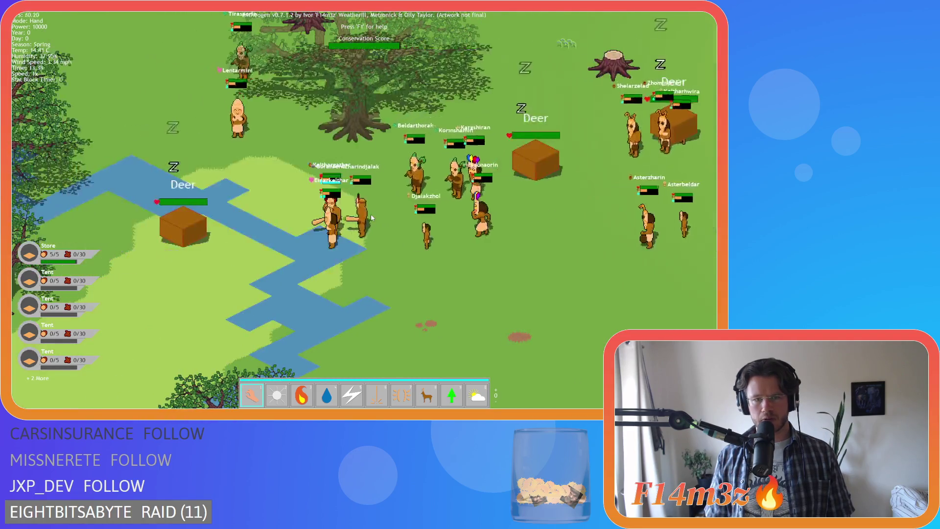
{"action": "scroll", "coordinate": [371, 214], "scroll_direction": "down", "scroll_amount": 2}
{"action": "scroll", "coordinate": [326, 239], "scroll_direction": "up", "scroll_amount": 8}
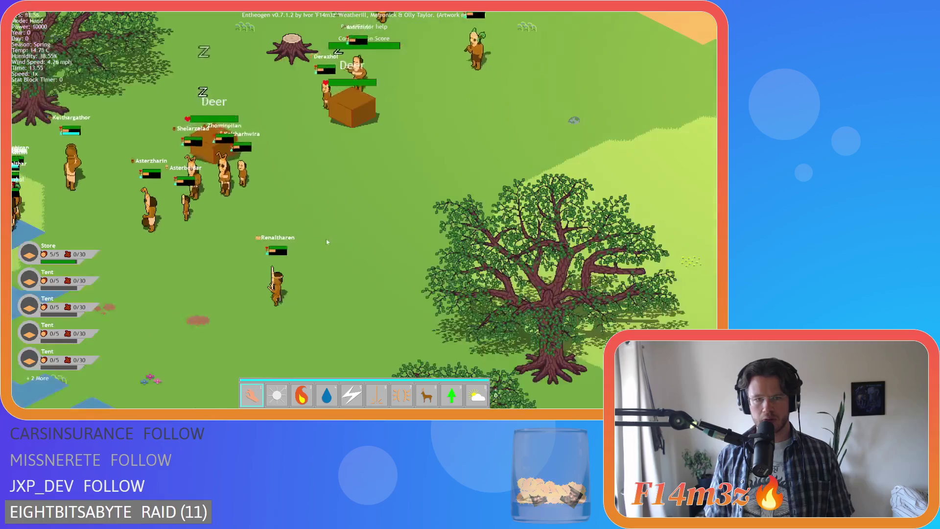
{"action": "scroll", "coordinate": [300, 243], "scroll_direction": "down", "scroll_amount": 8}
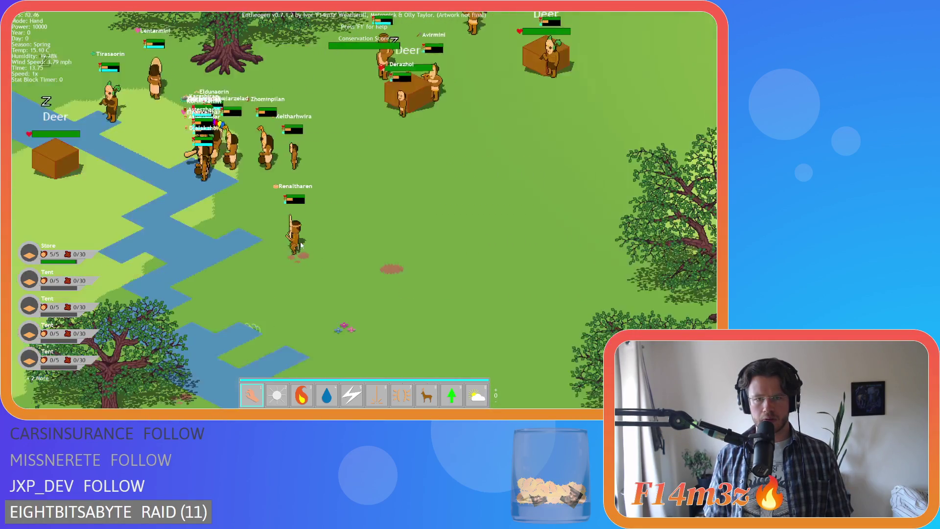
{"action": "scroll", "coordinate": [301, 242], "scroll_direction": "down", "scroll_amount": 5}
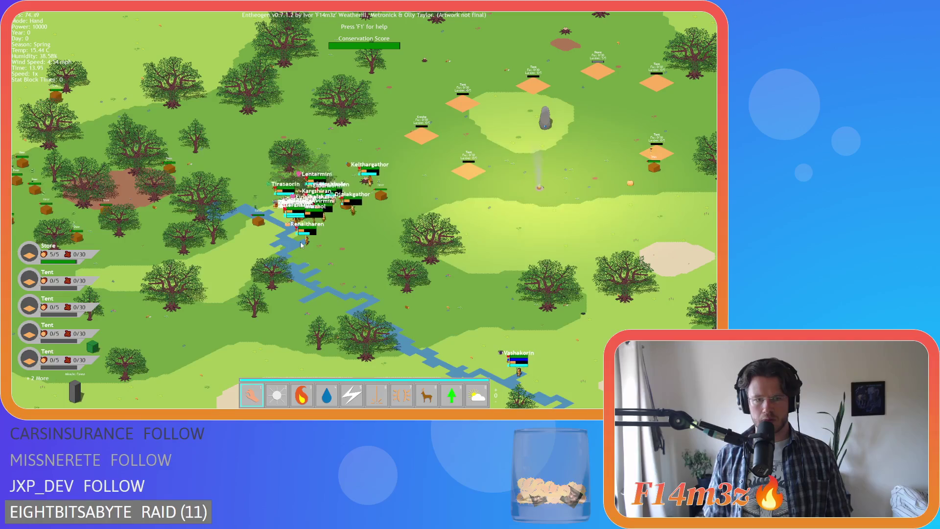
{"action": "scroll", "coordinate": [300, 244], "scroll_direction": "down", "scroll_amount": 1}
{"action": "scroll", "coordinate": [301, 243], "scroll_direction": "down", "scroll_amount": 3}
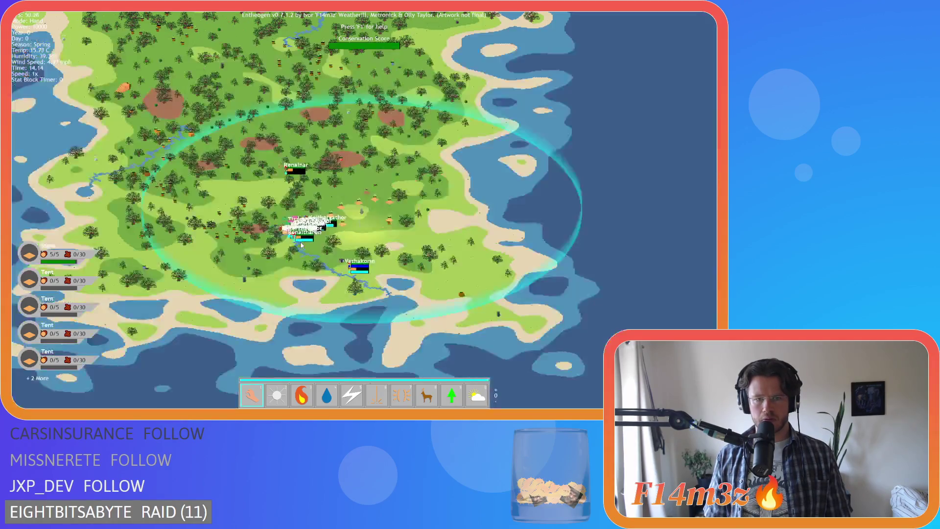
{"action": "scroll", "coordinate": [301, 242], "scroll_direction": "up", "scroll_amount": 3}
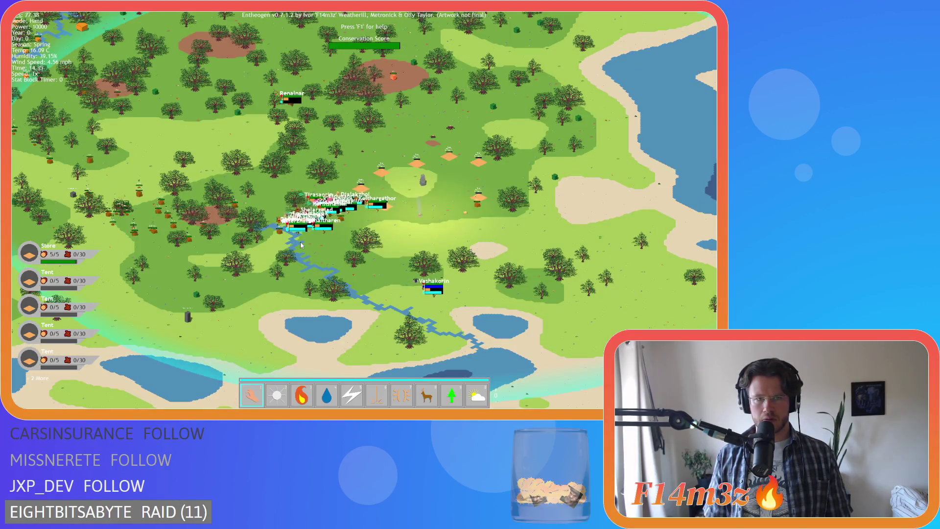
{"action": "scroll", "coordinate": [300, 241], "scroll_direction": "down", "scroll_amount": 3}
{"action": "scroll", "coordinate": [300, 242], "scroll_direction": "up", "scroll_amount": 6}
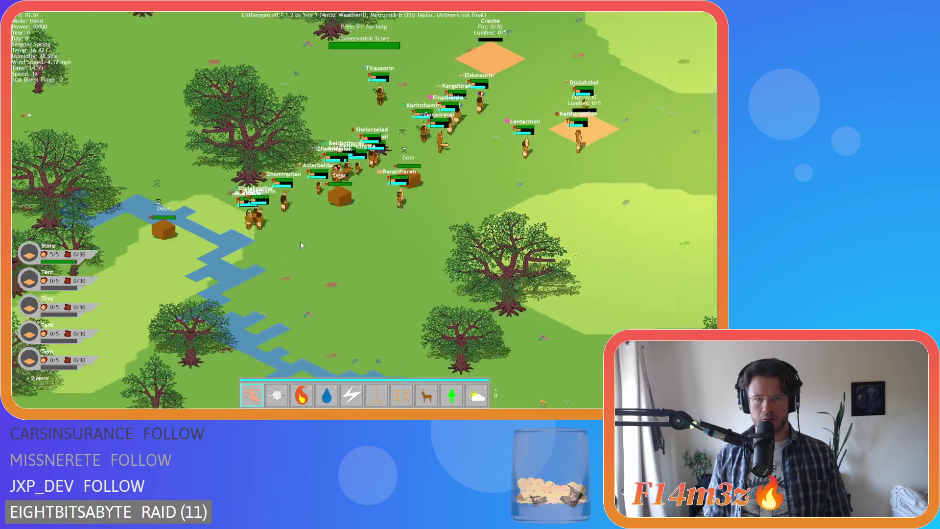
{"action": "scroll", "coordinate": [300, 242], "scroll_direction": "down", "scroll_amount": 3}
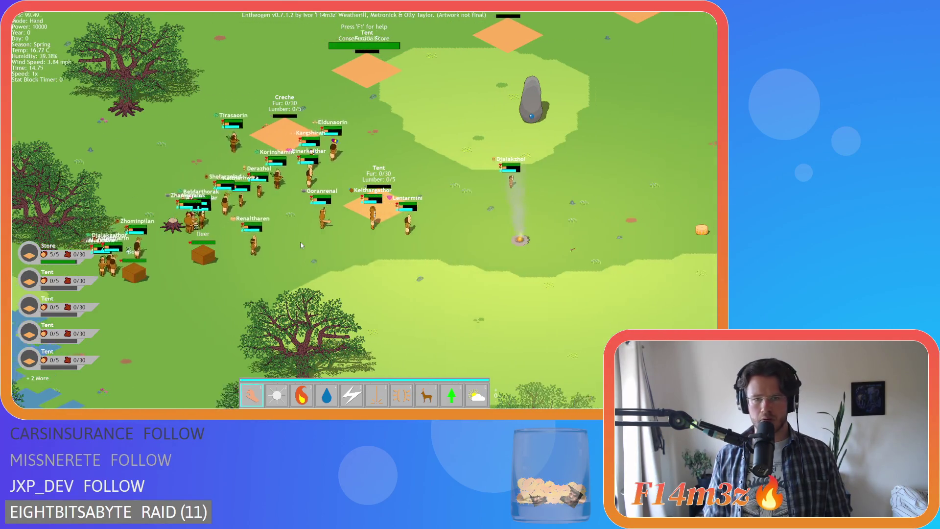
{"action": "scroll", "coordinate": [337, 241], "scroll_direction": "up", "scroll_amount": 5}
{"action": "scroll", "coordinate": [336, 241], "scroll_direction": "down", "scroll_amount": 2}
{"action": "scroll", "coordinate": [337, 242], "scroll_direction": "down", "scroll_amount": 2}
{"action": "scroll", "coordinate": [336, 242], "scroll_direction": "up", "scroll_amount": 2}
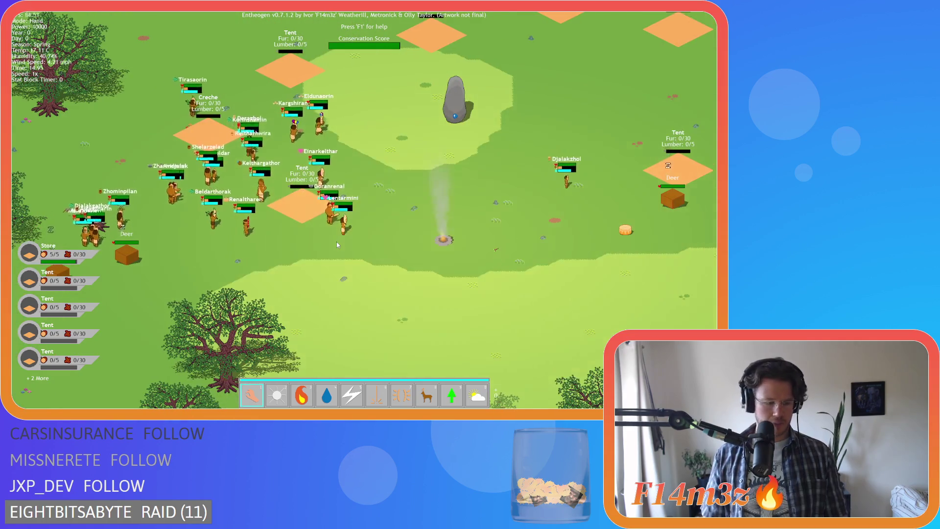
{"action": "key", "text": "Escape"}
- Confirm quitting the game and go to the lineSpace power() formula on line 129
{"action": "key", "text": "y"}
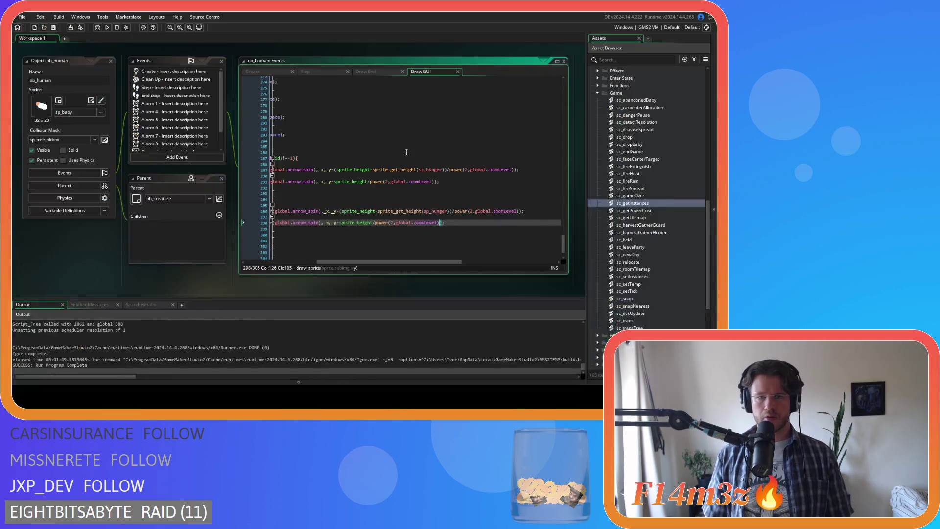
{"action": "scroll", "coordinate": [425, 177], "scroll_direction": "up", "scroll_amount": 12}
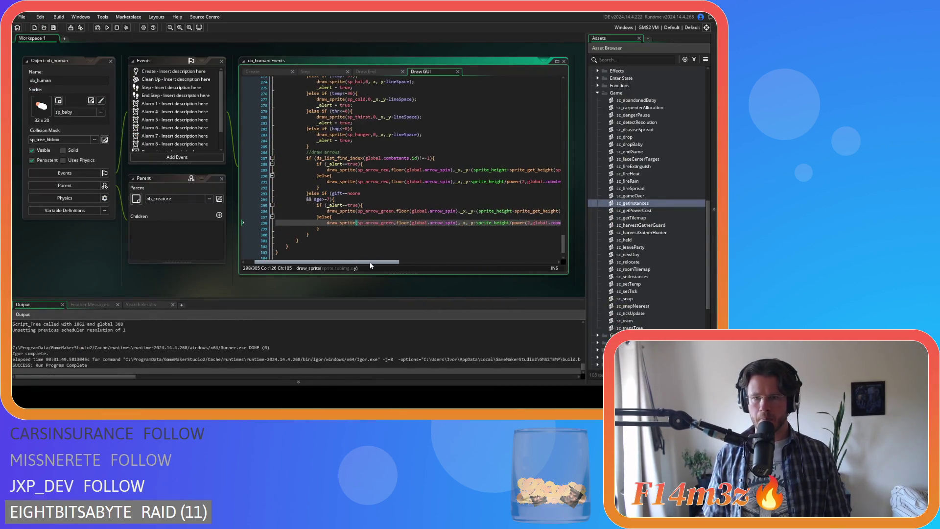
{"action": "scroll", "coordinate": [424, 176], "scroll_direction": "up", "scroll_amount": 20}
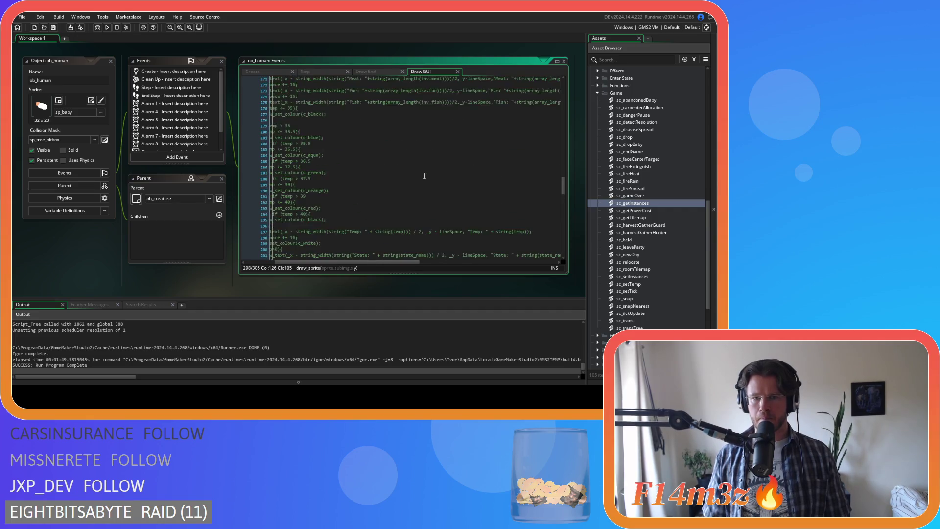
{"action": "left_click_drag", "start_coordinate": [392, 262], "coordinate": [363, 262]}
{"action": "scroll", "coordinate": [414, 212], "scroll_direction": "up", "scroll_amount": 6}
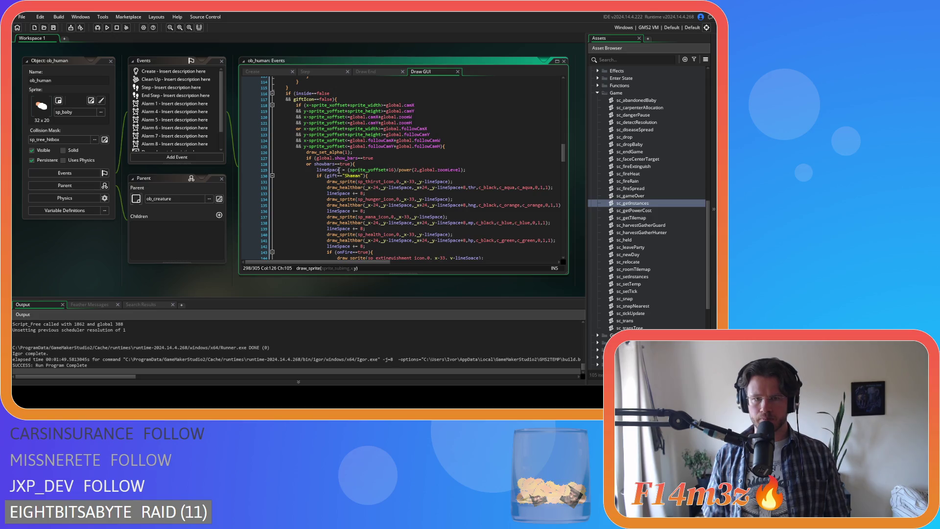
{"action": "left_click", "coordinate": [398, 170]}
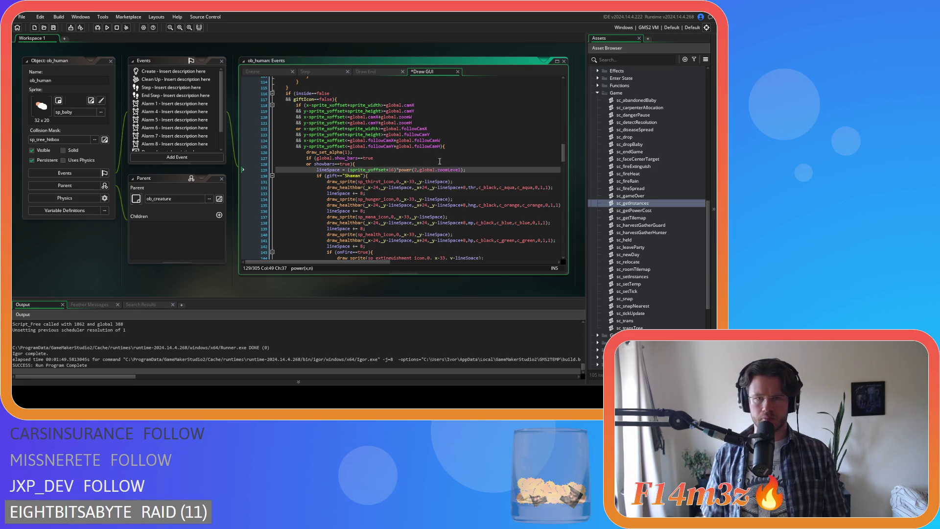
- Rebuild and run the game with the edited formula, then quit it with Escape and Y
{"action": "key", "text": "F5"}
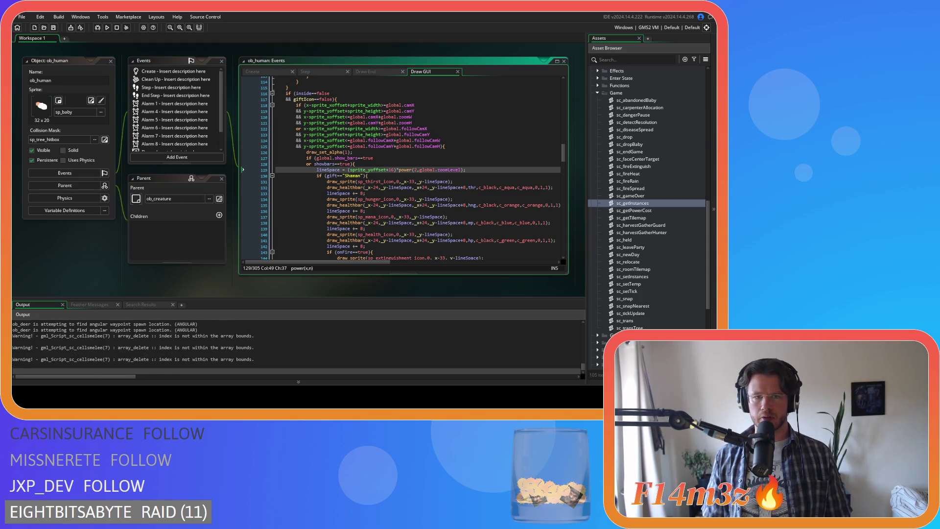
{"action": "key", "text": "alt+Tab"}
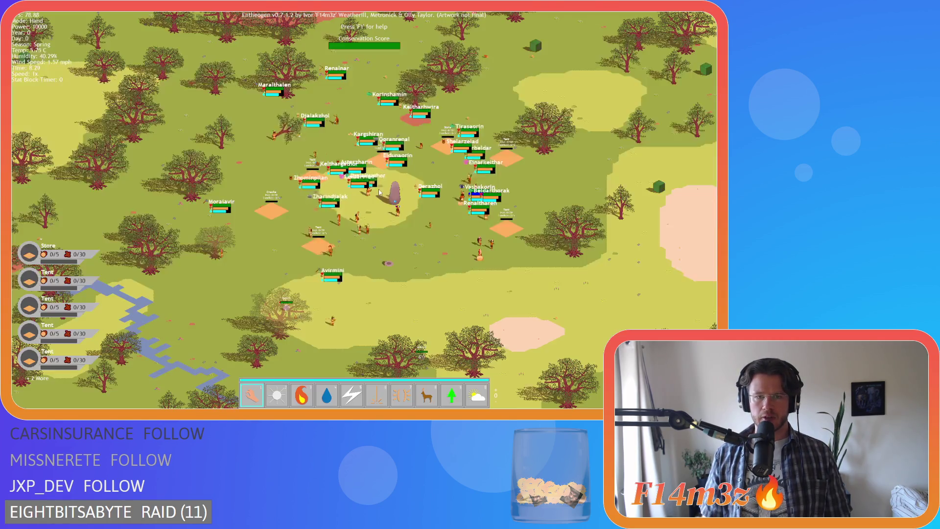
{"action": "key", "text": "Escape"}
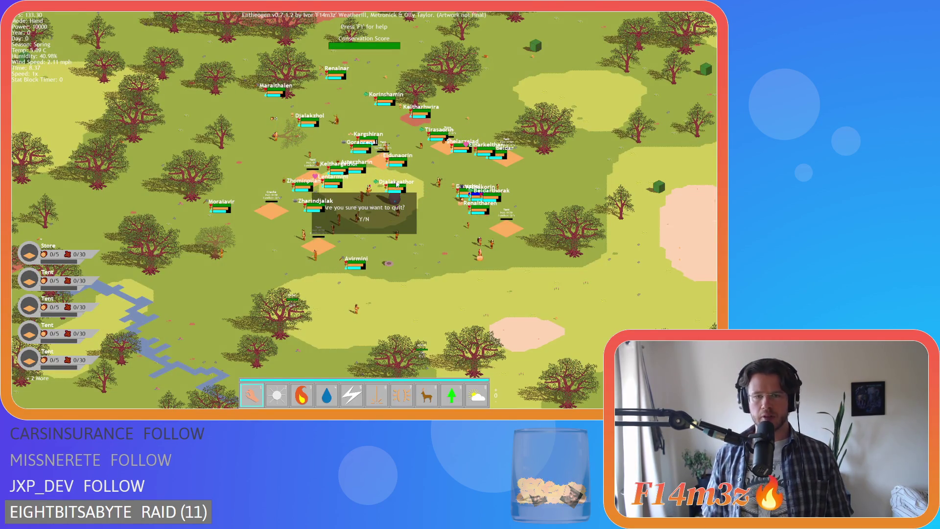
{"action": "key", "text": "y"}
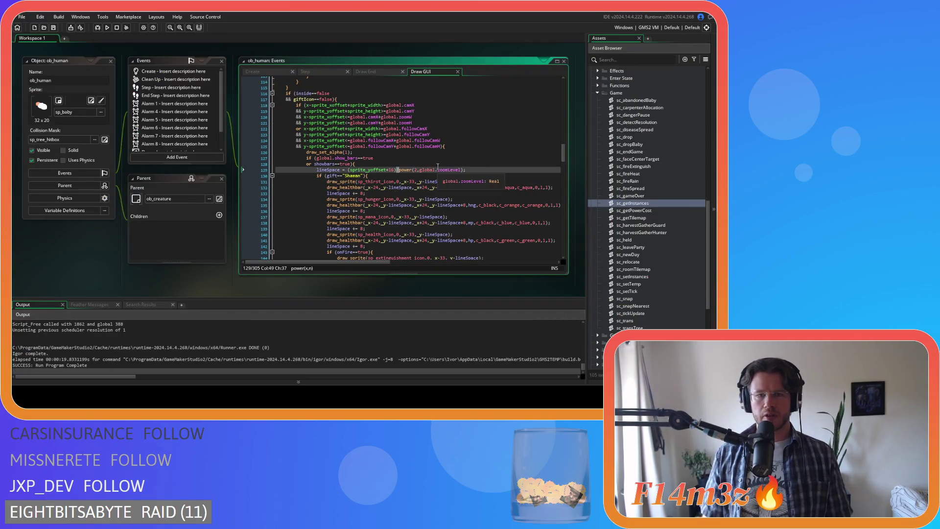
{"action": "scroll", "coordinate": [438, 167], "scroll_direction": "down", "scroll_amount": 20}
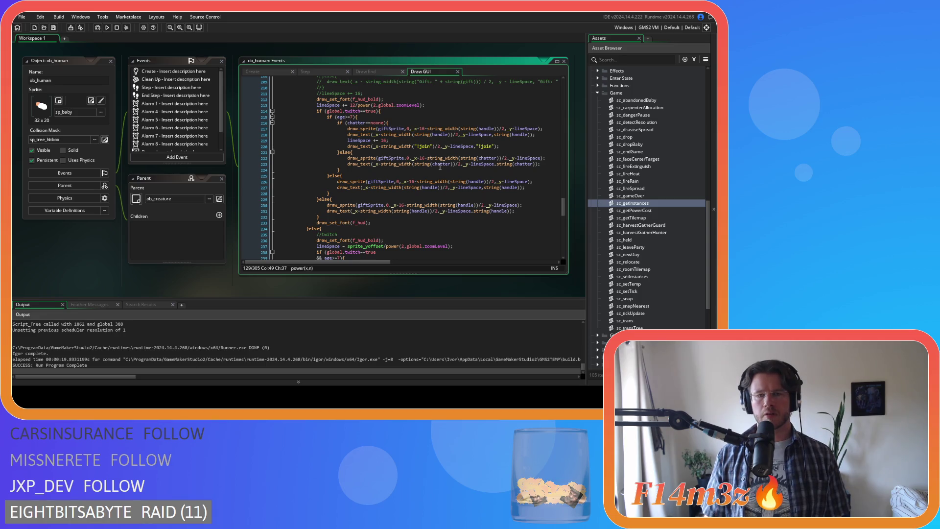
{"action": "scroll", "coordinate": [439, 166], "scroll_direction": "up", "scroll_amount": 20}
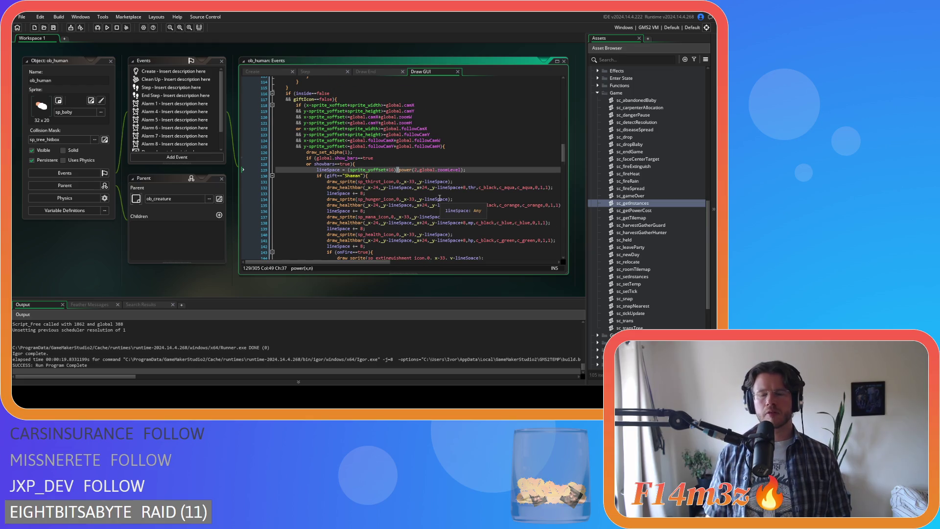
{"action": "scroll", "coordinate": [439, 198], "scroll_direction": "down", "scroll_amount": 20}
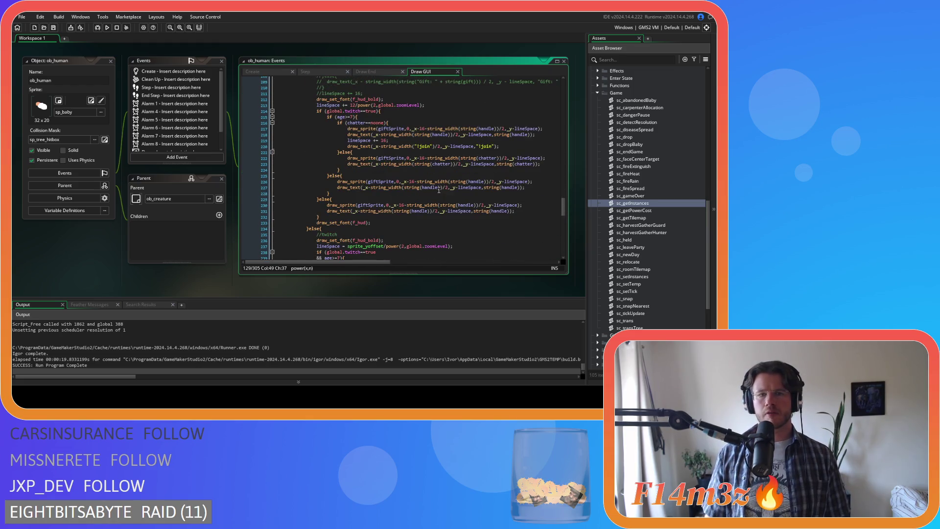
{"action": "scroll", "coordinate": [439, 190], "scroll_direction": "down", "scroll_amount": 6}
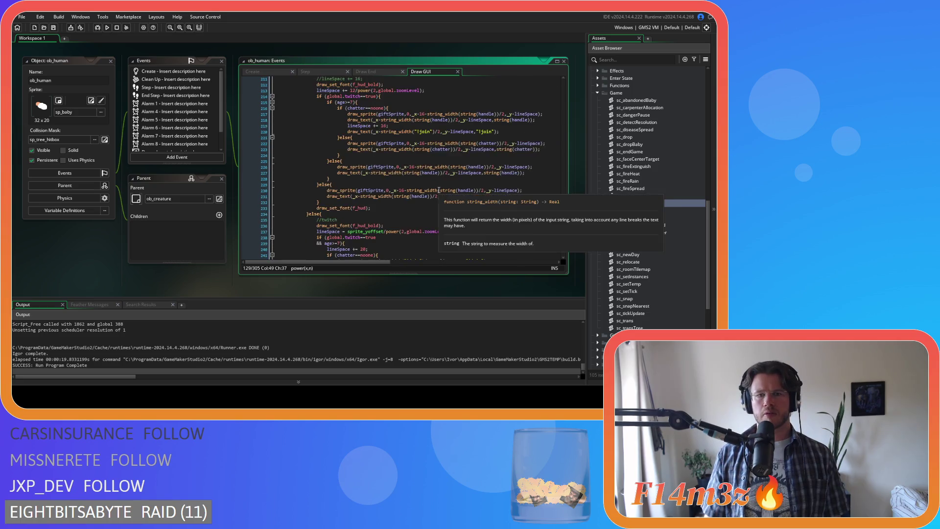
{"action": "scroll", "coordinate": [438, 189], "scroll_direction": "down", "scroll_amount": 3}
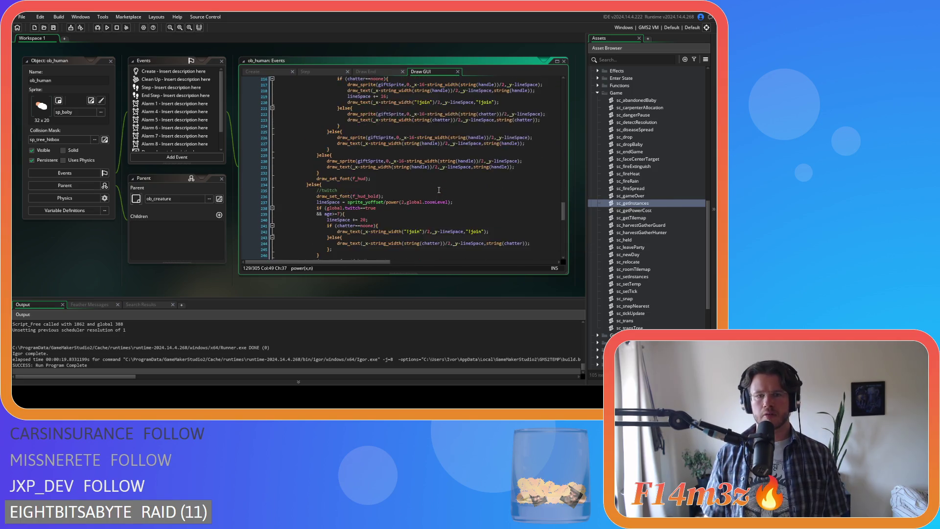
{"action": "scroll", "coordinate": [438, 190], "scroll_direction": "up", "scroll_amount": 4}
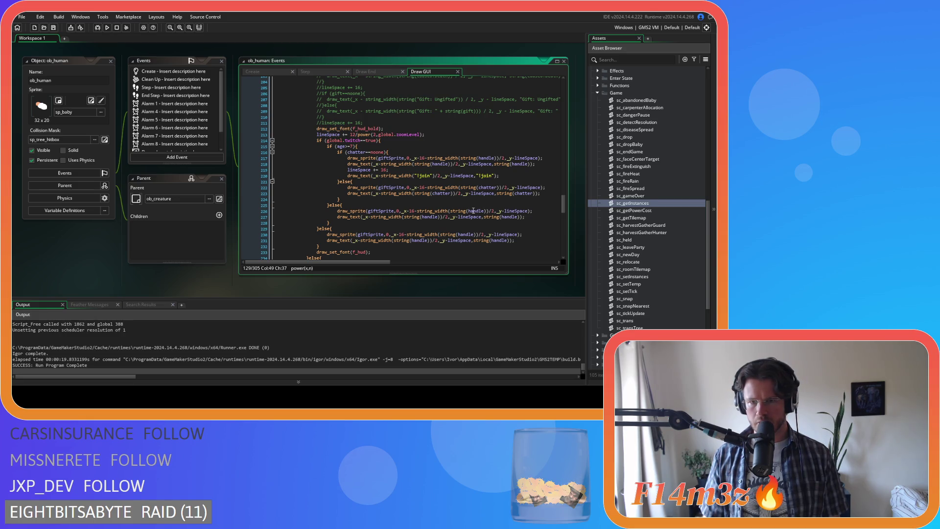
{"action": "mouse_move", "coordinate": [425, 192]}
{"action": "scroll", "coordinate": [424, 193], "scroll_direction": "up", "scroll_amount": 1}
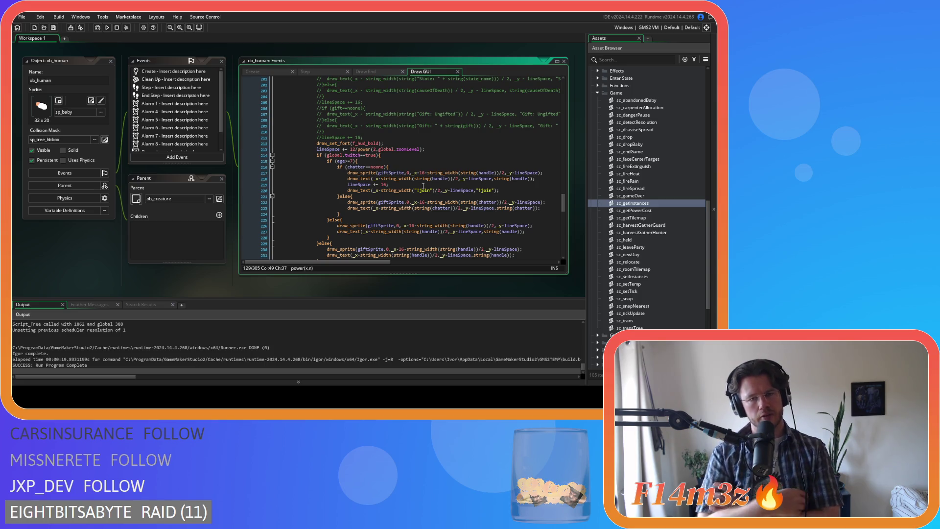
{"action": "scroll", "coordinate": [422, 186], "scroll_direction": "up", "scroll_amount": 20}
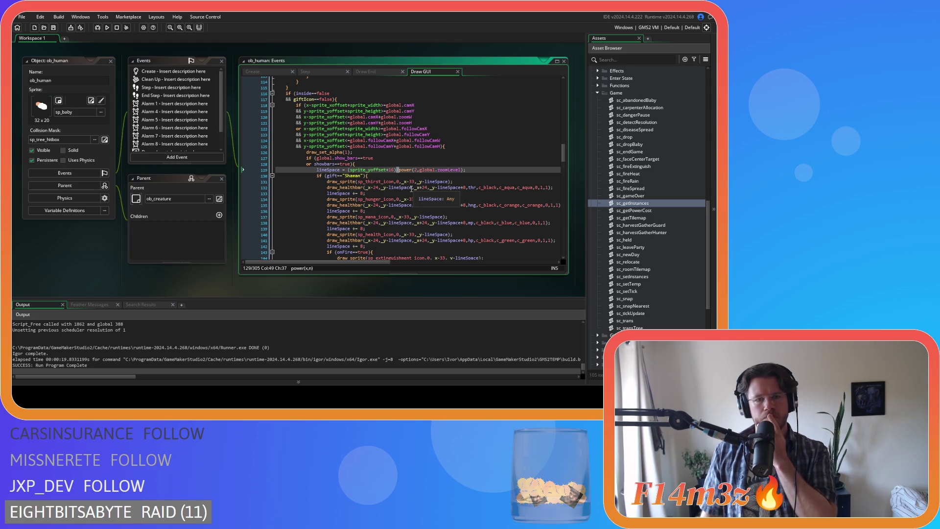
{"action": "scroll", "coordinate": [411, 188], "scroll_direction": "down", "scroll_amount": 10}
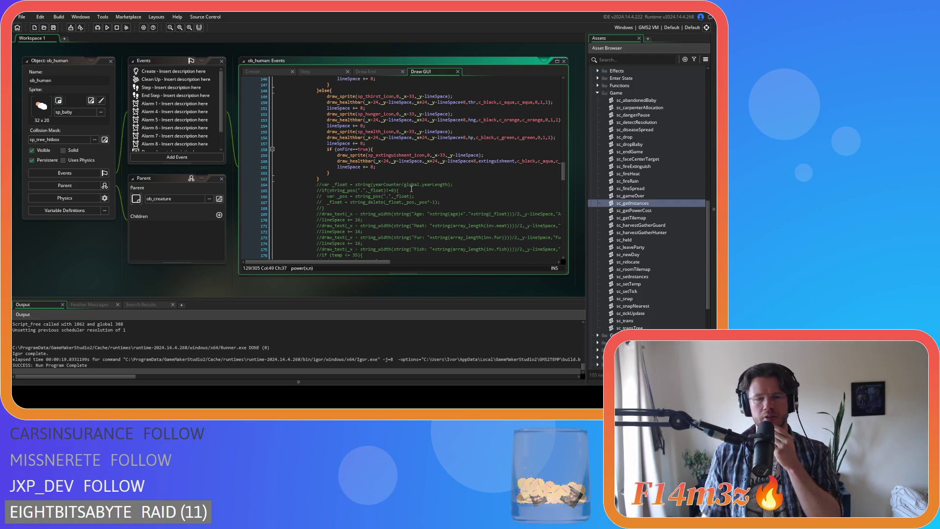
{"action": "scroll", "coordinate": [411, 189], "scroll_direction": "down", "scroll_amount": 6}
{"action": "scroll", "coordinate": [411, 188], "scroll_direction": "down", "scroll_amount": 4}
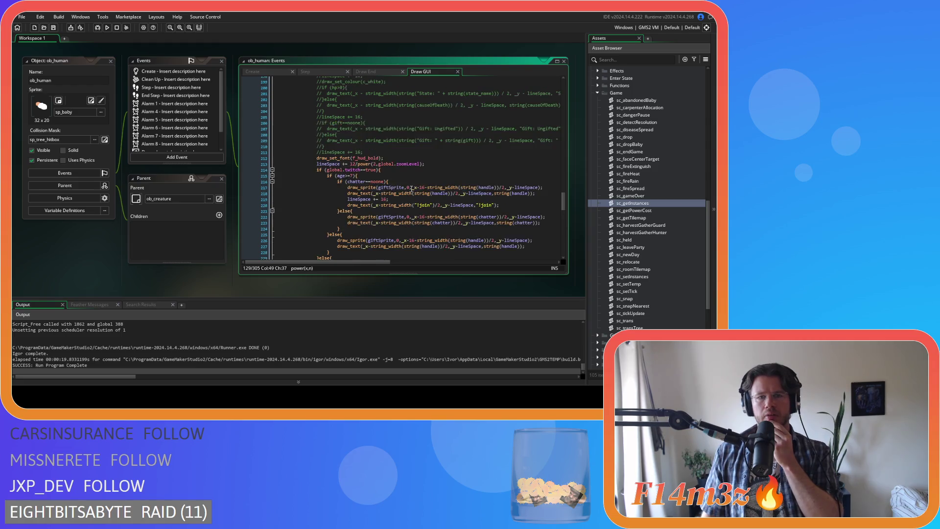
{"action": "scroll", "coordinate": [412, 188], "scroll_direction": "up", "scroll_amount": 16}
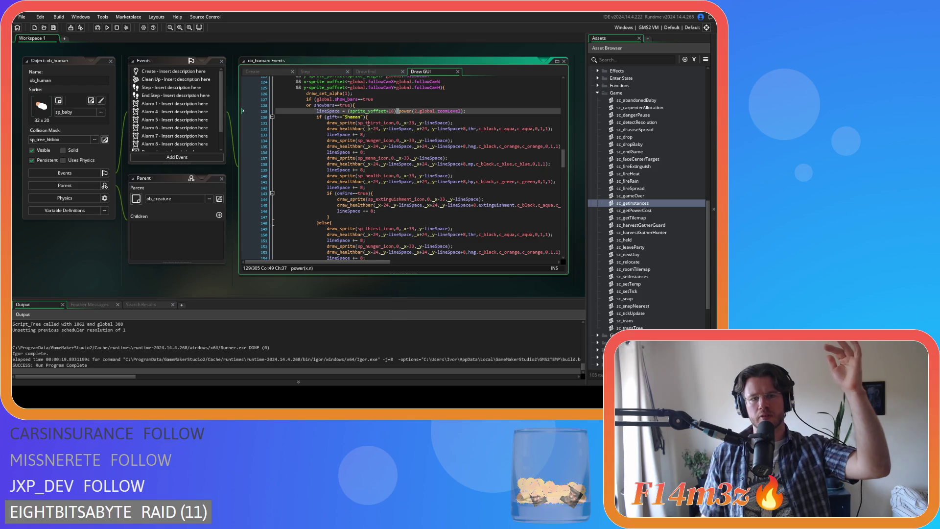
{"action": "left_click", "coordinate": [387, 112]}
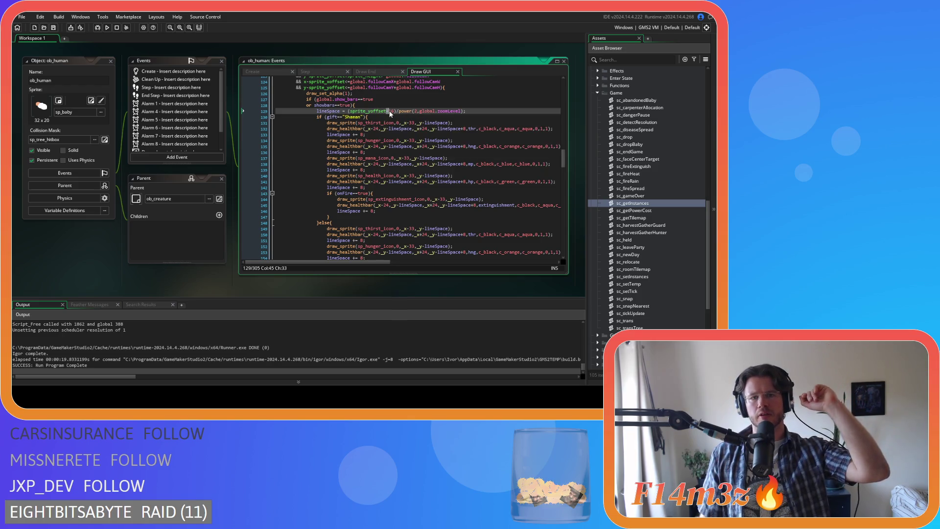
{"action": "left_click", "coordinate": [383, 112]}
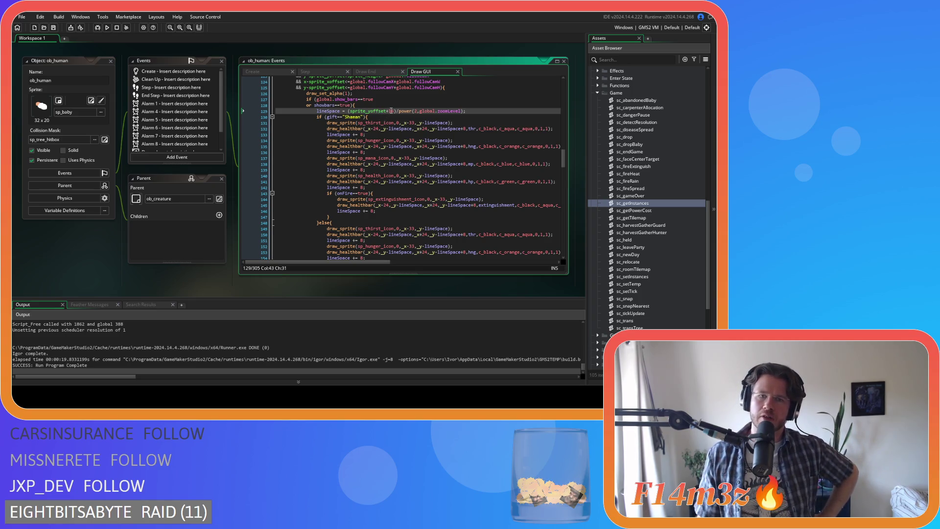
{"action": "left_click", "coordinate": [394, 112]}
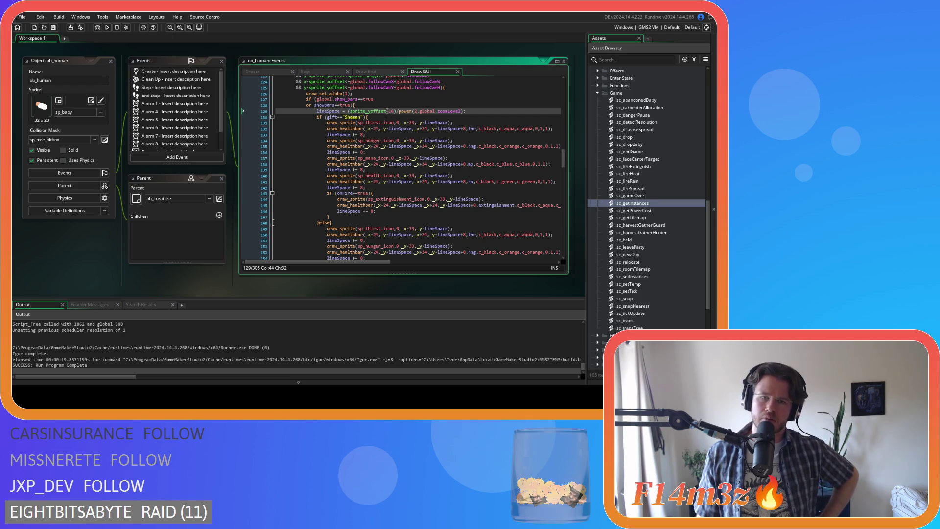
{"action": "mouse_move", "coordinate": [380, 140]}
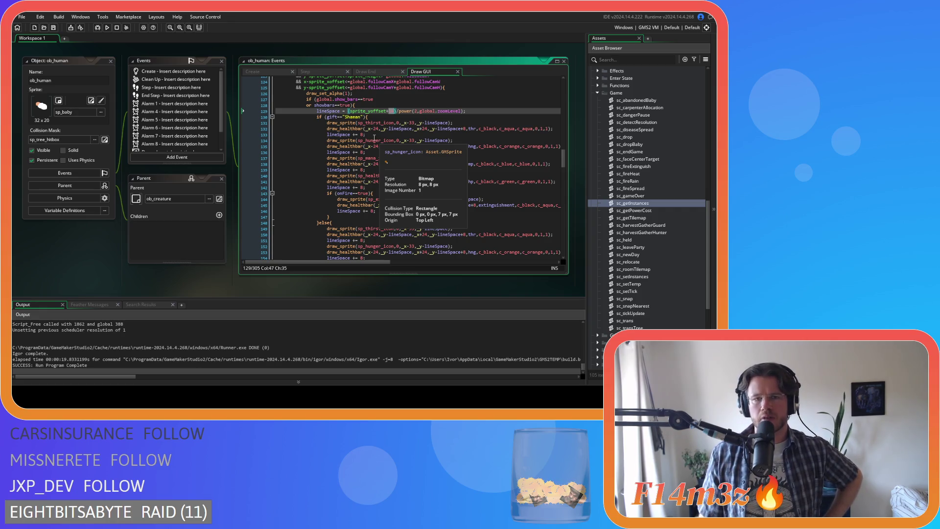
{"action": "scroll", "coordinate": [416, 141], "scroll_direction": "up", "scroll_amount": 2}
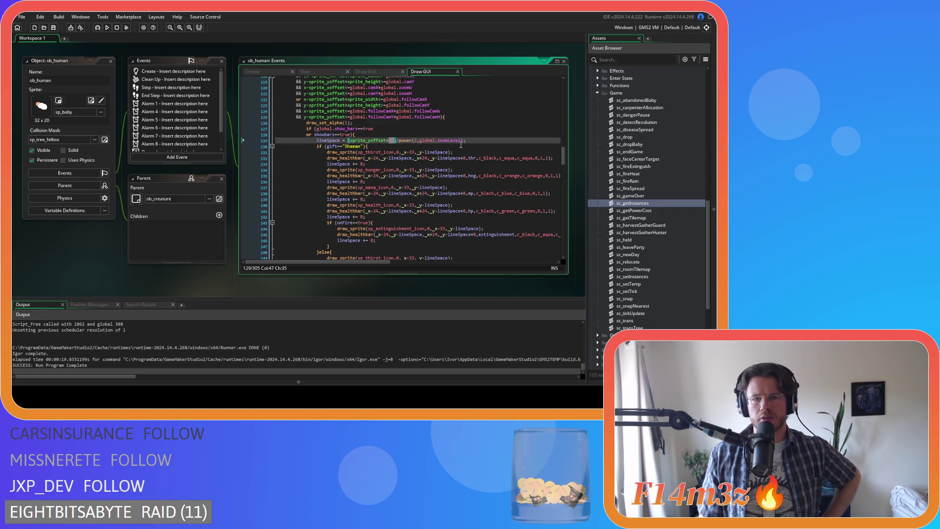
{"action": "mouse_move", "coordinate": [481, 157]}
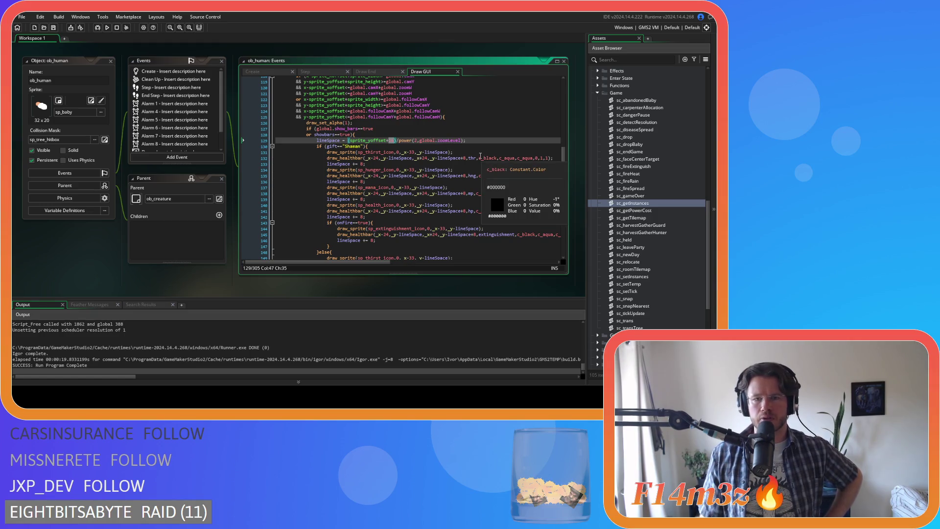
{"action": "mouse_move", "coordinate": [477, 147]}
{"action": "left_mouse_down"}
{"action": "mouse_move", "coordinate": [390, 268]}
{"action": "mouse_move", "coordinate": [431, 210]}
{"action": "left_mouse_up"}
{"action": "scroll", "coordinate": [434, 206], "scroll_direction": "down", "scroll_amount": 5}
{"action": "scroll", "coordinate": [434, 206], "scroll_direction": "down", "scroll_amount": 12}
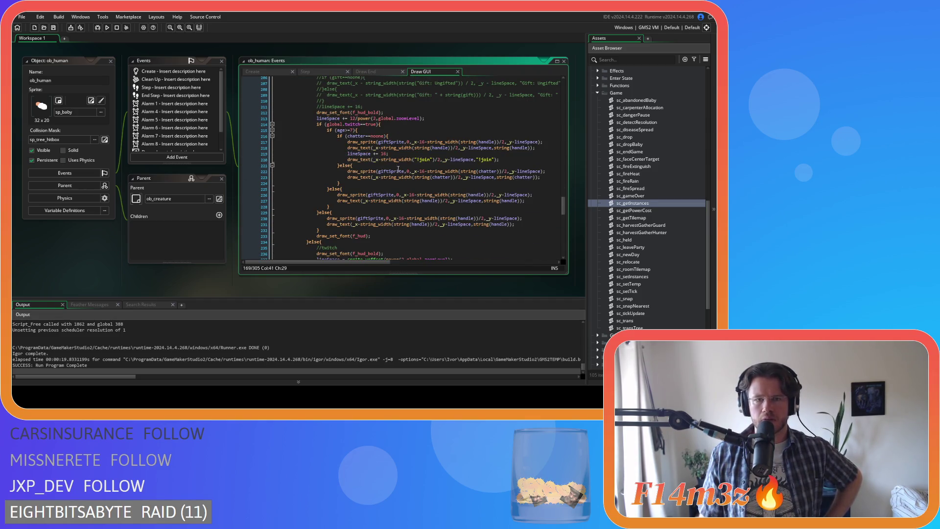
{"action": "left_click", "coordinate": [401, 118]}
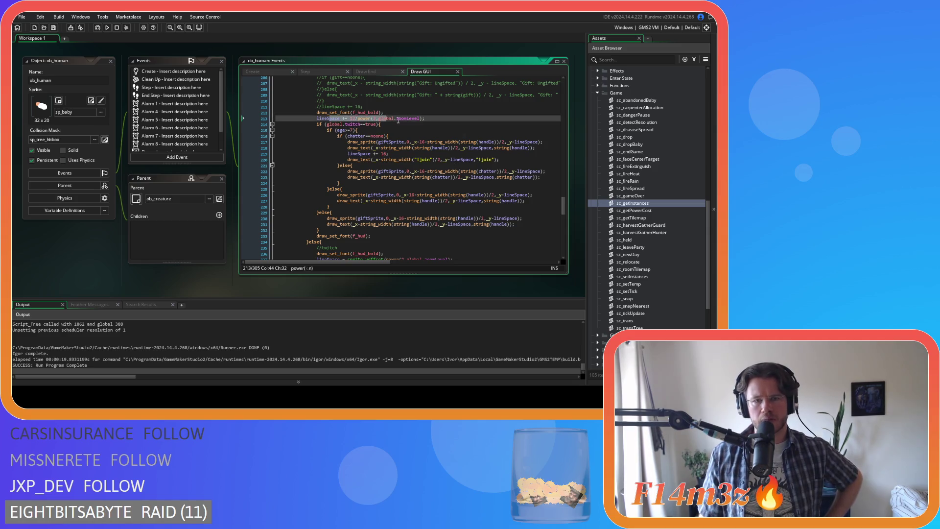
- Paste over part of line 213 so it reads lineSpace += 12/power(2,global.zoomLevel);
{"action": "scroll", "coordinate": [444, 135], "scroll_direction": "up", "scroll_amount": 10}
{"action": "scroll", "coordinate": [444, 136], "scroll_direction": "up", "scroll_amount": 11}
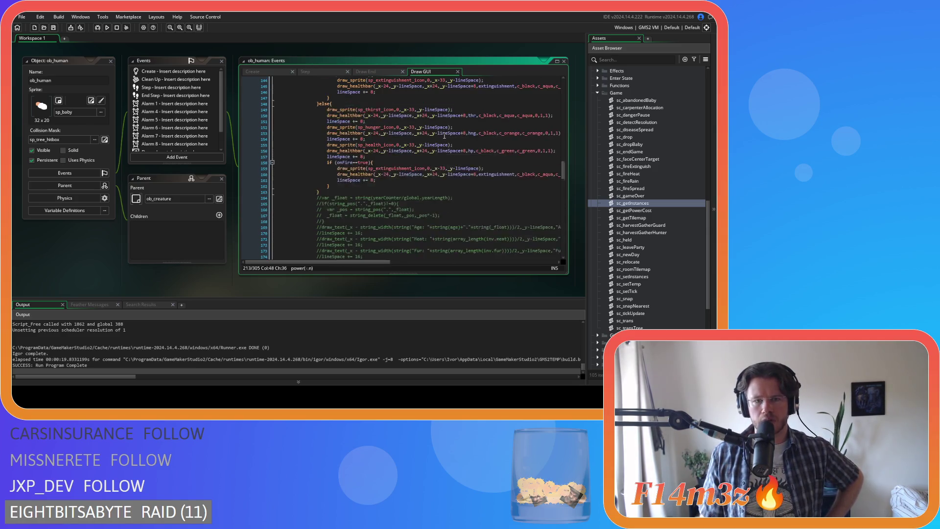
{"action": "scroll", "coordinate": [379, 191], "scroll_direction": "down", "scroll_amount": 20}
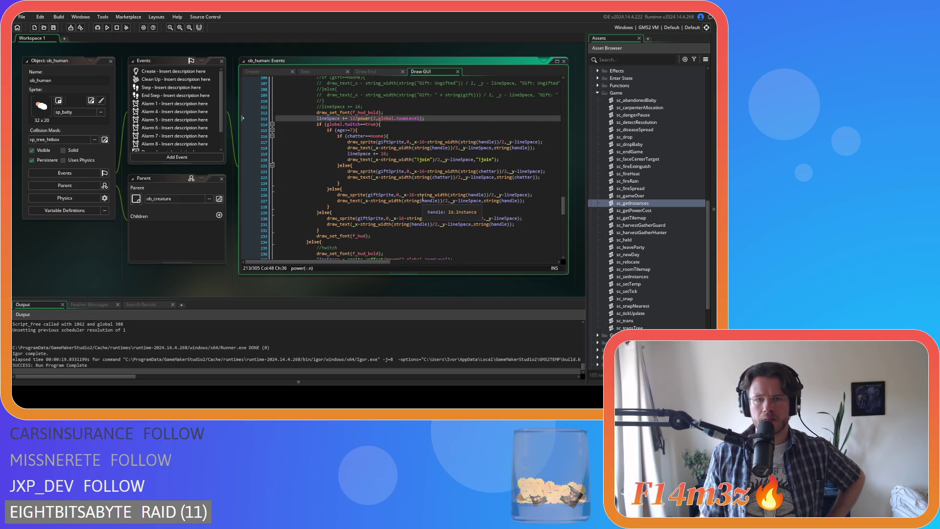
{"action": "left_click", "coordinate": [347, 118]}
{"action": "left_click_drag", "start_coordinate": [347, 118], "coordinate": [392, 118]}
{"action": "scroll", "coordinate": [392, 147], "scroll_direction": "up", "scroll_amount": 2}
{"action": "key", "text": "ctrl+v"}
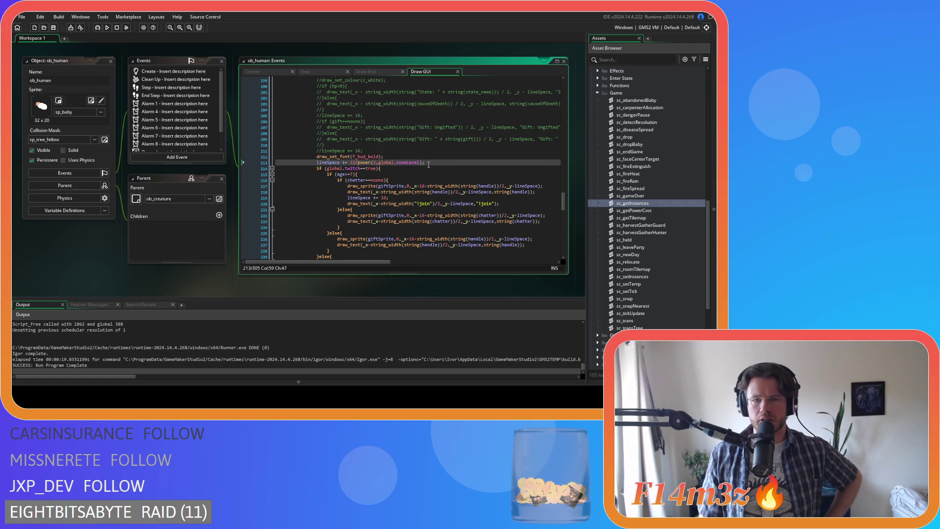
{"action": "scroll", "coordinate": [428, 164], "scroll_direction": "down", "scroll_amount": 5}
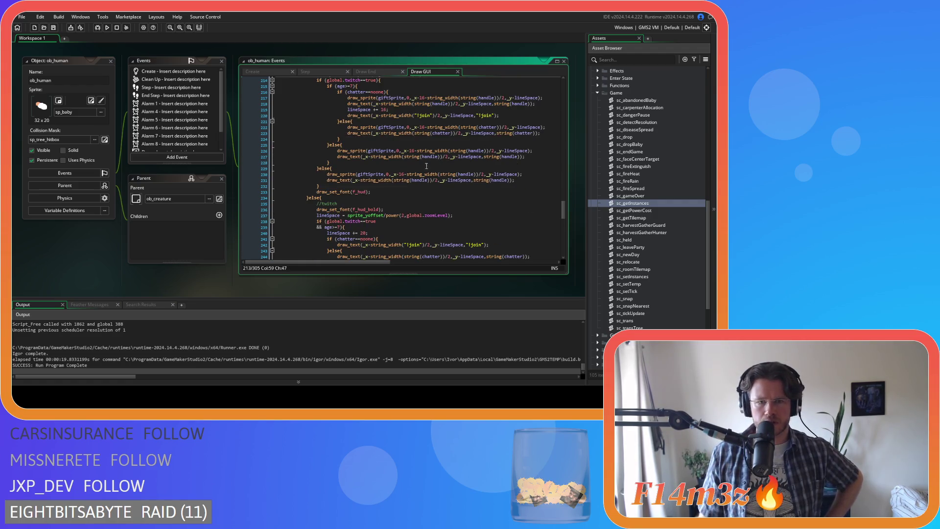
{"action": "scroll", "coordinate": [439, 197], "scroll_direction": "up", "scroll_amount": 2}
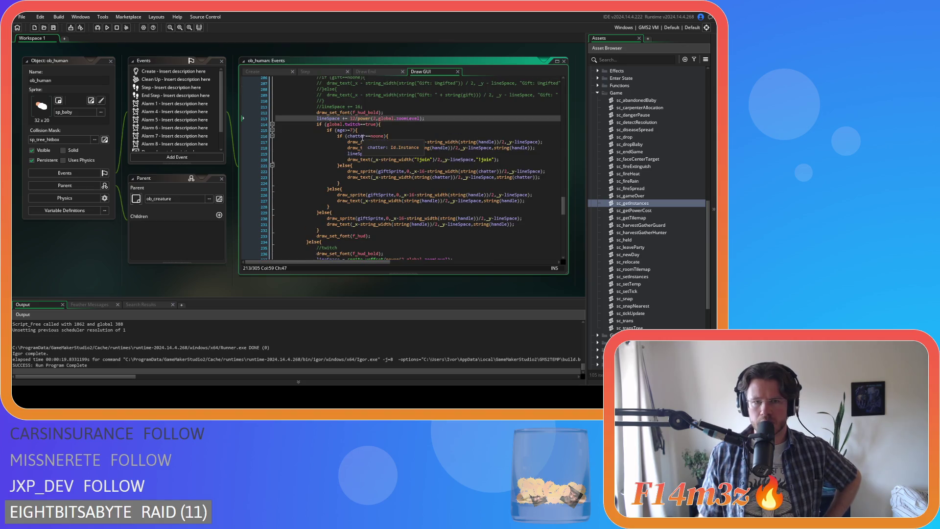
- Check the y-lineSpace argument on line 218, then select the zoom divisor on line 213
{"action": "left_click_drag", "start_coordinate": [465, 147], "coordinate": [496, 150]}
{"action": "left_click", "coordinate": [494, 148]}
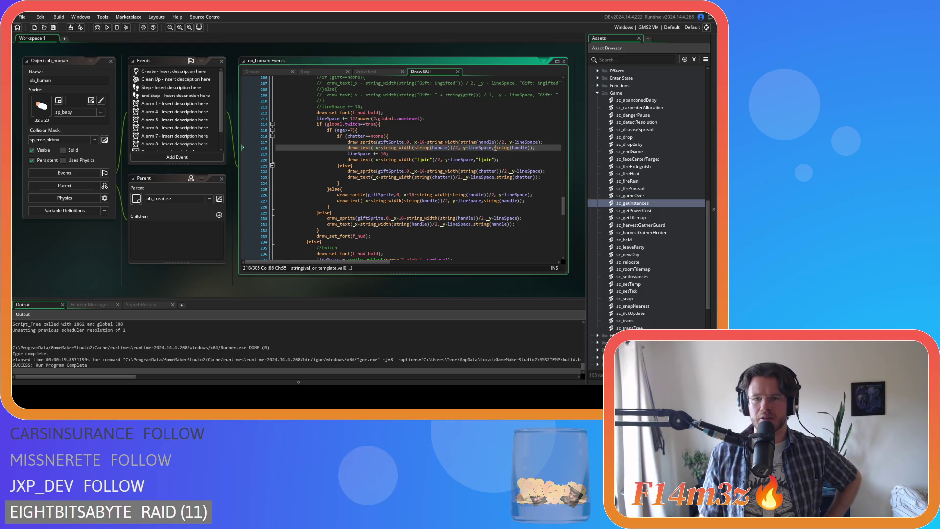
{"action": "scroll", "coordinate": [485, 145], "scroll_direction": "up", "scroll_amount": 15}
{"action": "scroll", "coordinate": [478, 138], "scroll_direction": "up", "scroll_amount": 5}
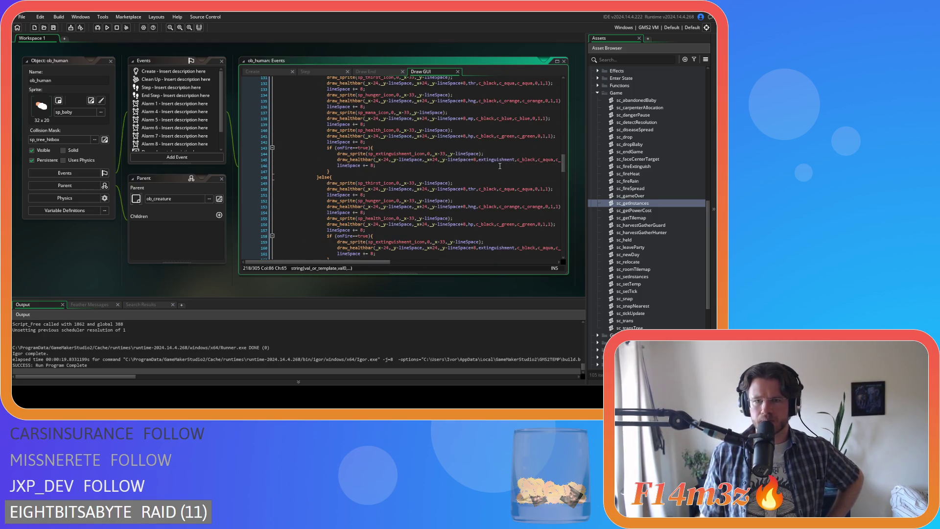
{"action": "scroll", "coordinate": [500, 165], "scroll_direction": "up", "scroll_amount": 1}
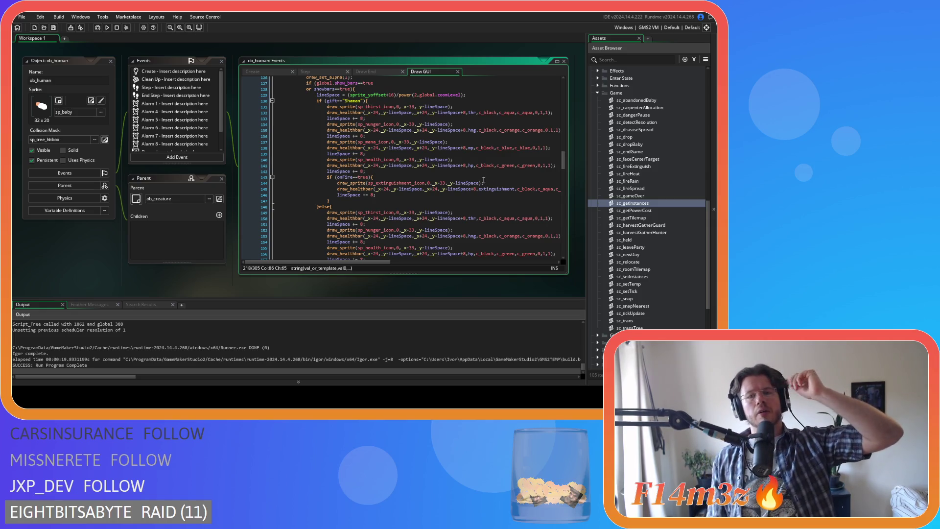
{"action": "mouse_move", "coordinate": [471, 182]}
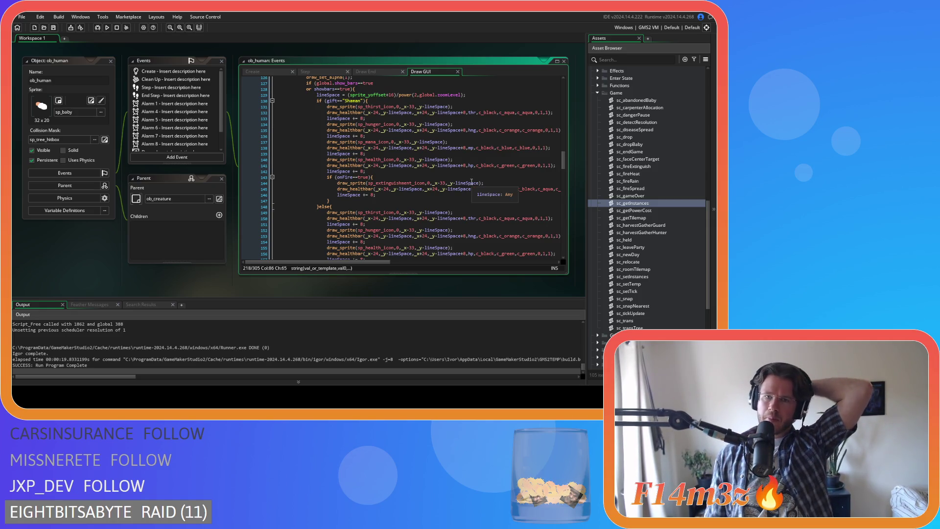
{"action": "scroll", "coordinate": [470, 181], "scroll_direction": "down", "scroll_amount": 20}
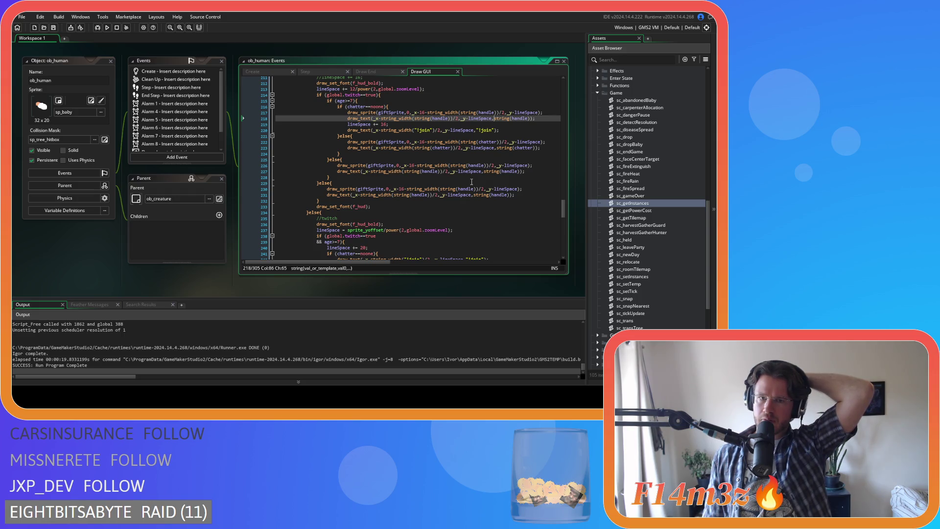
{"action": "left_click_drag", "start_coordinate": [422, 88], "coordinate": [356, 90]}
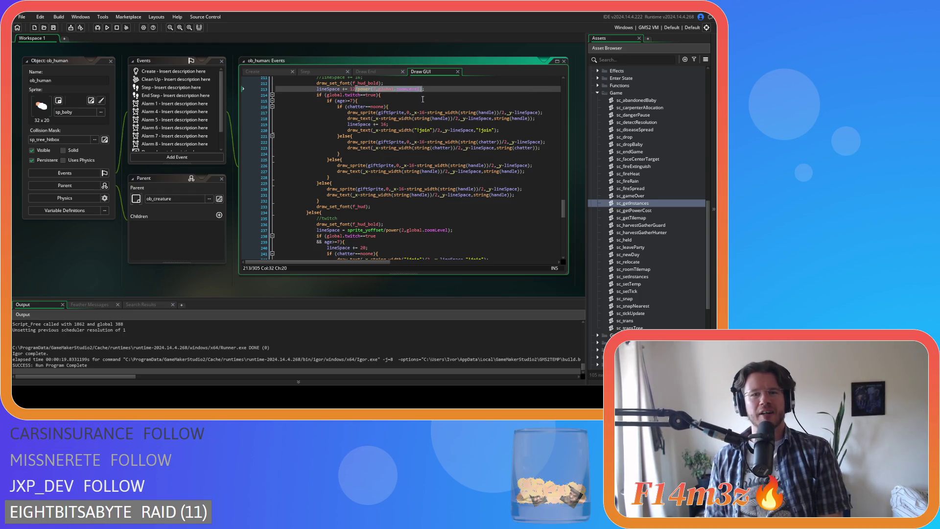
- Delete the divisor so line 213 reads lineSpace += 12, then save and run the game
{"action": "key", "text": "BackSpace"}
{"action": "key", "text": "F5"}
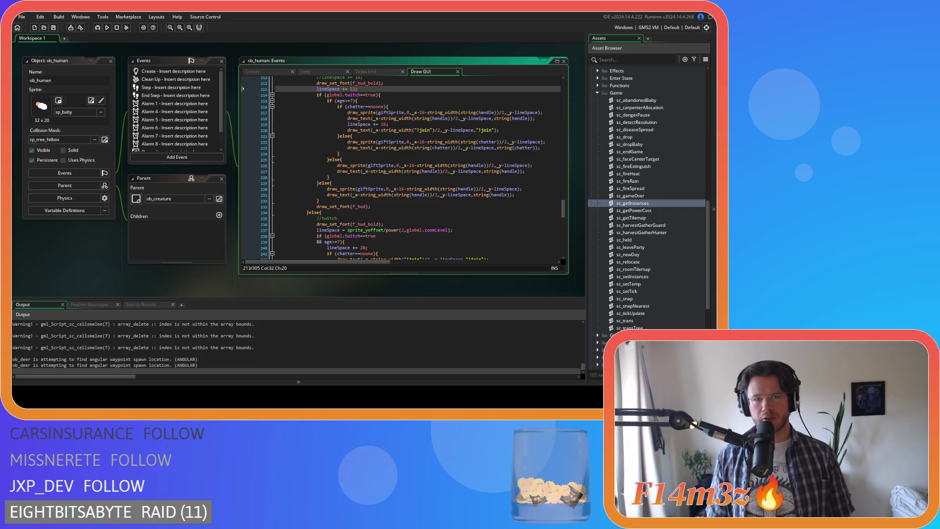
{"action": "scroll", "coordinate": [392, 151], "scroll_direction": "down", "scroll_amount": 3}
{"action": "scroll", "coordinate": [391, 151], "scroll_direction": "up", "scroll_amount": 10}
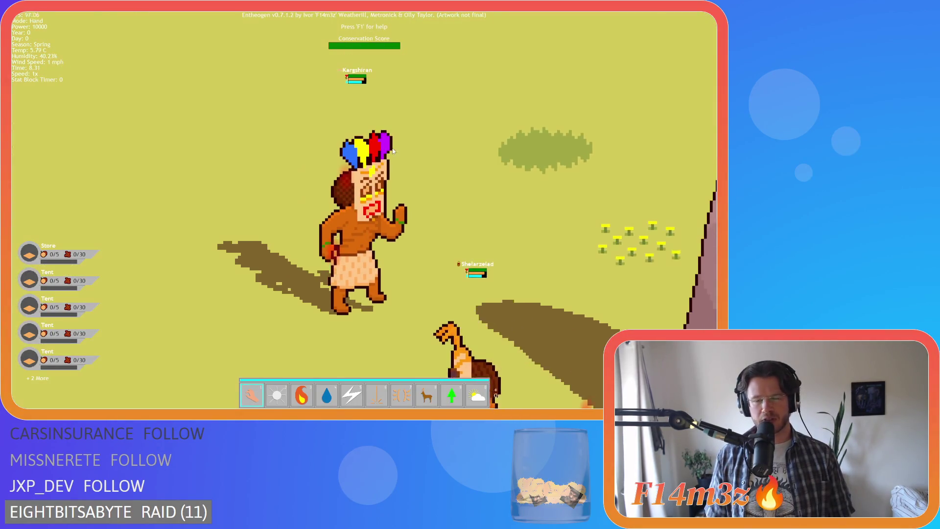
- Zoom the village map in and out repeatedly to compare villager name labels and bars
{"action": "scroll", "coordinate": [393, 151], "scroll_direction": "down", "scroll_amount": 6}
{"action": "scroll", "coordinate": [393, 152], "scroll_direction": "up", "scroll_amount": 2}
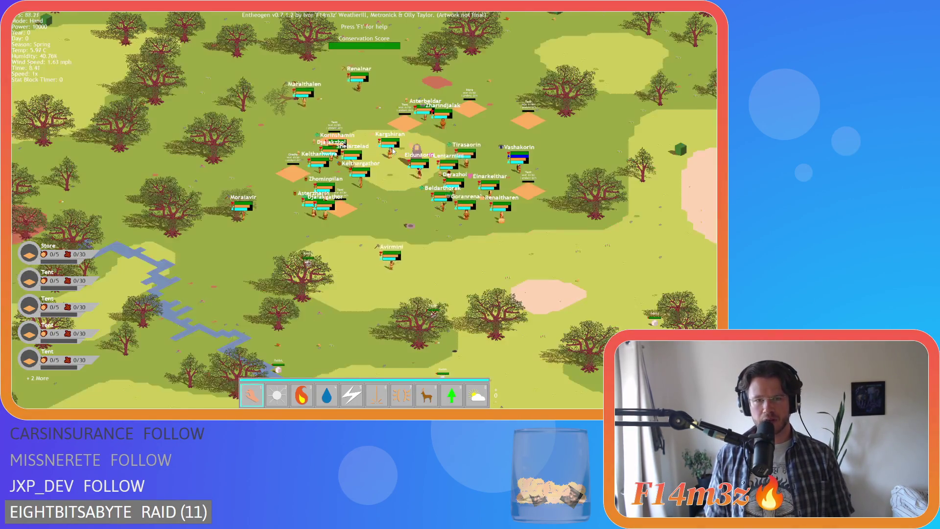
{"action": "scroll", "coordinate": [393, 151], "scroll_direction": "up", "scroll_amount": 6}
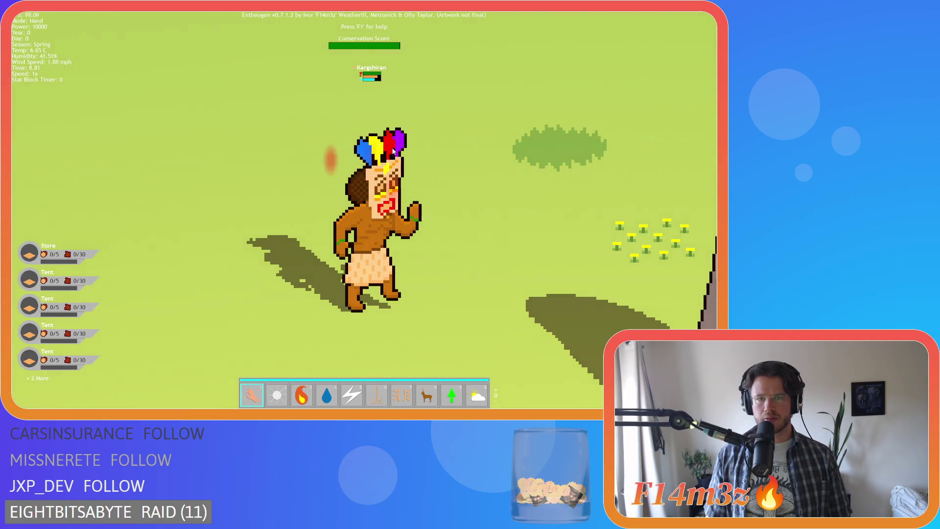
{"action": "scroll", "coordinate": [392, 151], "scroll_direction": "down", "scroll_amount": 5}
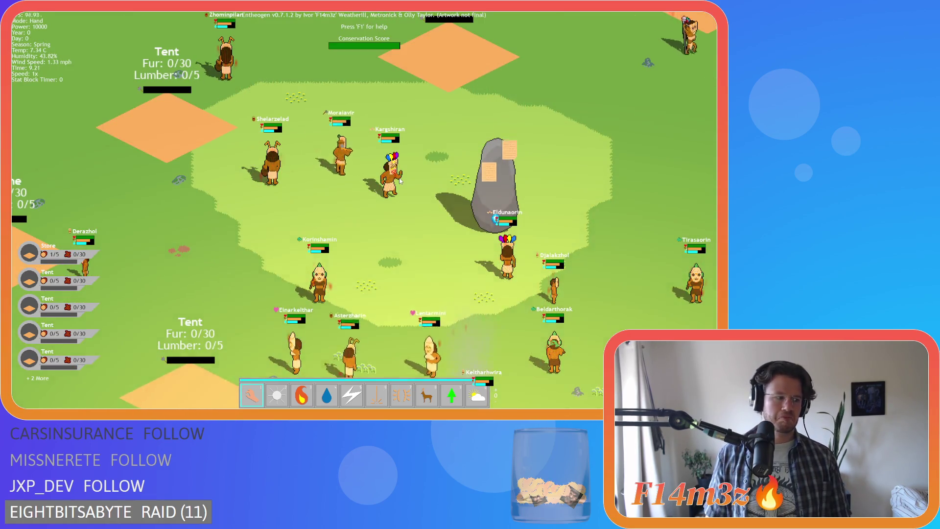
{"action": "scroll", "coordinate": [368, 169], "scroll_direction": "up", "scroll_amount": 5}
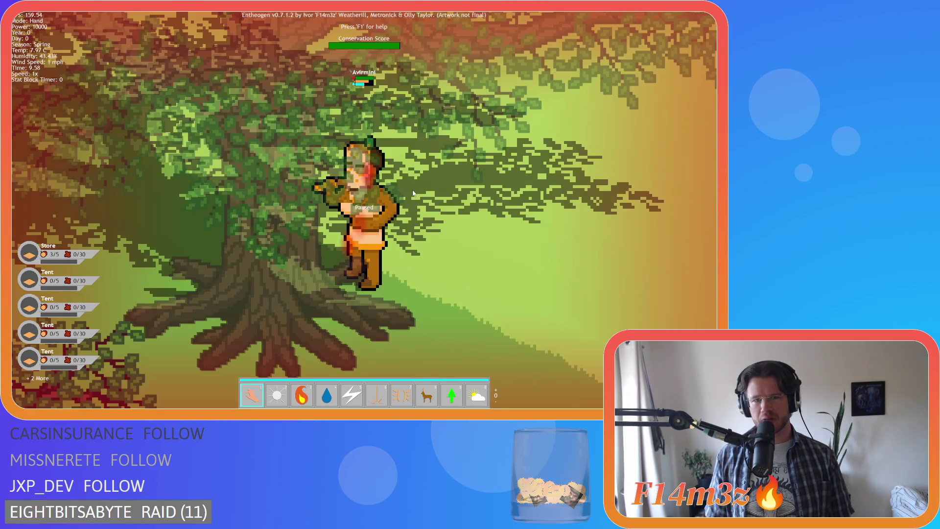
{"action": "scroll", "coordinate": [413, 192], "scroll_direction": "down", "scroll_amount": 5}
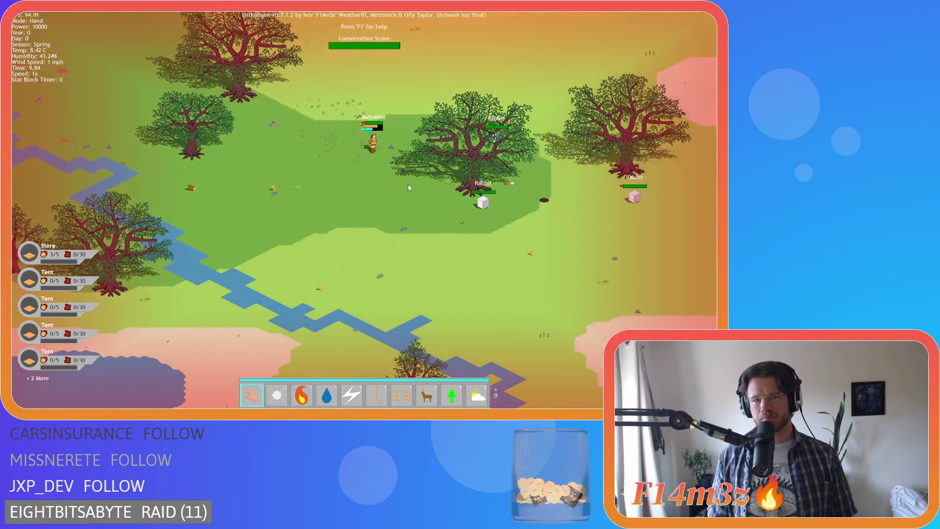
{"action": "scroll", "coordinate": [407, 184], "scroll_direction": "up", "scroll_amount": 5}
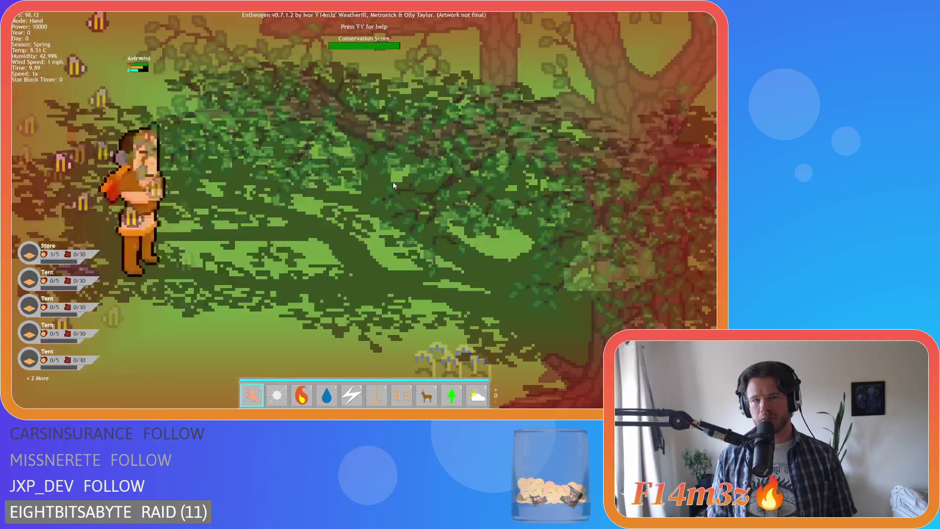
{"action": "scroll", "coordinate": [393, 181], "scroll_direction": "down", "scroll_amount": 5}
{"action": "scroll", "coordinate": [357, 186], "scroll_direction": "up", "scroll_amount": 3}
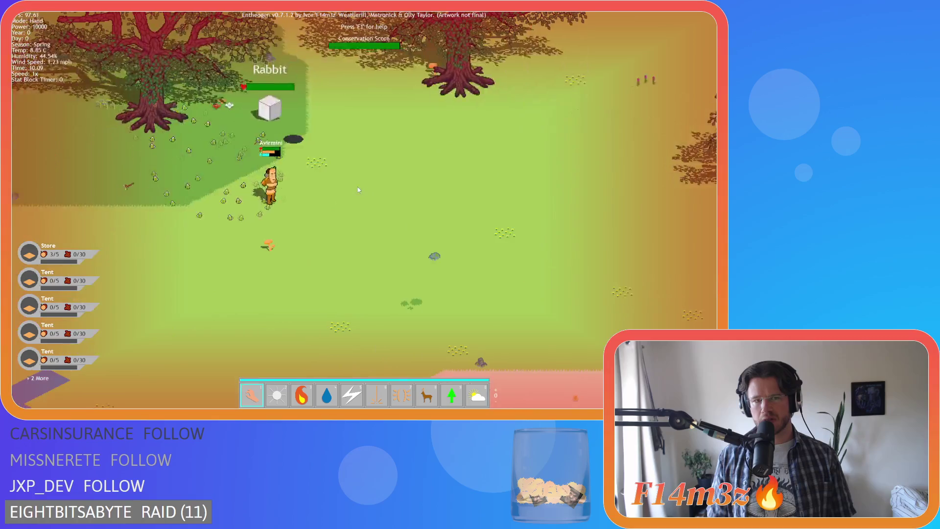
{"action": "scroll", "coordinate": [357, 186], "scroll_direction": "up", "scroll_amount": 2}
{"action": "scroll", "coordinate": [357, 186], "scroll_direction": "down", "scroll_amount": 5}
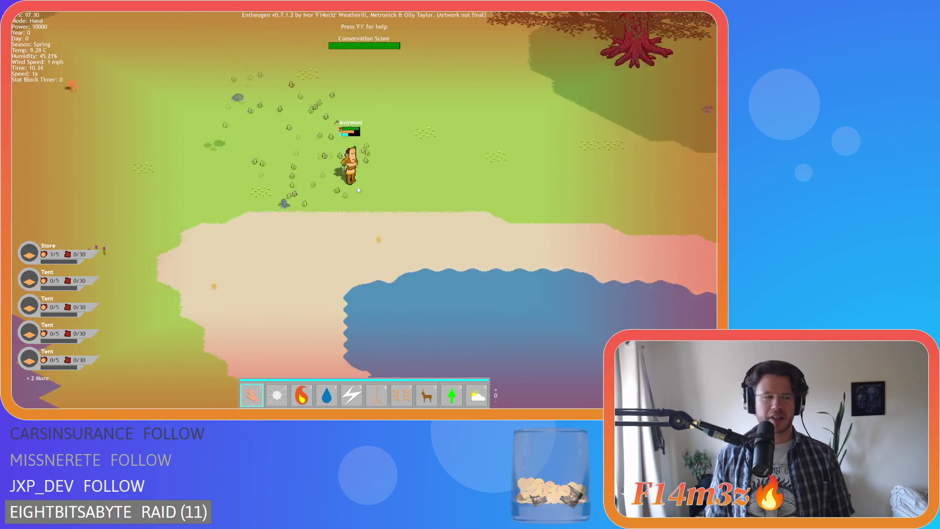
{"action": "scroll", "coordinate": [354, 186], "scroll_direction": "down", "scroll_amount": 3}
{"action": "scroll", "coordinate": [353, 187], "scroll_direction": "up", "scroll_amount": 5}
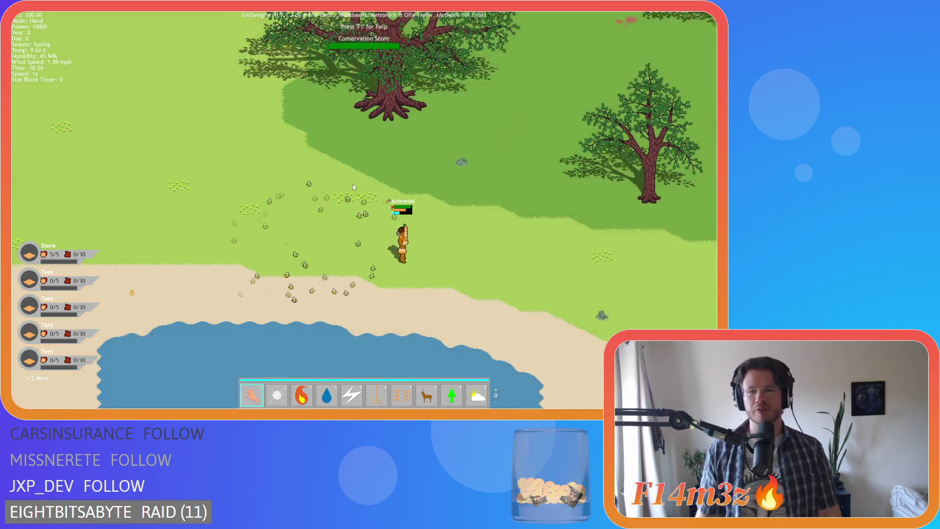
{"action": "scroll", "coordinate": [353, 187], "scroll_direction": "down", "scroll_amount": 3}
{"action": "scroll", "coordinate": [332, 185], "scroll_direction": "up", "scroll_amount": 3}
{"action": "scroll", "coordinate": [307, 184], "scroll_direction": "down", "scroll_amount": 3}
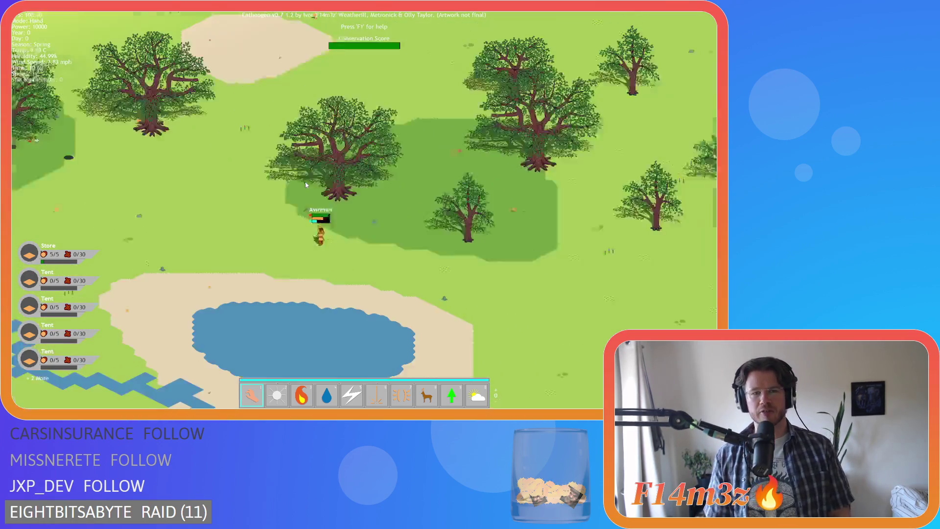
{"action": "scroll", "coordinate": [308, 184], "scroll_direction": "down", "scroll_amount": 3}
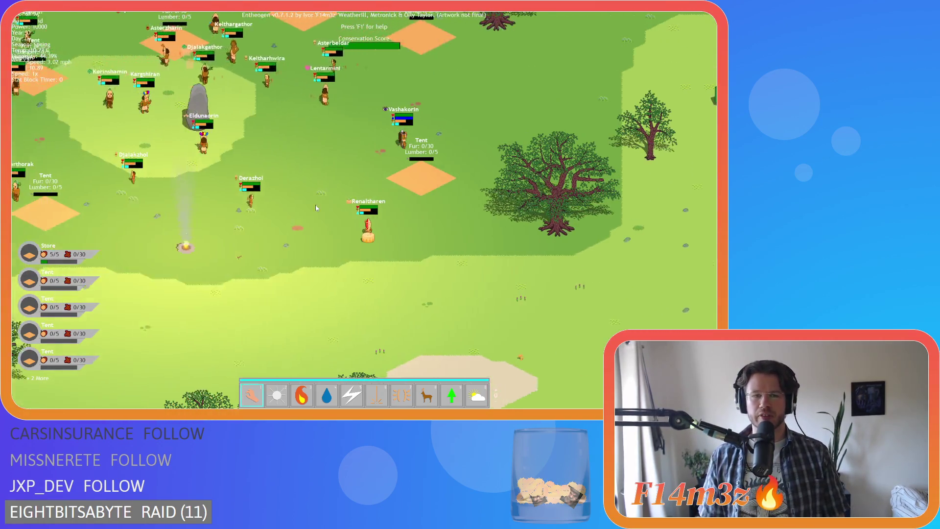
{"action": "scroll", "coordinate": [400, 208], "scroll_direction": "up", "scroll_amount": 6}
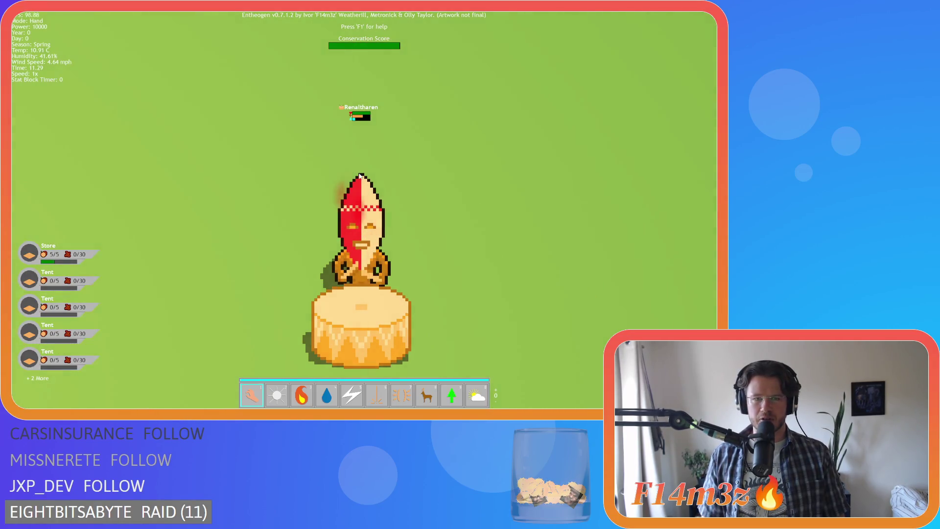
{"action": "scroll", "coordinate": [362, 181], "scroll_direction": "down", "scroll_amount": 4}
{"action": "scroll", "coordinate": [367, 188], "scroll_direction": "up", "scroll_amount": 3}
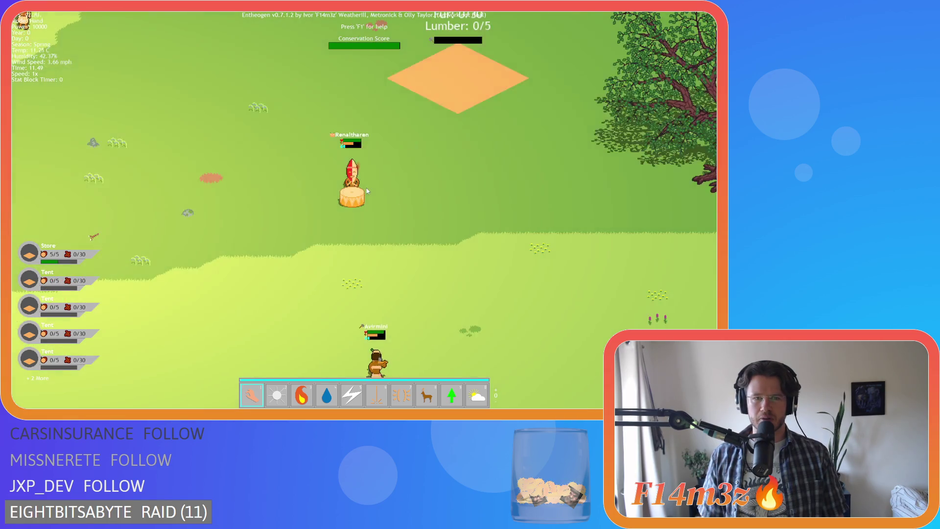
{"action": "scroll", "coordinate": [367, 191], "scroll_direction": "down", "scroll_amount": 5}
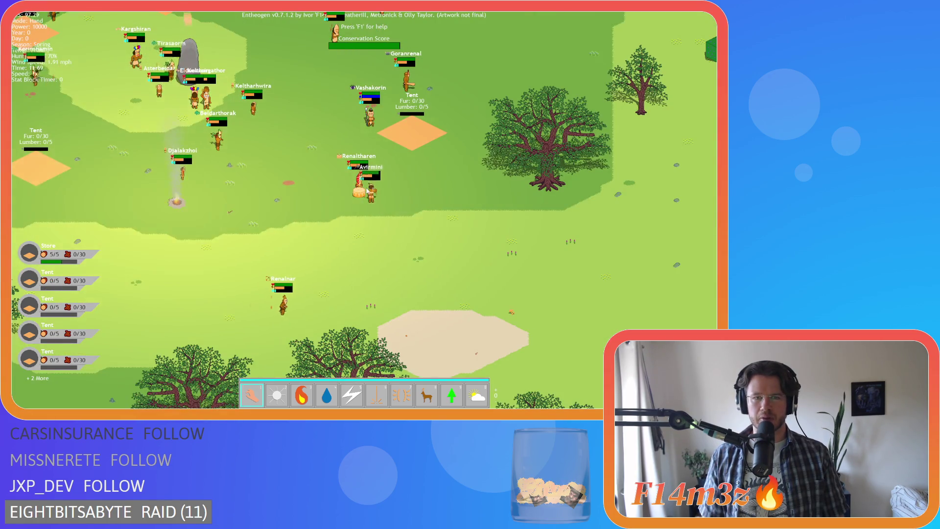
{"action": "scroll", "coordinate": [367, 191], "scroll_direction": "up", "scroll_amount": 6}
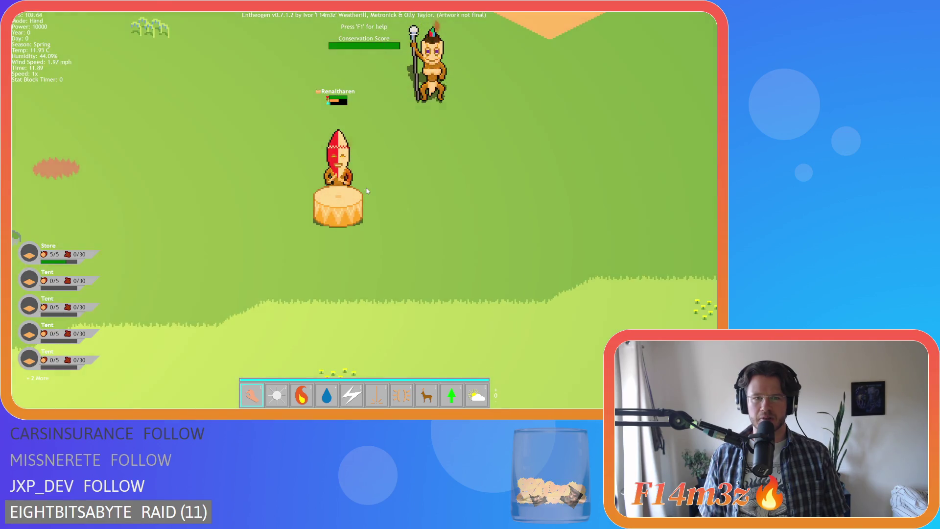
{"action": "scroll", "coordinate": [367, 191], "scroll_direction": "down", "scroll_amount": 5}
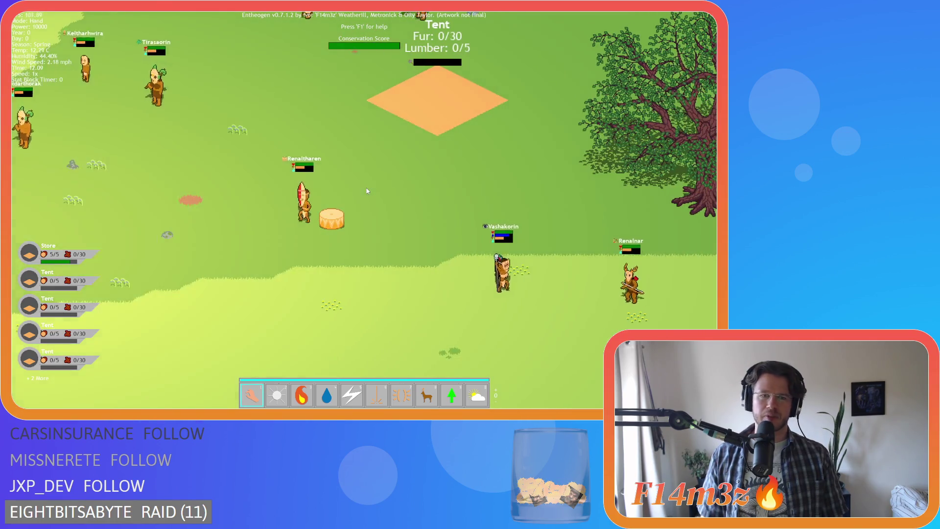
{"action": "scroll", "coordinate": [336, 175], "scroll_direction": "down", "scroll_amount": 3}
{"action": "scroll", "coordinate": [336, 175], "scroll_direction": "up", "scroll_amount": 4}
{"action": "scroll", "coordinate": [338, 174], "scroll_direction": "down", "scroll_amount": 5}
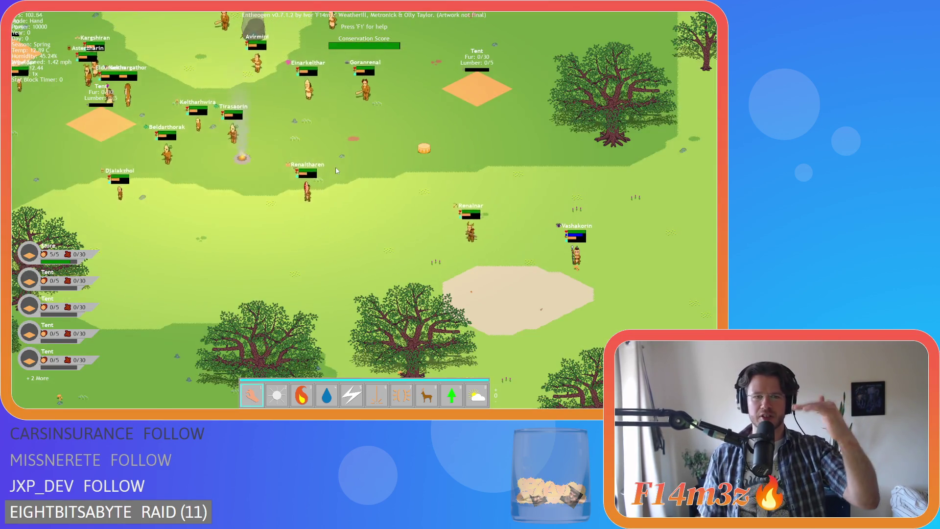
{"action": "scroll", "coordinate": [339, 173], "scroll_direction": "up", "scroll_amount": 5}
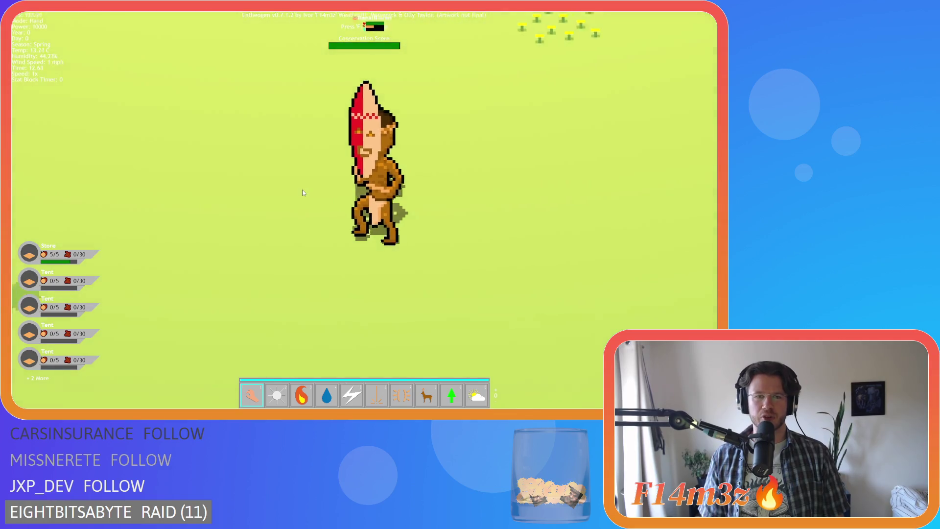
{"action": "scroll", "coordinate": [303, 192], "scroll_direction": "down", "scroll_amount": 5}
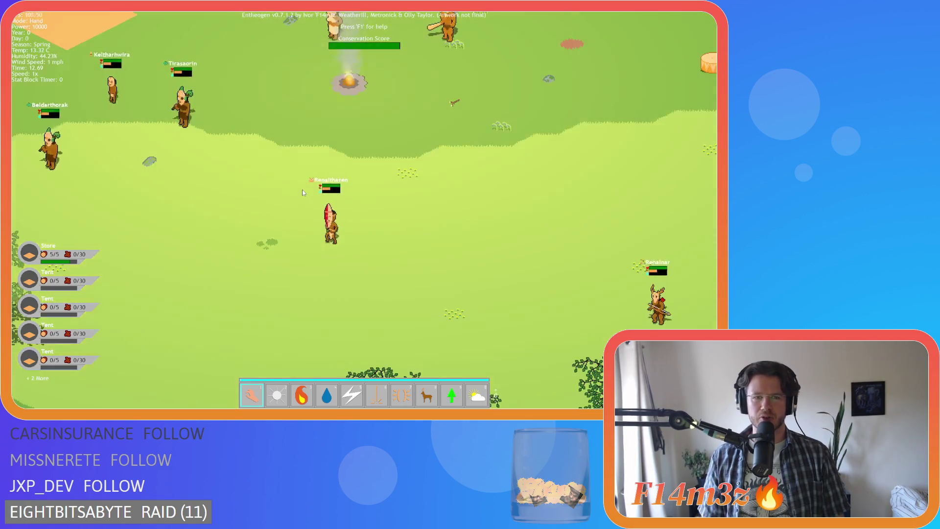
{"action": "scroll", "coordinate": [303, 192], "scroll_direction": "down", "scroll_amount": 3}
{"action": "scroll", "coordinate": [303, 192], "scroll_direction": "down", "scroll_amount": 3}
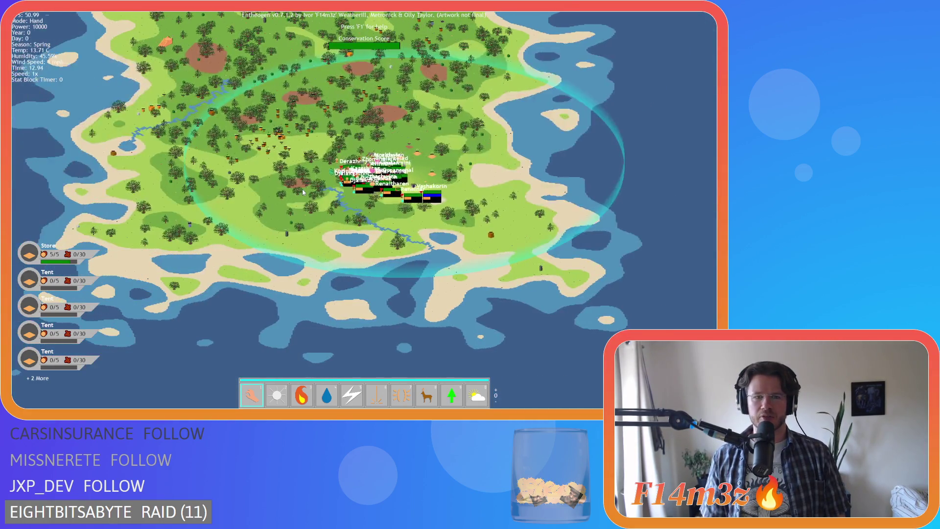
{"action": "scroll", "coordinate": [337, 189], "scroll_direction": "up", "scroll_amount": 5}
- Pan right across the settlement with D and keep checking labels at several zoom levels
{"action": "key", "text": "d"}
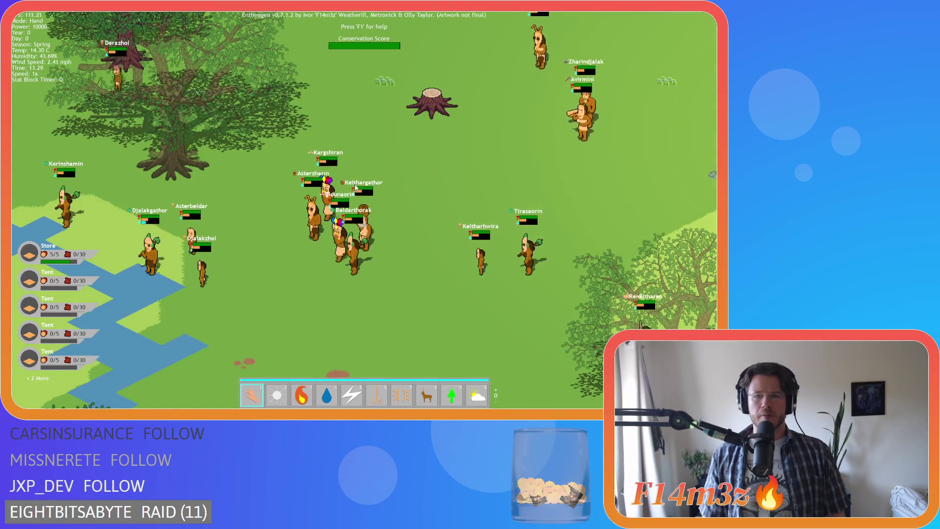
{"action": "scroll", "coordinate": [355, 187], "scroll_direction": "down", "scroll_amount": 2}
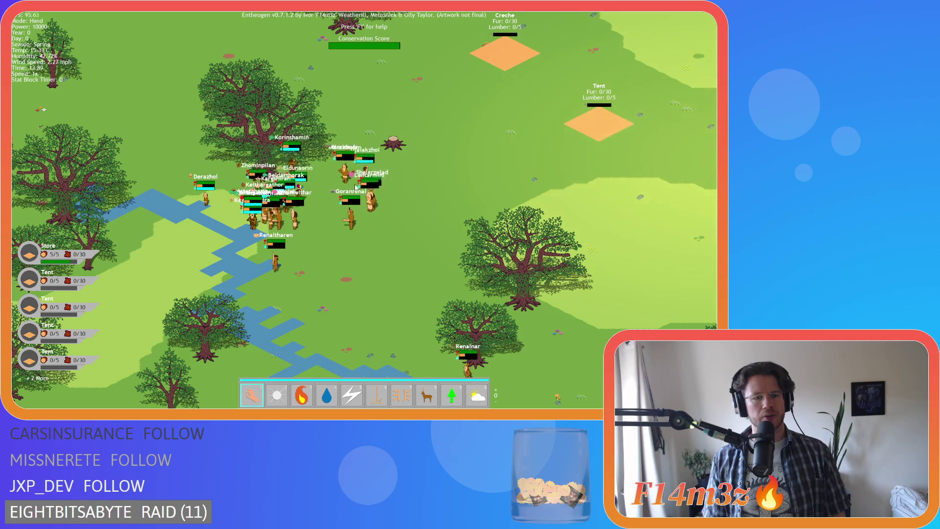
{"action": "scroll", "coordinate": [356, 187], "scroll_direction": "up", "scroll_amount": 2}
{"action": "scroll", "coordinate": [356, 186], "scroll_direction": "down", "scroll_amount": 1}
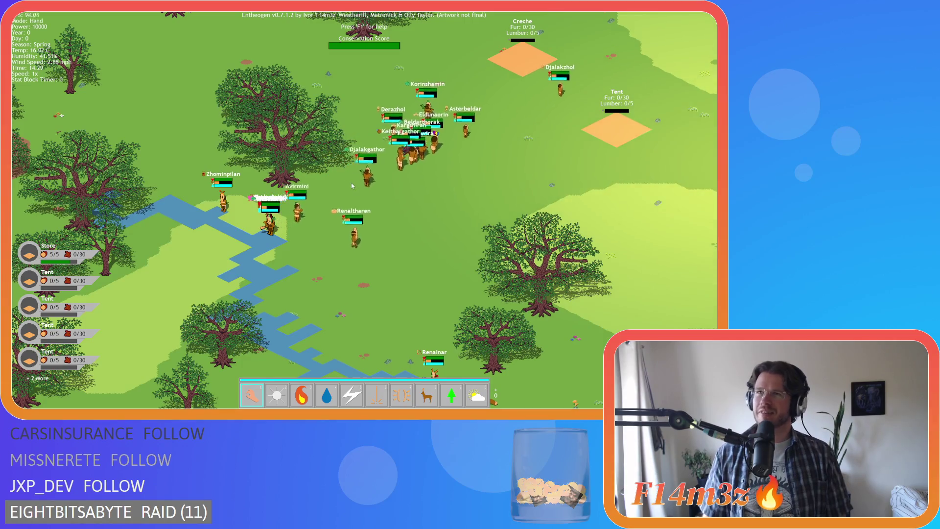
{"action": "scroll", "coordinate": [354, 183], "scroll_direction": "up", "scroll_amount": 3}
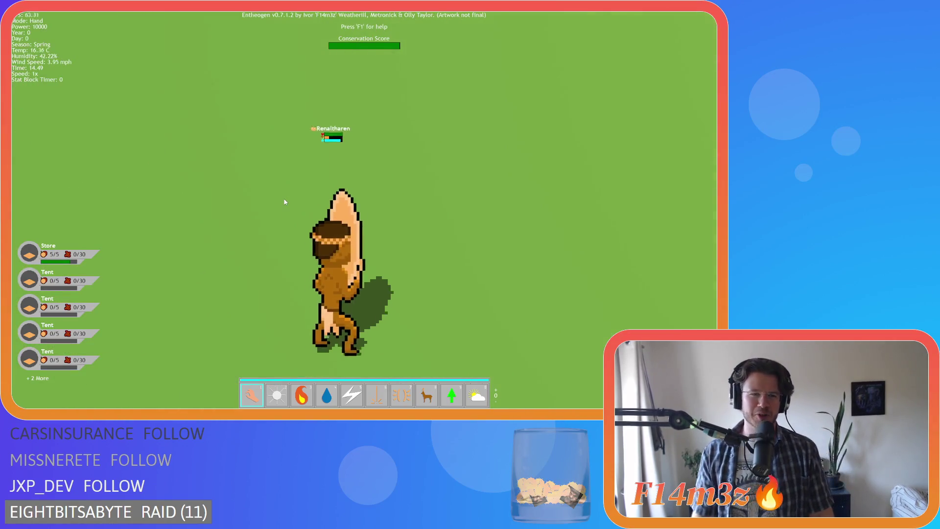
{"action": "scroll", "coordinate": [294, 198], "scroll_direction": "down", "scroll_amount": 4}
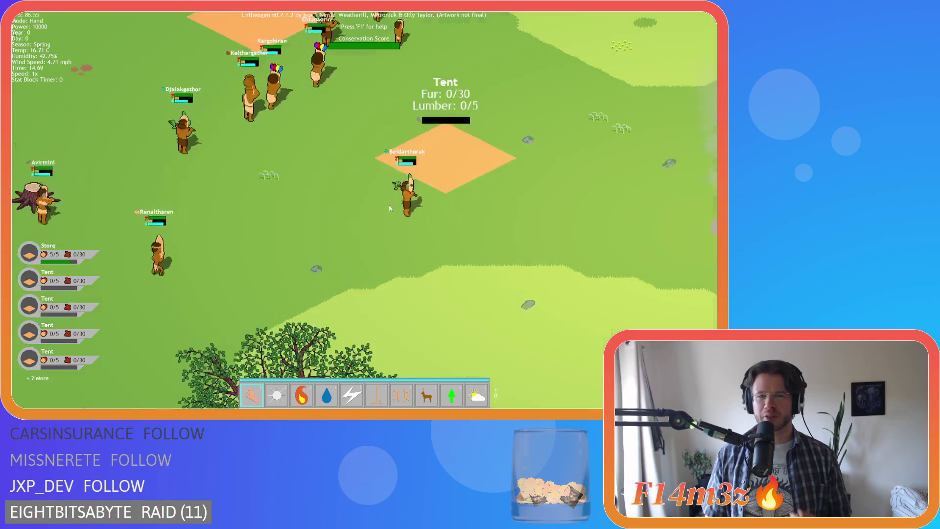
{"action": "key", "text": "d"}
{"action": "scroll", "coordinate": [417, 196], "scroll_direction": "up", "scroll_amount": 3}
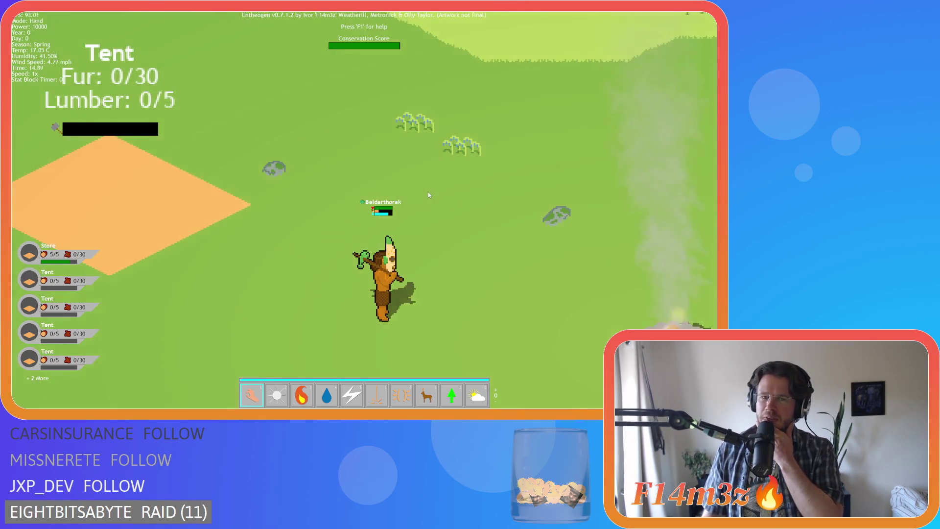
{"action": "scroll", "coordinate": [317, 171], "scroll_direction": "down", "scroll_amount": 3}
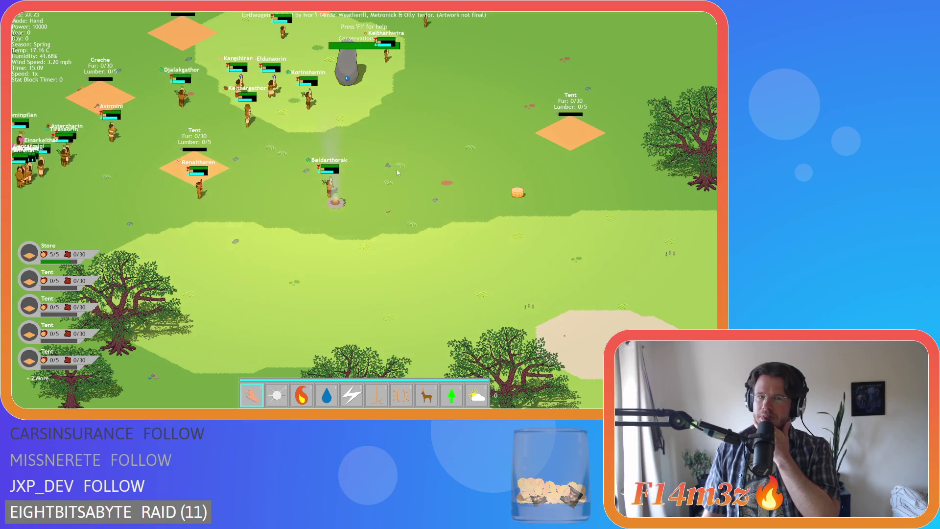
{"action": "scroll", "coordinate": [392, 172], "scroll_direction": "up", "scroll_amount": 4}
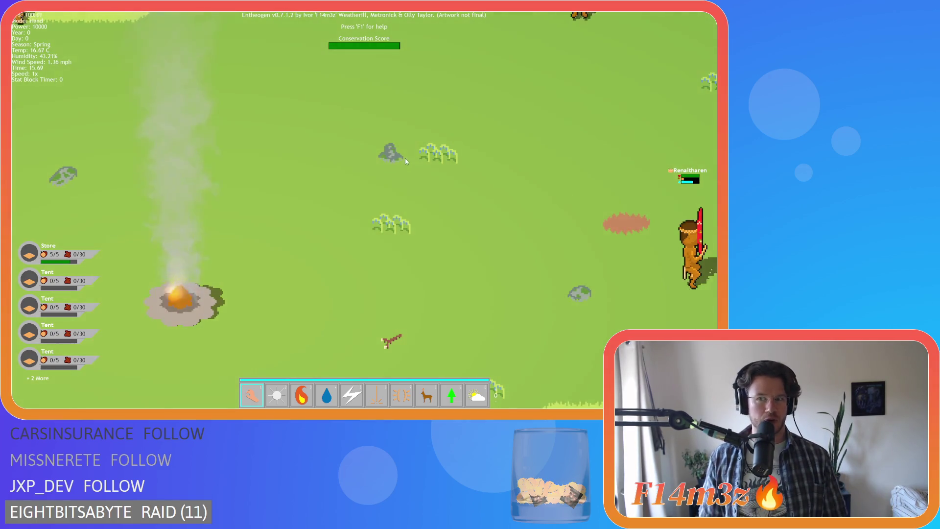
{"action": "scroll", "coordinate": [404, 158], "scroll_direction": "down", "scroll_amount": 5}
{"action": "scroll", "coordinate": [395, 157], "scroll_direction": "up", "scroll_amount": 3}
{"action": "scroll", "coordinate": [396, 160], "scroll_direction": "down", "scroll_amount": 2}
- Quit Entheogen and return to the ob_human Draw GUI code
{"action": "key", "text": "Escape"}
{"action": "key", "text": "Return"}
{"action": "key", "text": "Escape"}
- Scroll the Draw GUI code up to line 129's lineSpace line and rebuild the game with F5
{"action": "scroll", "coordinate": [372, 151], "scroll_direction": "up", "scroll_amount": 5}
{"action": "scroll", "coordinate": [372, 150], "scroll_direction": "up", "scroll_amount": 15}
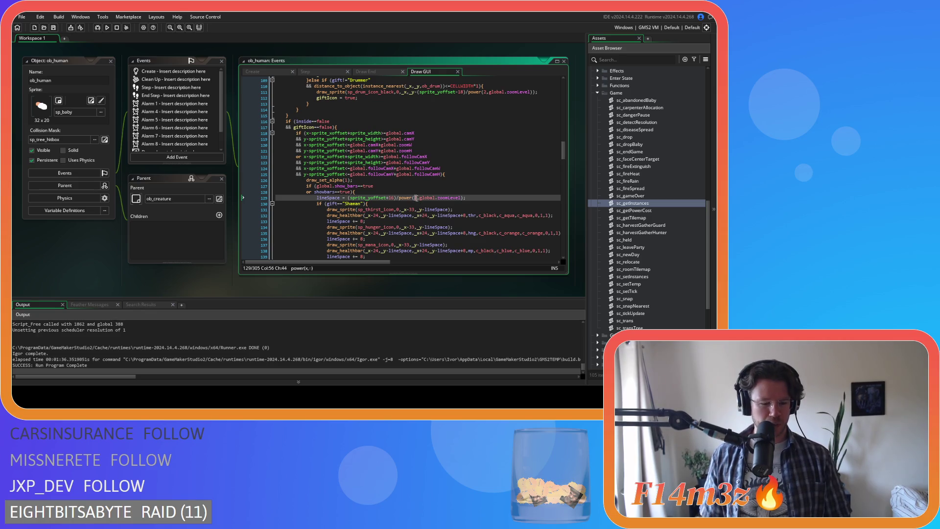
{"action": "key", "text": "F5"}
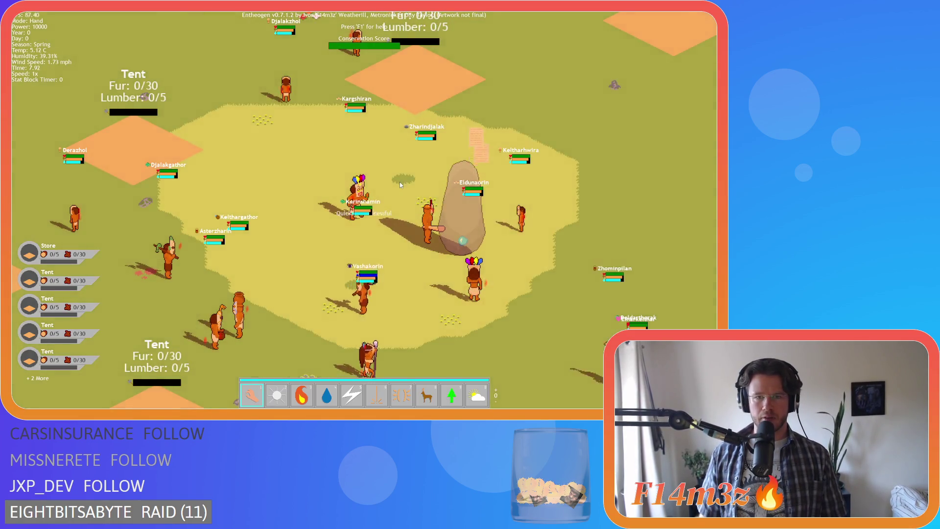
- Zoom the village out and in several times to check label spacing, then quit with Escape and Y
{"action": "scroll", "coordinate": [400, 181], "scroll_direction": "down", "scroll_amount": 5}
{"action": "scroll", "coordinate": [392, 183], "scroll_direction": "up", "scroll_amount": 5}
{"action": "scroll", "coordinate": [381, 186], "scroll_direction": "down", "scroll_amount": 4}
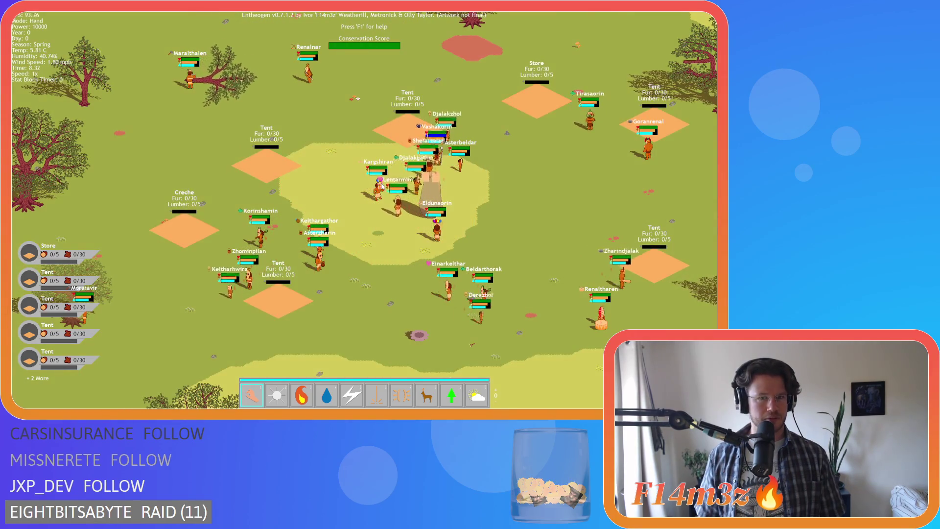
{"action": "scroll", "coordinate": [382, 186], "scroll_direction": "down", "scroll_amount": 3}
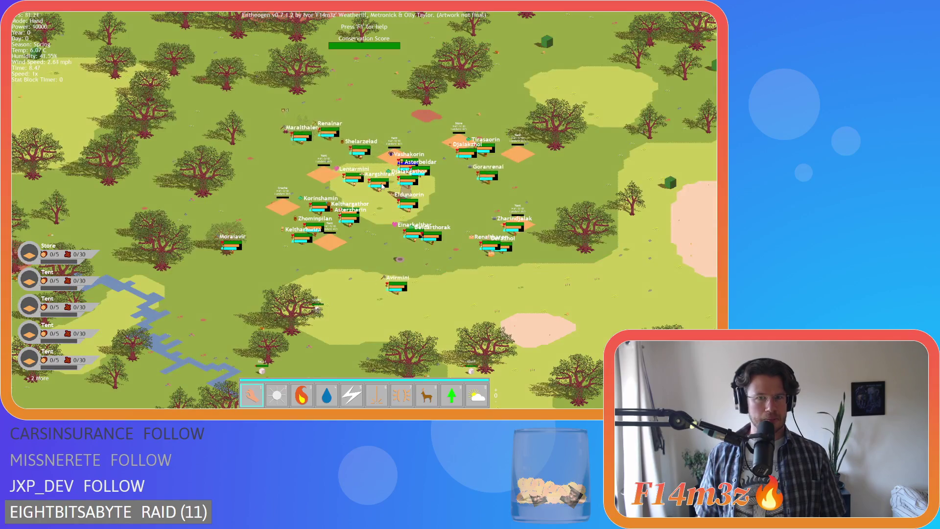
{"action": "scroll", "coordinate": [382, 186], "scroll_direction": "up", "scroll_amount": 5}
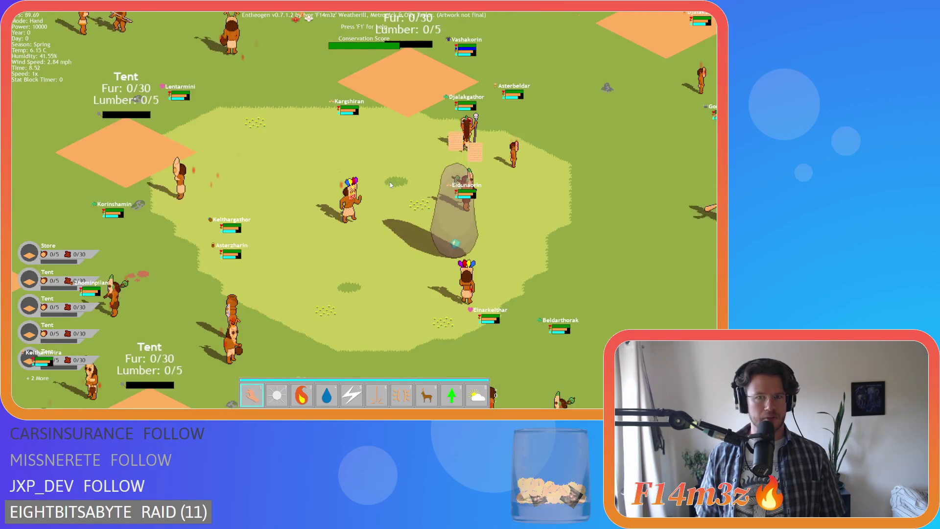
{"action": "scroll", "coordinate": [380, 186], "scroll_direction": "down", "scroll_amount": 2}
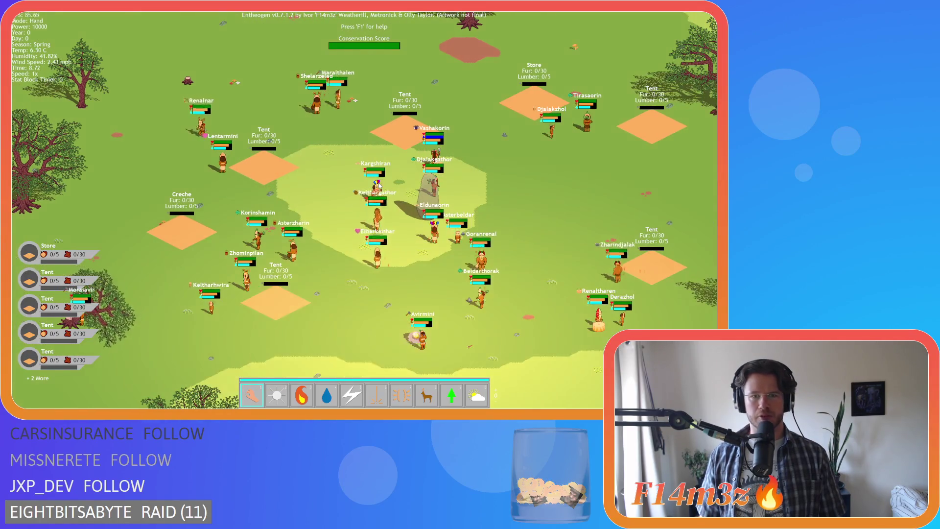
{"action": "scroll", "coordinate": [380, 186], "scroll_direction": "up", "scroll_amount": 2}
{"action": "scroll", "coordinate": [379, 186], "scroll_direction": "down", "scroll_amount": 2}
{"action": "key", "text": "Escape"}
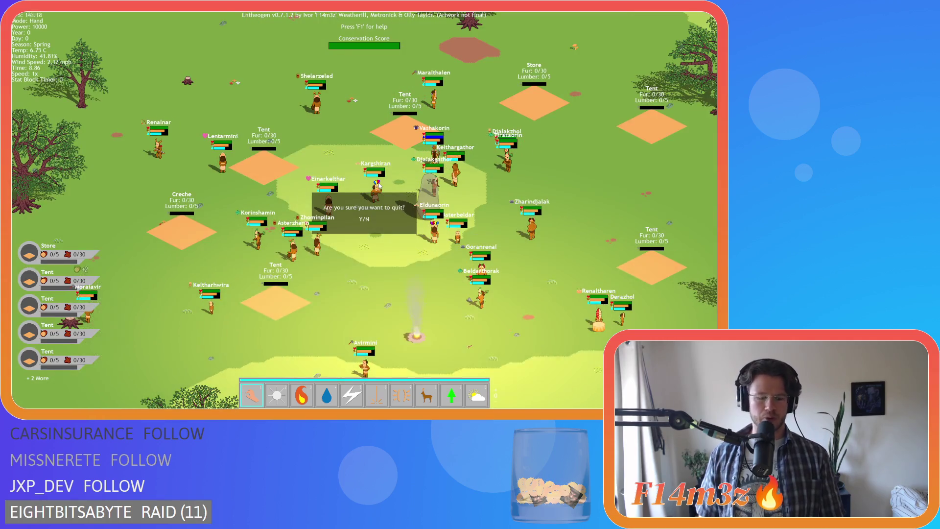
{"action": "key", "text": "y"}
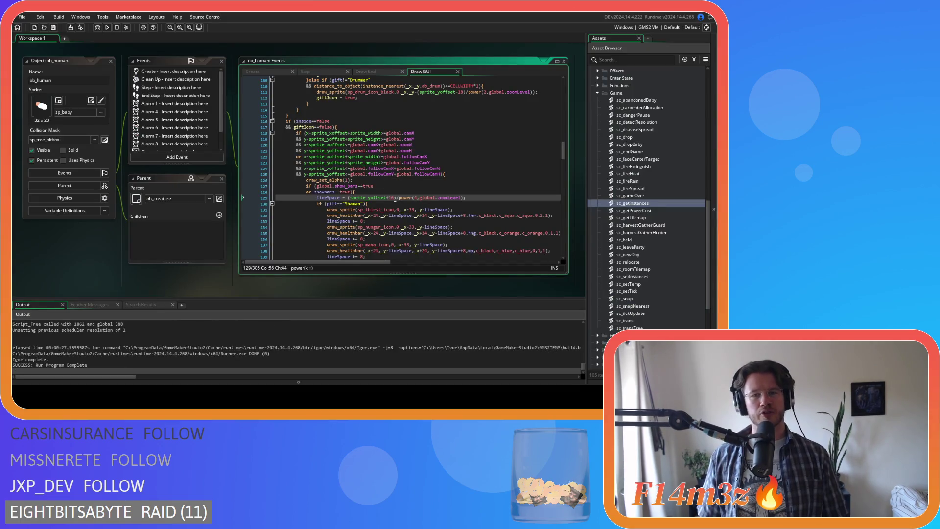
- Put the cursor at the end of line 129 and rebuild and run the game
{"action": "left_click", "coordinate": [480, 197]}
{"action": "key", "text": "F5"}
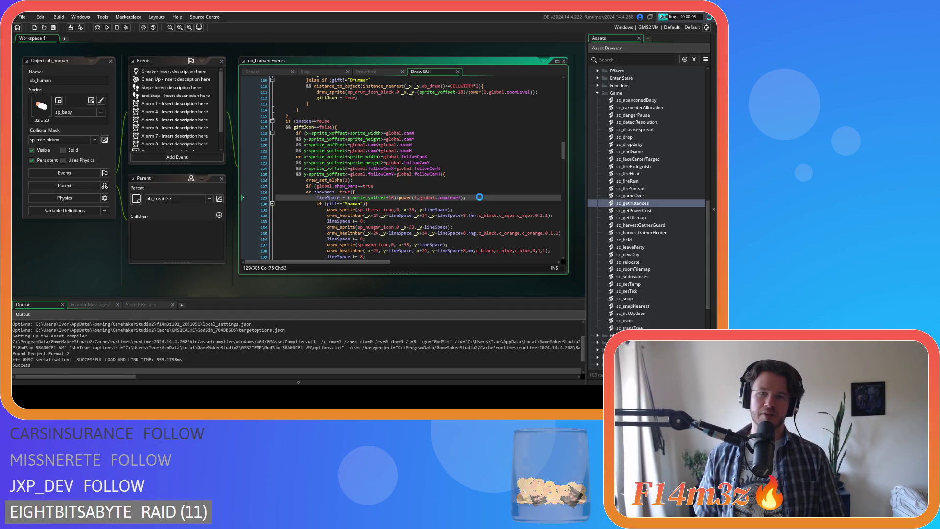
{"action": "mouse_move", "coordinate": [406, 198]}
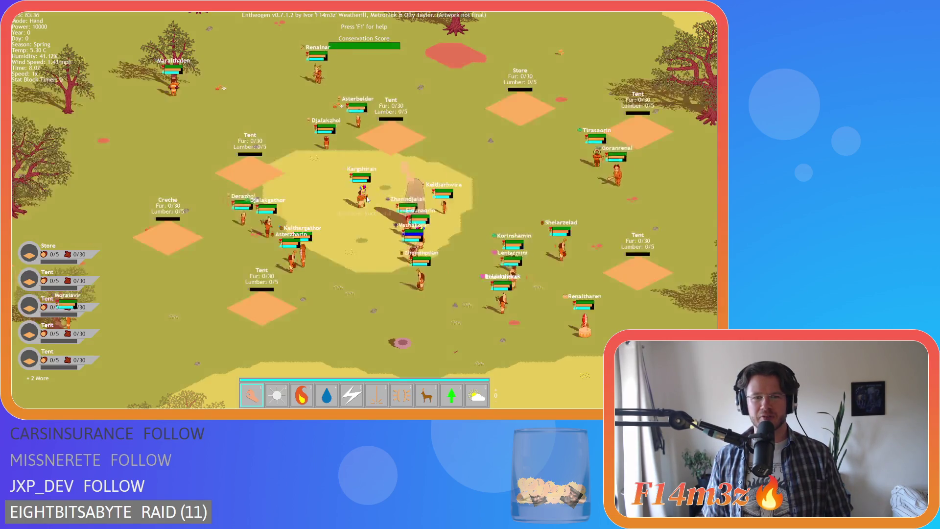
- Zoom the map in and out once to check label spacing, then quit the game
{"action": "scroll", "coordinate": [367, 198], "scroll_direction": "up", "scroll_amount": 2}
{"action": "scroll", "coordinate": [367, 198], "scroll_direction": "down", "scroll_amount": 3}
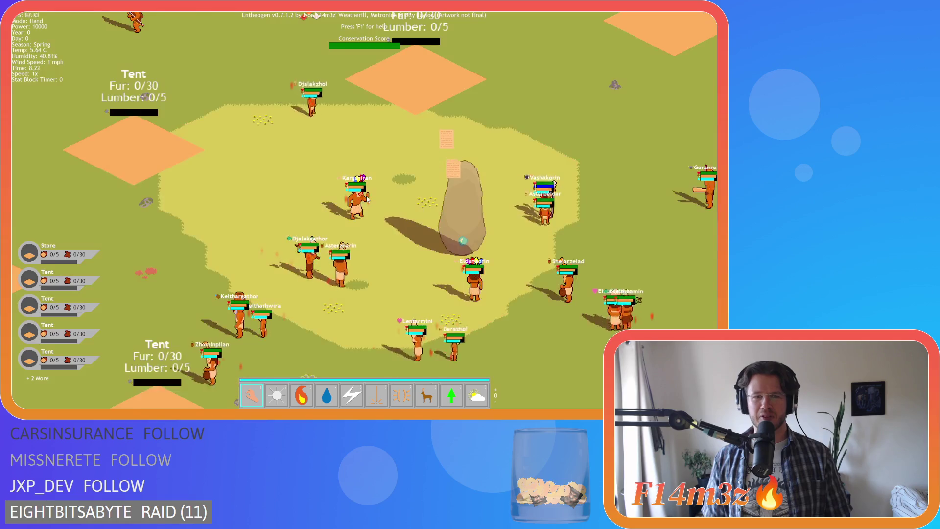
{"action": "key", "text": "Escape"}
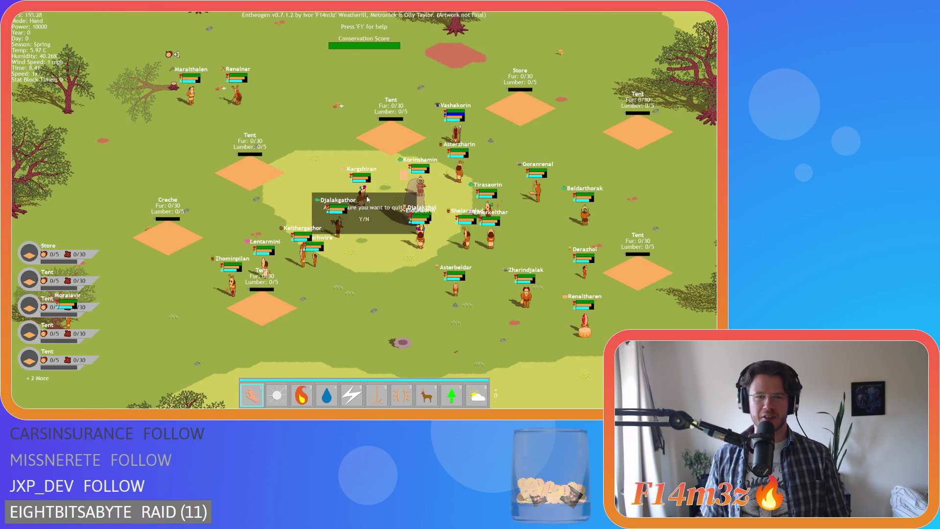
{"action": "key", "text": "y"}
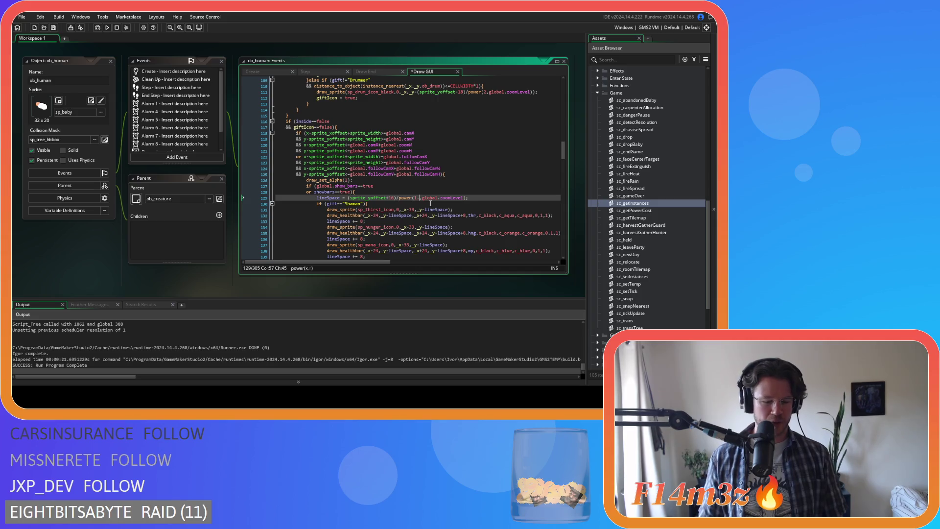
- Run the game again and zoom in and out to check the label spacing
{"action": "key", "text": "F5"}
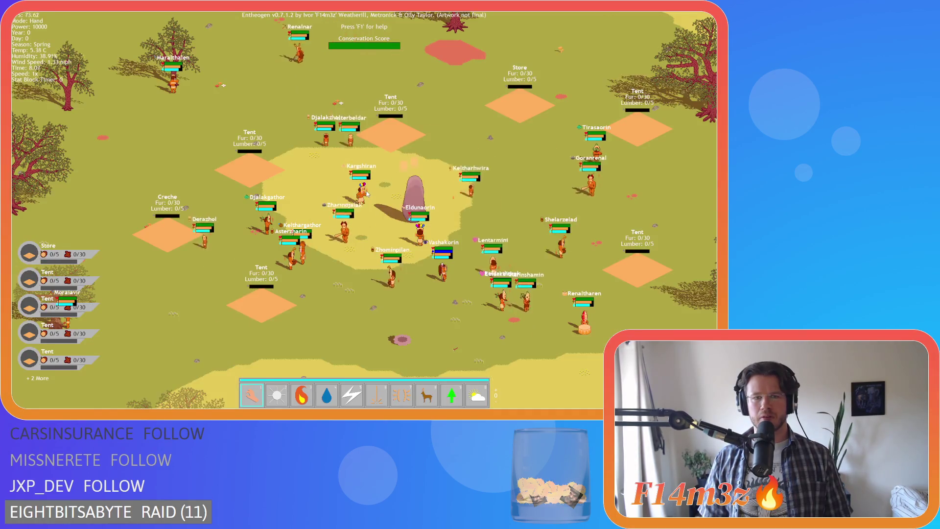
{"action": "scroll", "coordinate": [367, 193], "scroll_direction": "up", "scroll_amount": 5}
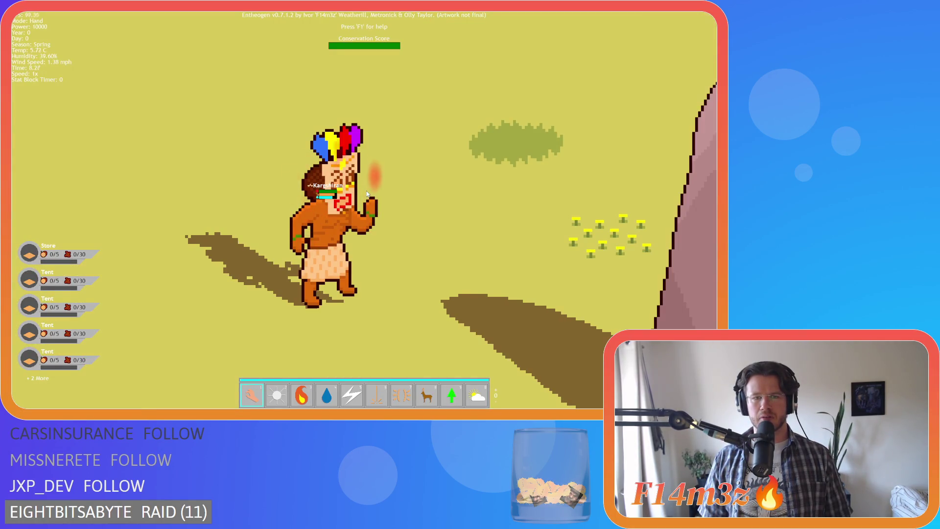
{"action": "scroll", "coordinate": [367, 193], "scroll_direction": "down", "scroll_amount": 5}
{"action": "scroll", "coordinate": [367, 193], "scroll_direction": "up", "scroll_amount": 5}
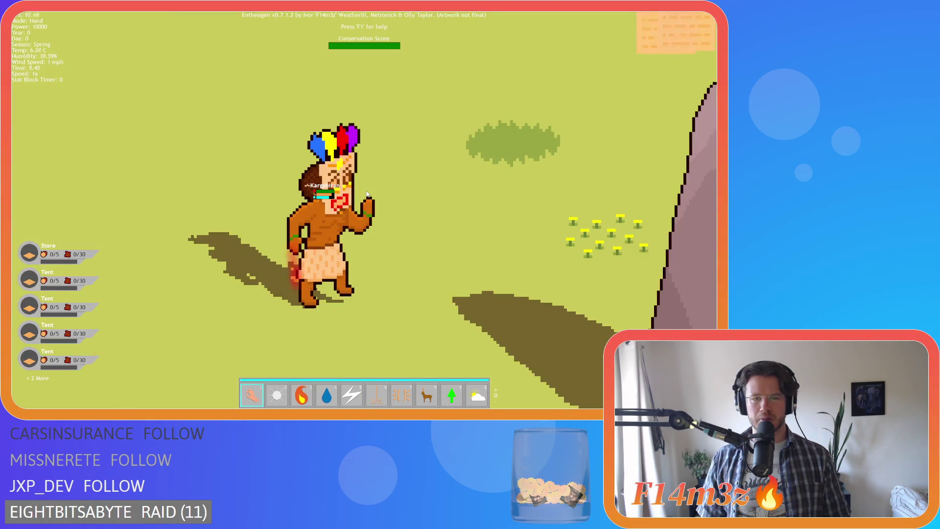
{"action": "scroll", "coordinate": [367, 193], "scroll_direction": "down", "scroll_amount": 8}
- Quit the game, change line 129 to power(1.75, global.zoomLevel), and rebuild
{"action": "key", "text": "Escape"}
{"action": "key", "text": "y"}
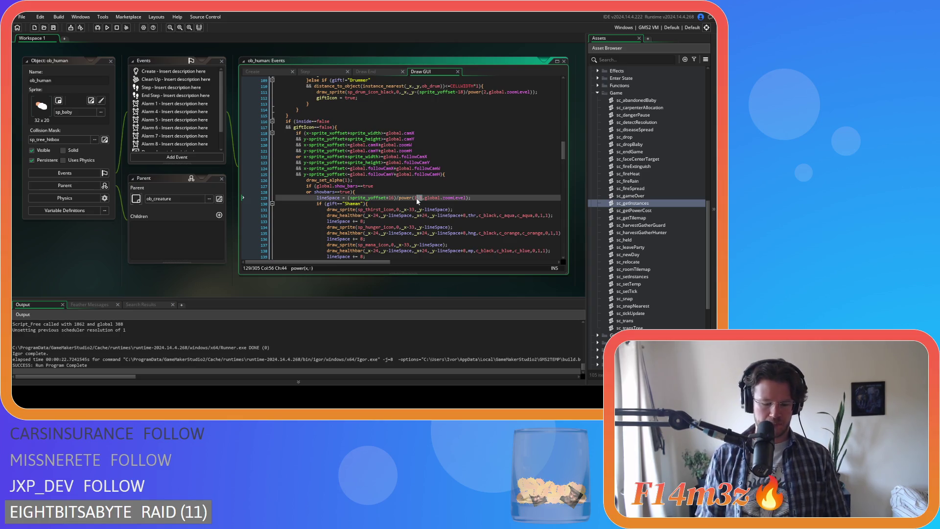
{"action": "type", "text": ".75"}
{"action": "key", "text": "F5"}
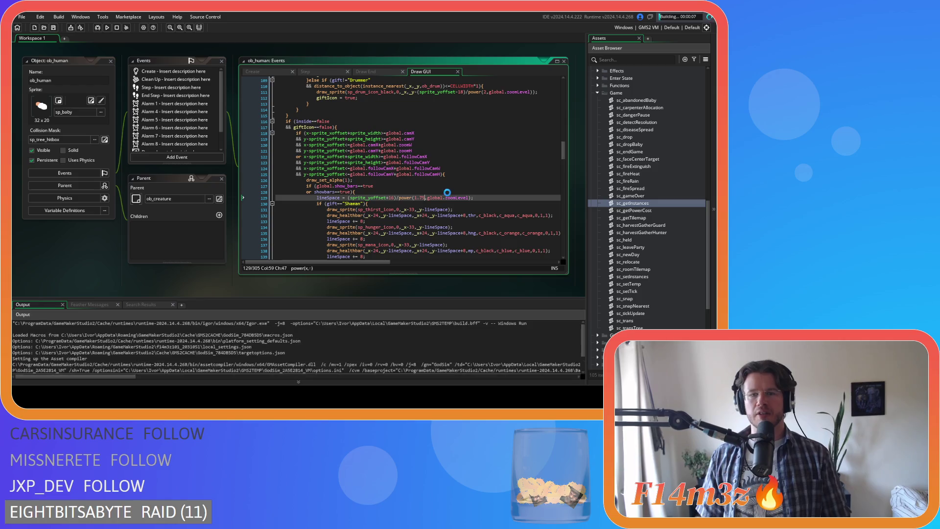
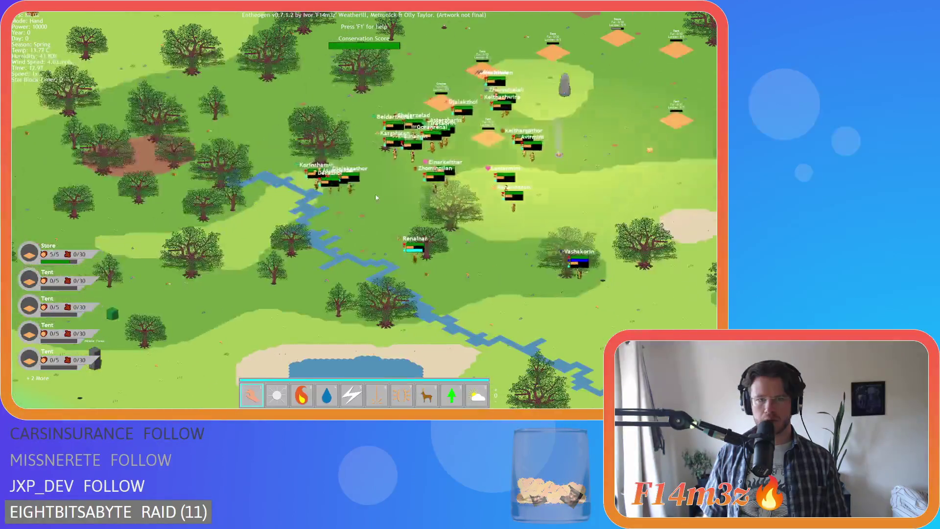
- Follow Vashakorin and zoom repeatedly between close-up and island views, watching his name label and bars
{"action": "left_click", "coordinate": [543, 293]}
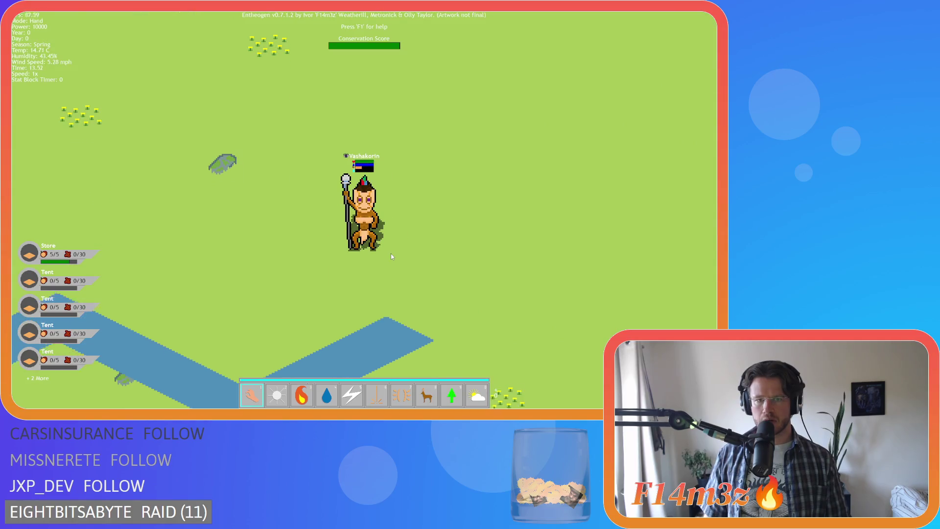
{"action": "scroll", "coordinate": [391, 253], "scroll_direction": "down", "scroll_amount": 5}
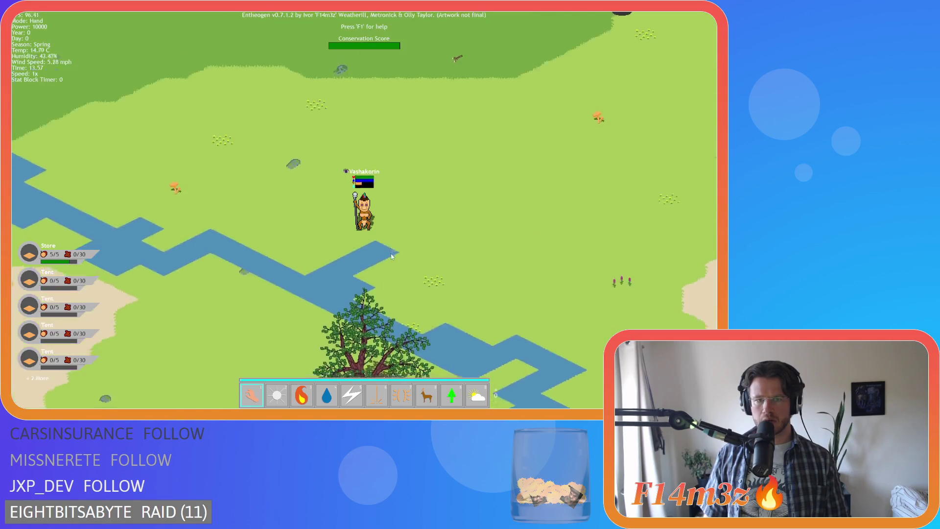
{"action": "scroll", "coordinate": [385, 235], "scroll_direction": "up", "scroll_amount": 3}
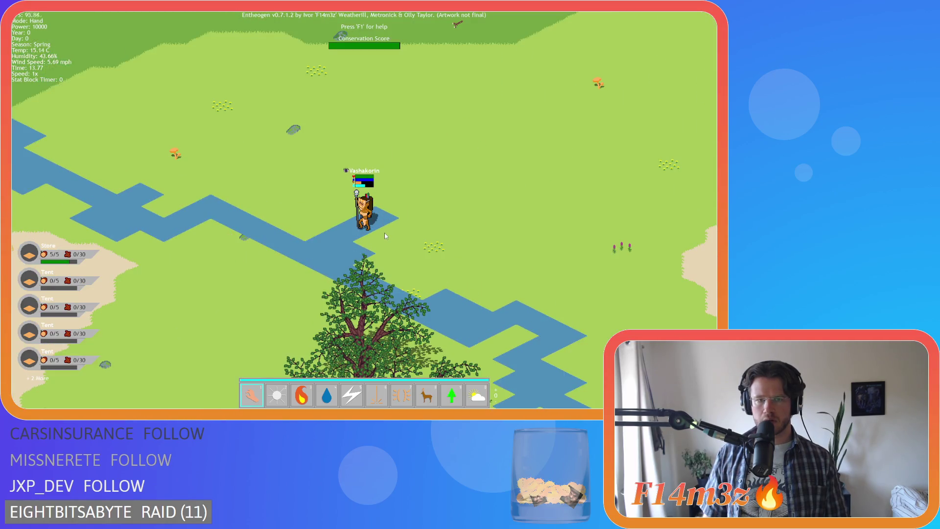
{"action": "scroll", "coordinate": [385, 235], "scroll_direction": "up", "scroll_amount": 2}
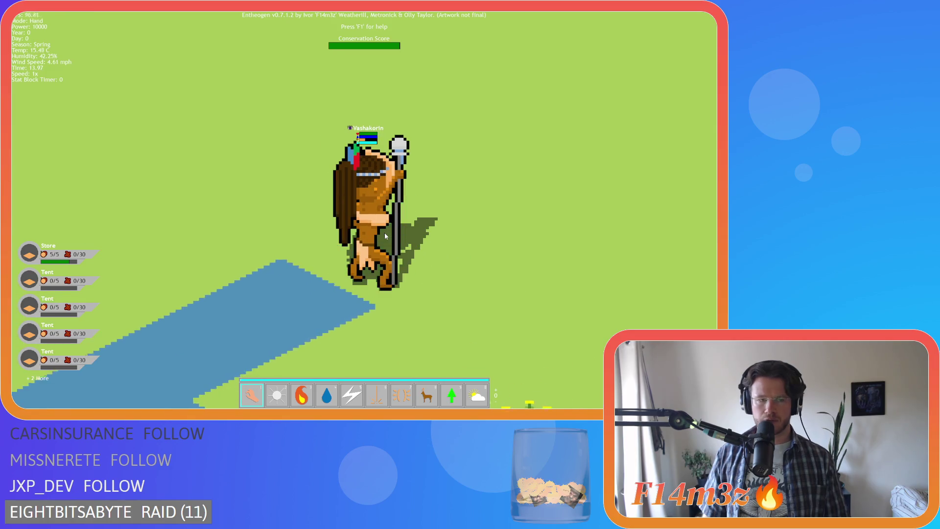
{"action": "scroll", "coordinate": [385, 236], "scroll_direction": "down", "scroll_amount": 2}
{"action": "scroll", "coordinate": [384, 235], "scroll_direction": "down", "scroll_amount": 3}
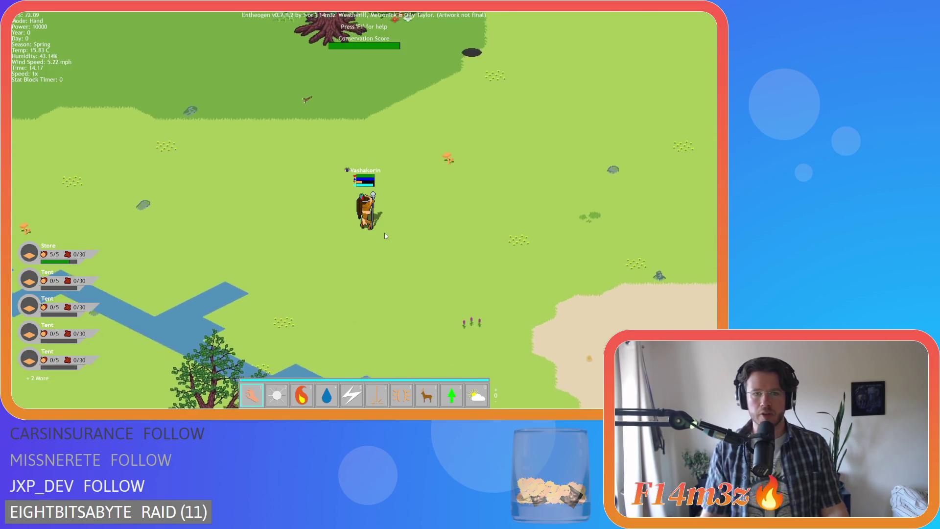
{"action": "scroll", "coordinate": [383, 233], "scroll_direction": "up", "scroll_amount": 2}
{"action": "scroll", "coordinate": [384, 233], "scroll_direction": "down", "scroll_amount": 2}
{"action": "scroll", "coordinate": [388, 233], "scroll_direction": "down", "scroll_amount": 4}
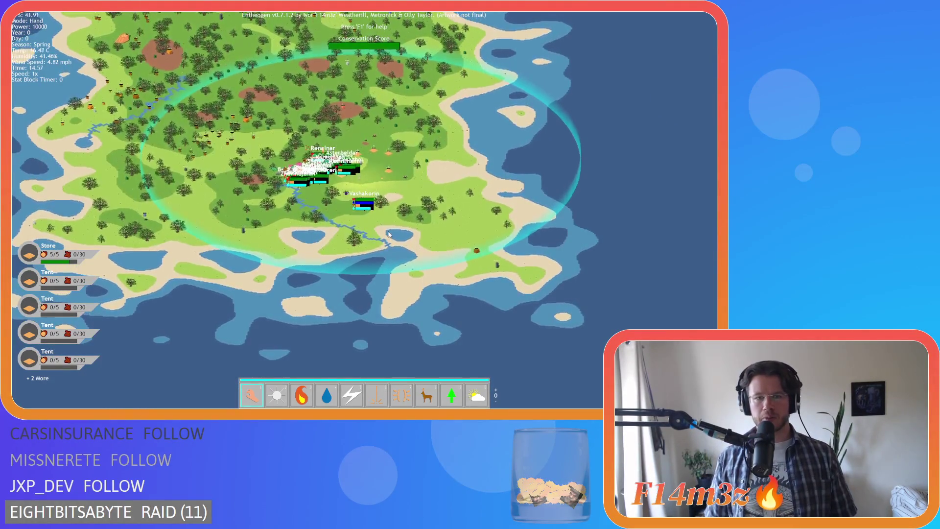
{"action": "scroll", "coordinate": [389, 234], "scroll_direction": "up", "scroll_amount": 5}
{"action": "scroll", "coordinate": [388, 234], "scroll_direction": "down", "scroll_amount": 5}
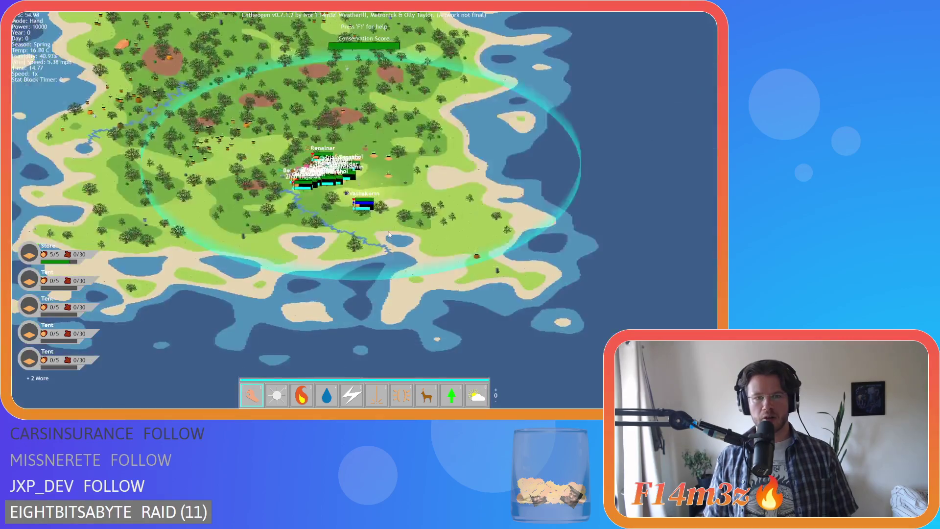
{"action": "scroll", "coordinate": [388, 235], "scroll_direction": "up", "scroll_amount": 5}
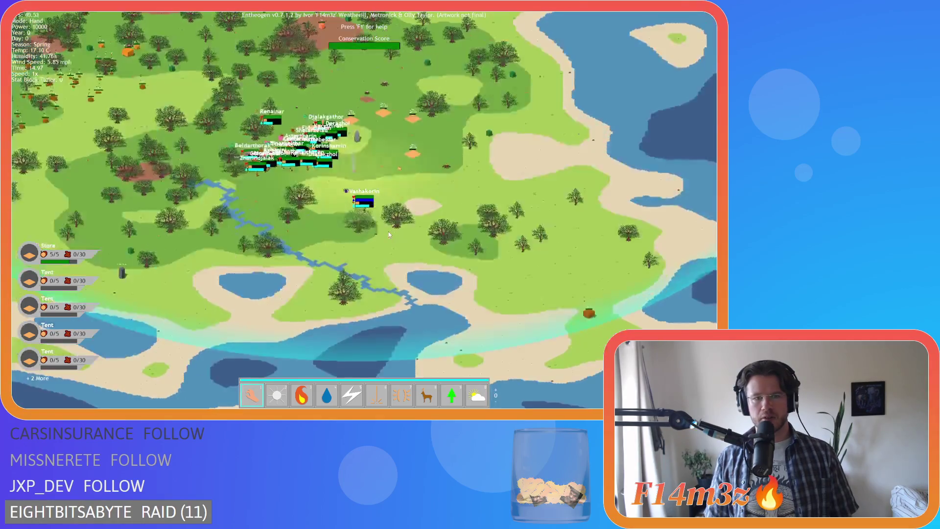
{"action": "scroll", "coordinate": [388, 235], "scroll_direction": "down", "scroll_amount": 5}
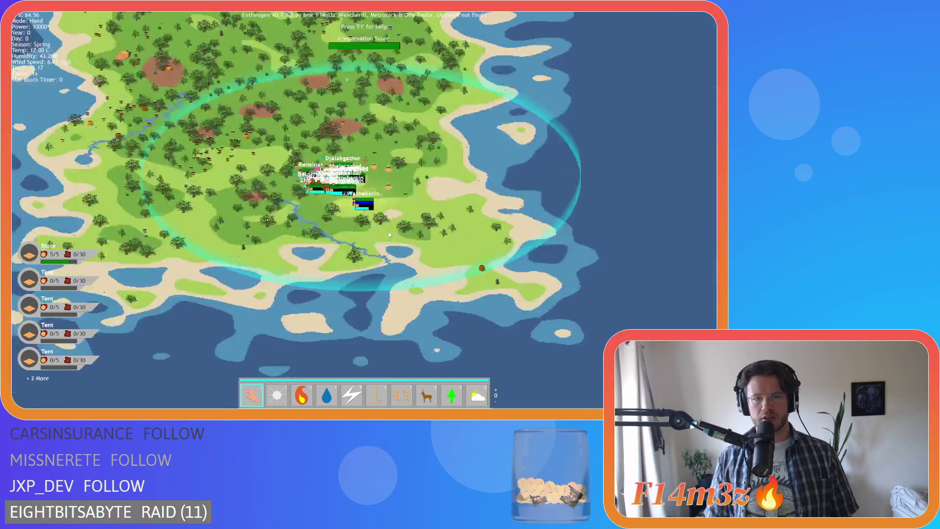
{"action": "scroll", "coordinate": [389, 234], "scroll_direction": "up", "scroll_amount": 2}
{"action": "scroll", "coordinate": [388, 234], "scroll_direction": "up", "scroll_amount": 3}
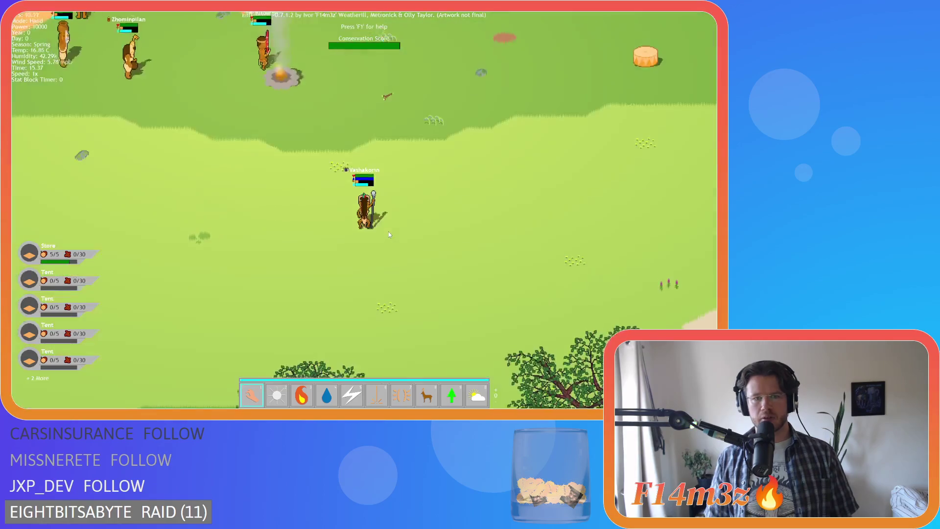
{"action": "scroll", "coordinate": [389, 235], "scroll_direction": "down", "scroll_amount": 4}
{"action": "scroll", "coordinate": [388, 235], "scroll_direction": "up", "scroll_amount": 2}
{"action": "key", "text": "w"}
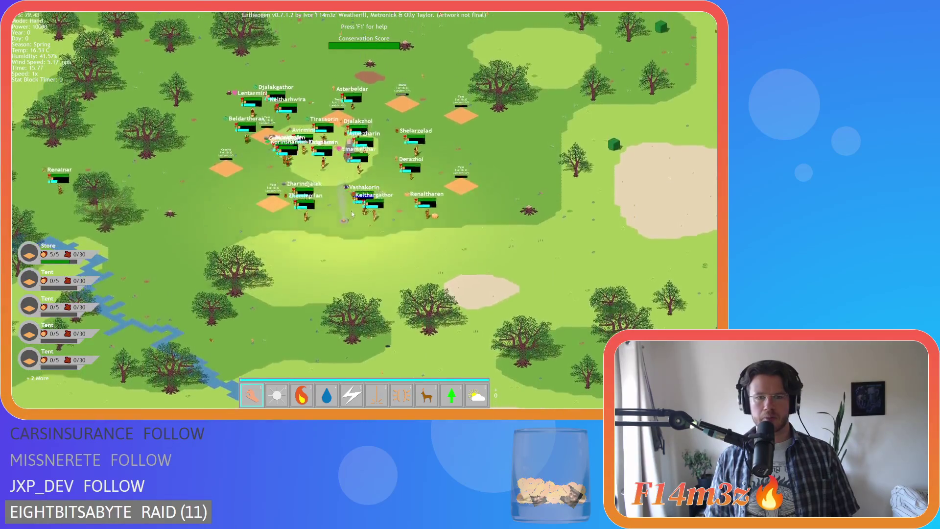
- Zoom in and out around the camp, inspect the tent's oversized Fur and Lumber labels, then pause
{"action": "scroll", "coordinate": [335, 217], "scroll_direction": "down", "scroll_amount": 4}
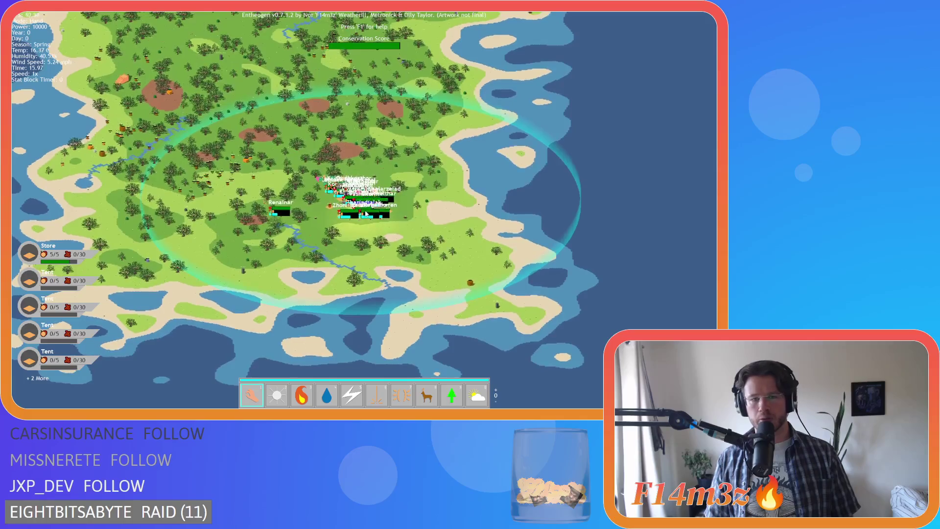
{"action": "scroll", "coordinate": [365, 213], "scroll_direction": "up", "scroll_amount": 4}
{"action": "scroll", "coordinate": [328, 198], "scroll_direction": "up", "scroll_amount": 4}
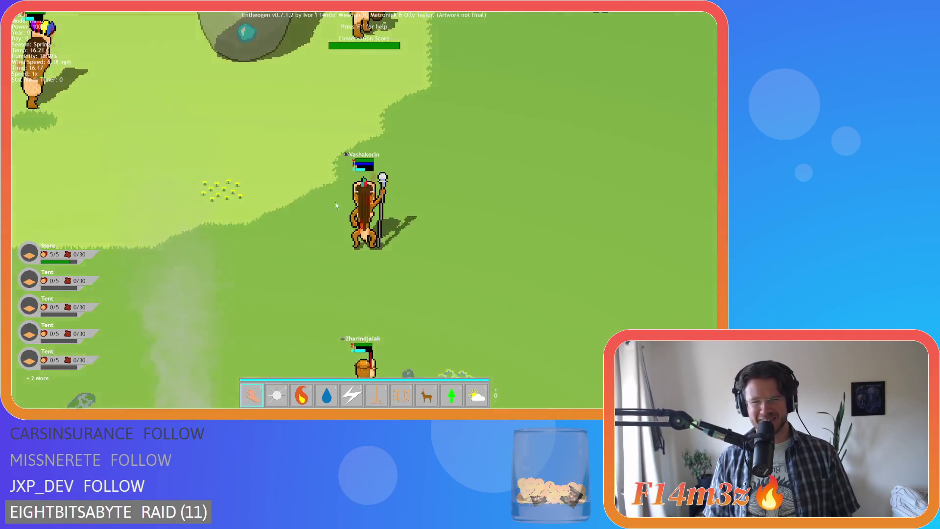
{"action": "scroll", "coordinate": [384, 217], "scroll_direction": "down", "scroll_amount": 3}
{"action": "scroll", "coordinate": [384, 218], "scroll_direction": "up", "scroll_amount": 3}
{"action": "scroll", "coordinate": [384, 217], "scroll_direction": "up", "scroll_amount": 2}
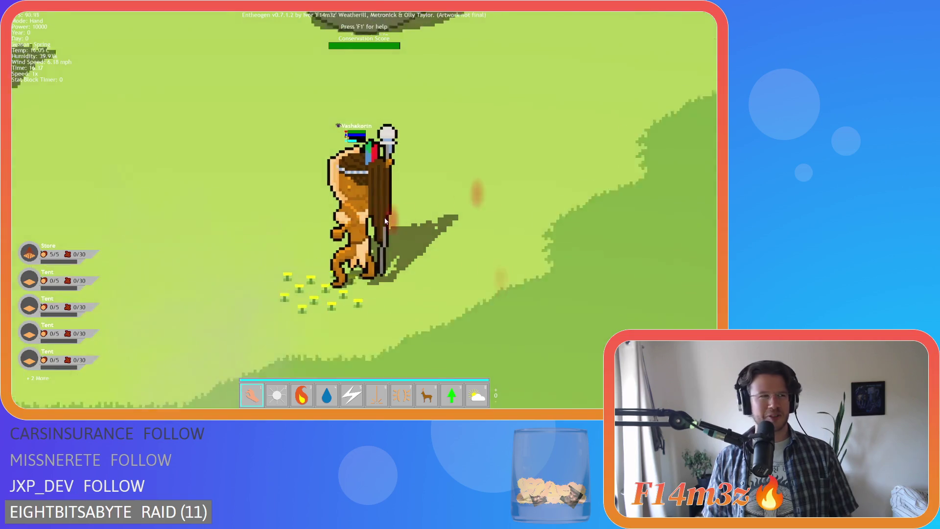
{"action": "scroll", "coordinate": [383, 217], "scroll_direction": "down", "scroll_amount": 4}
{"action": "scroll", "coordinate": [384, 218], "scroll_direction": "up", "scroll_amount": 4}
{"action": "scroll", "coordinate": [384, 217], "scroll_direction": "down", "scroll_amount": 1}
{"action": "scroll", "coordinate": [384, 217], "scroll_direction": "down", "scroll_amount": 5}
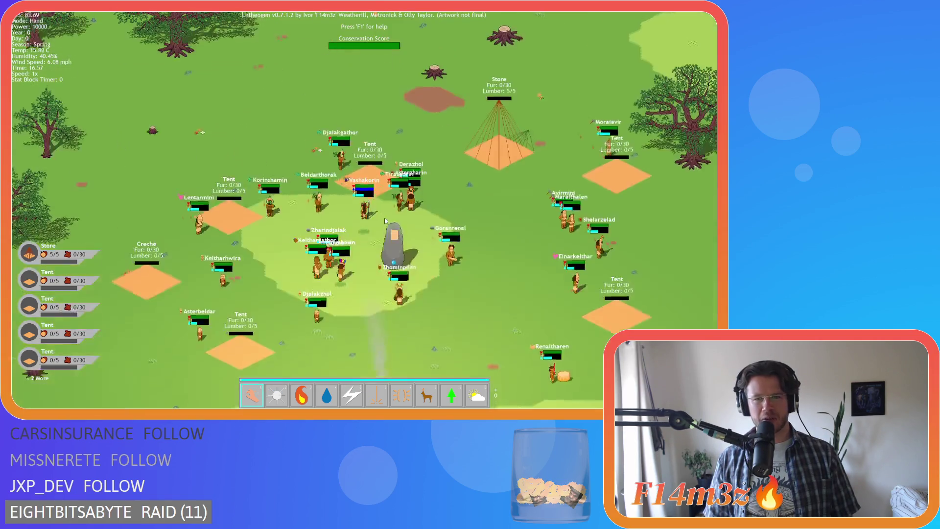
{"action": "scroll", "coordinate": [385, 220], "scroll_direction": "up", "scroll_amount": 5}
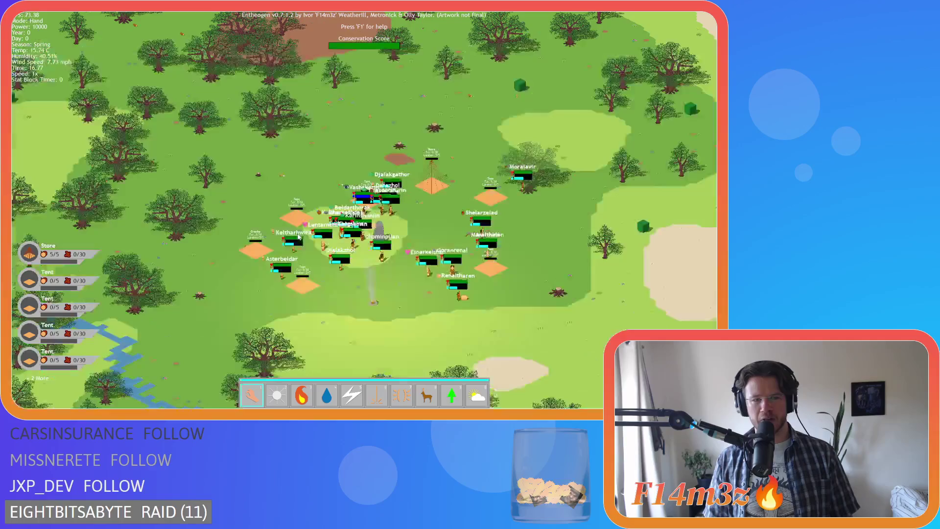
{"action": "scroll", "coordinate": [358, 232], "scroll_direction": "down", "scroll_amount": 2}
{"action": "scroll", "coordinate": [359, 231], "scroll_direction": "down", "scroll_amount": 3}
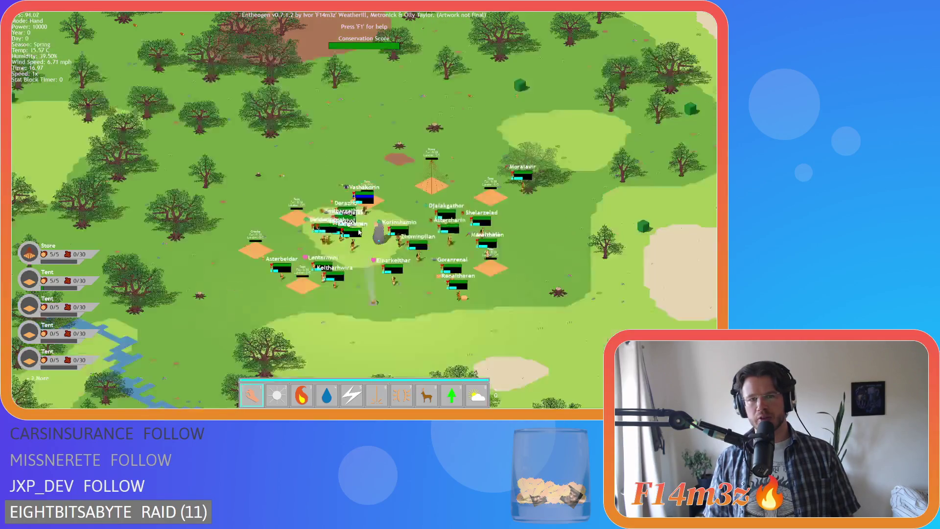
{"action": "scroll", "coordinate": [358, 231], "scroll_direction": "up", "scroll_amount": 5}
{"action": "scroll", "coordinate": [359, 234], "scroll_direction": "down", "scroll_amount": 1}
{"action": "scroll", "coordinate": [359, 231], "scroll_direction": "down", "scroll_amount": 4}
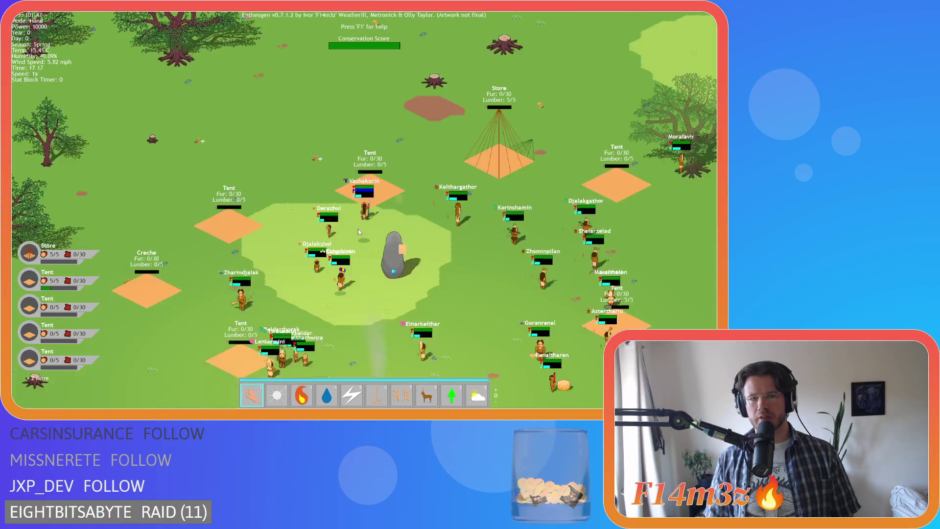
{"action": "scroll", "coordinate": [359, 231], "scroll_direction": "down", "scroll_amount": 2}
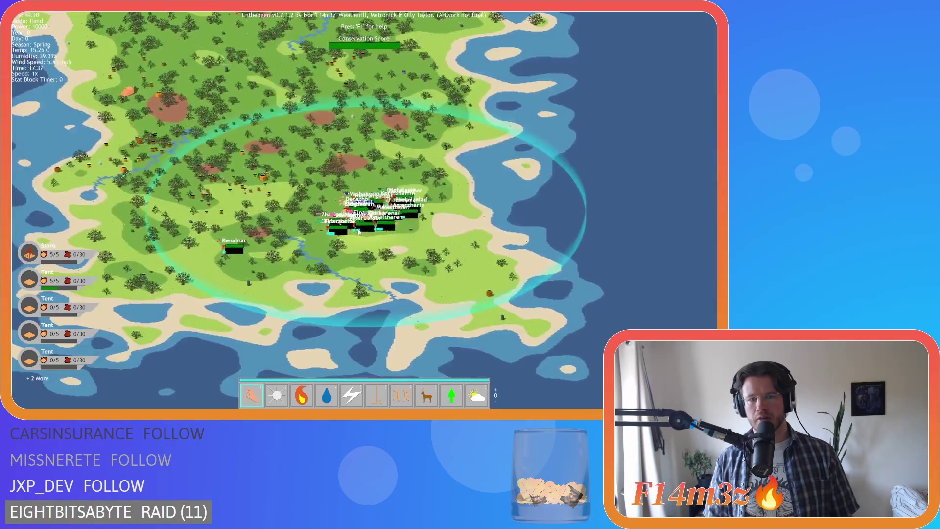
{"action": "scroll", "coordinate": [359, 232], "scroll_direction": "up", "scroll_amount": 6}
{"action": "scroll", "coordinate": [358, 231], "scroll_direction": "up", "scroll_amount": 3}
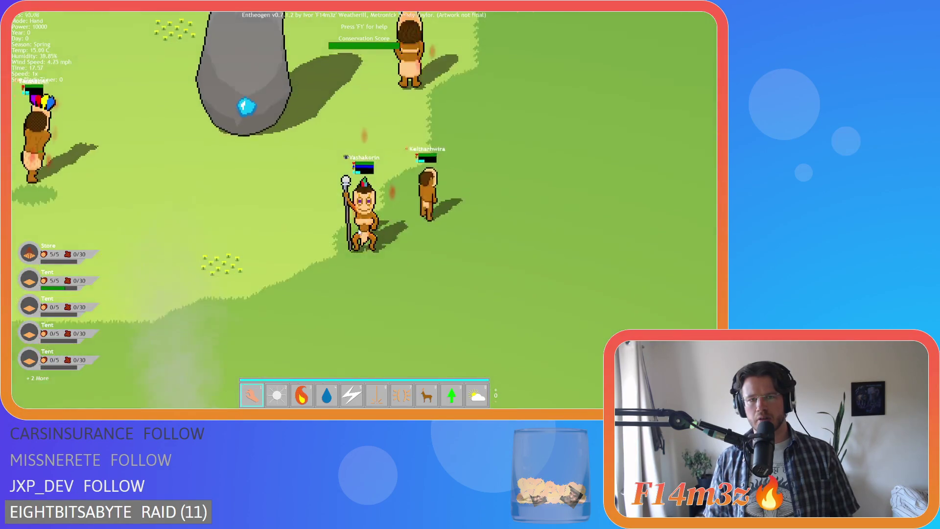
{"action": "scroll", "coordinate": [358, 229], "scroll_direction": "down", "scroll_amount": 2}
{"action": "scroll", "coordinate": [359, 232], "scroll_direction": "up", "scroll_amount": 1}
{"action": "scroll", "coordinate": [359, 231], "scroll_direction": "up", "scroll_amount": 2}
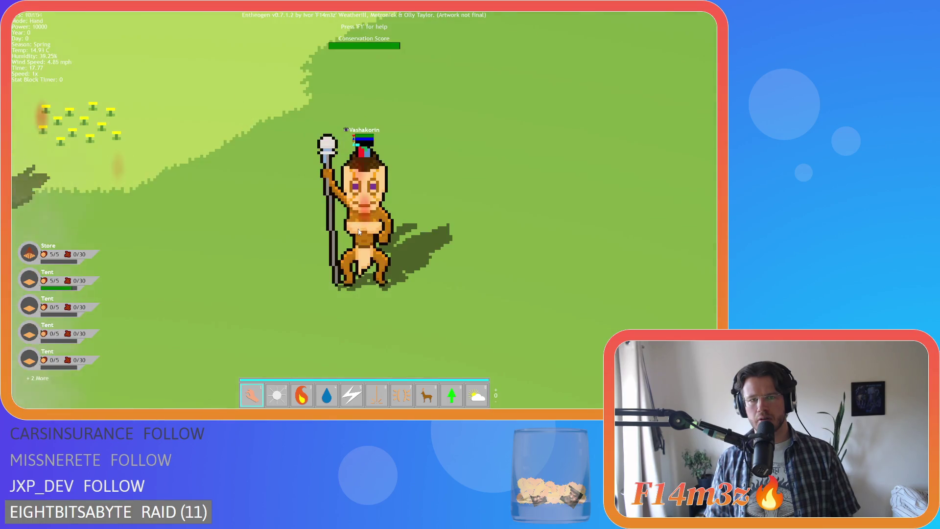
{"action": "scroll", "coordinate": [359, 231], "scroll_direction": "down", "scroll_amount": 3}
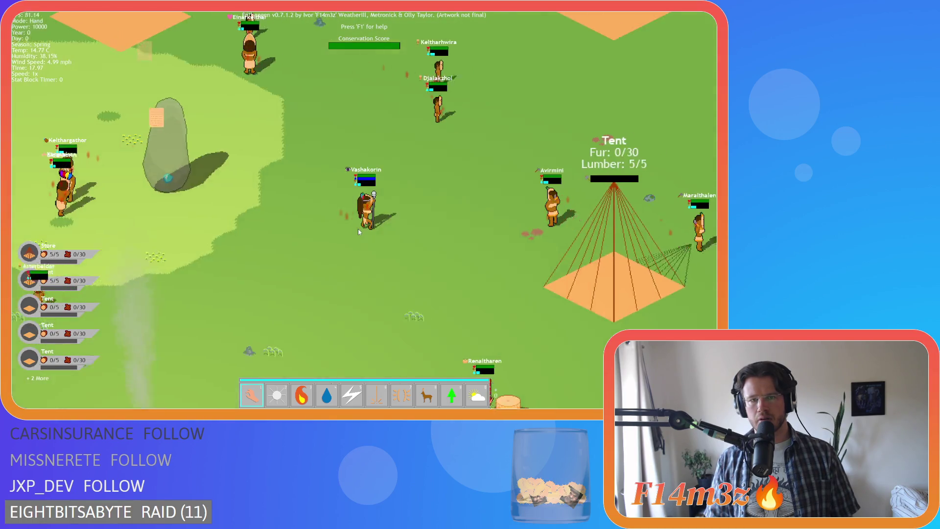
{"action": "scroll", "coordinate": [359, 232], "scroll_direction": "up", "scroll_amount": 4}
{"action": "scroll", "coordinate": [359, 231], "scroll_direction": "down", "scroll_amount": 2}
{"action": "scroll", "coordinate": [359, 231], "scroll_direction": "up", "scroll_amount": 2}
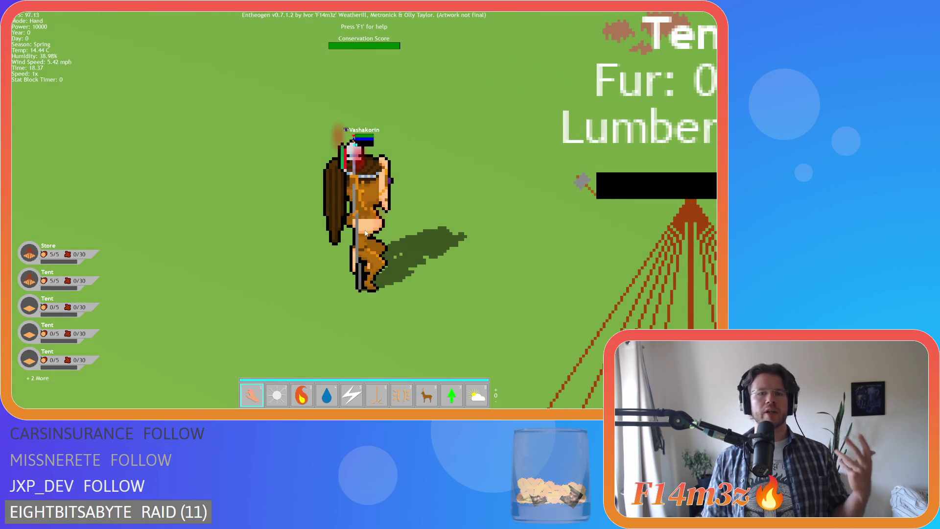
{"action": "key", "text": "space"}
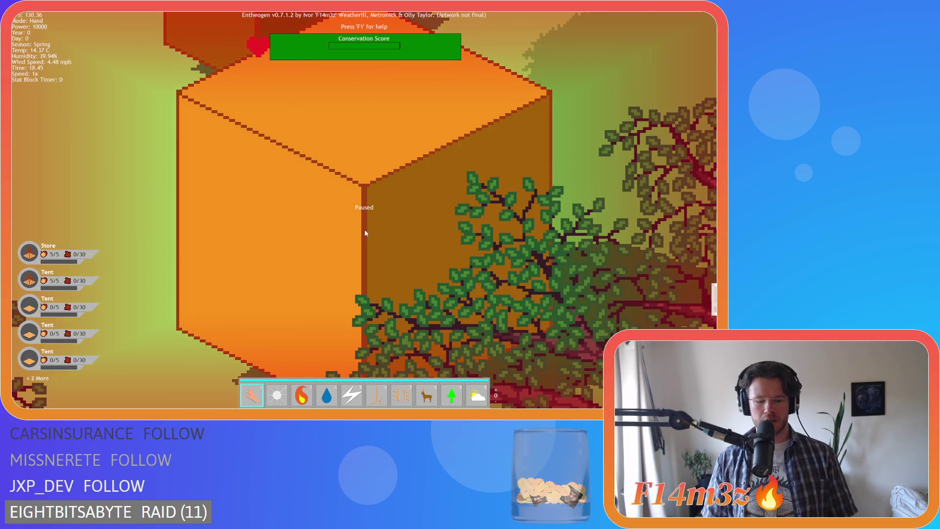
- Centre the camera on the Grizzly Bear while zooming in and out
{"action": "scroll", "coordinate": [365, 233], "scroll_direction": "down", "scroll_amount": 10}
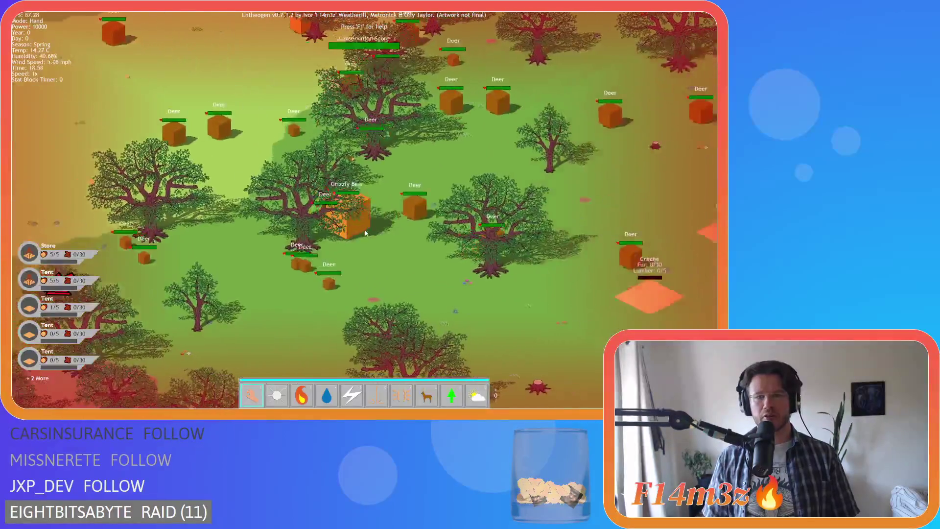
{"action": "scroll", "coordinate": [206, 131], "scroll_direction": "up", "scroll_amount": 5}
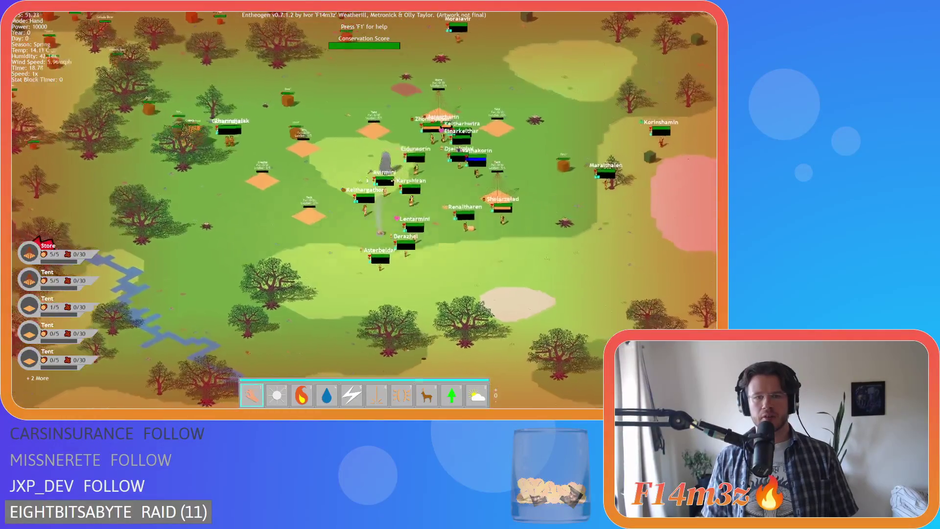
{"action": "left_click", "coordinate": [206, 131]}
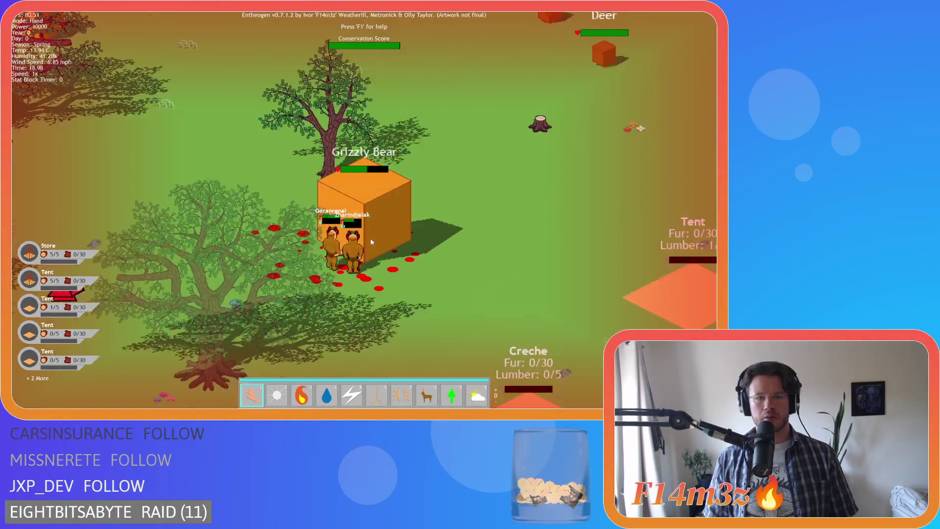
{"action": "scroll", "coordinate": [371, 241], "scroll_direction": "up", "scroll_amount": 5}
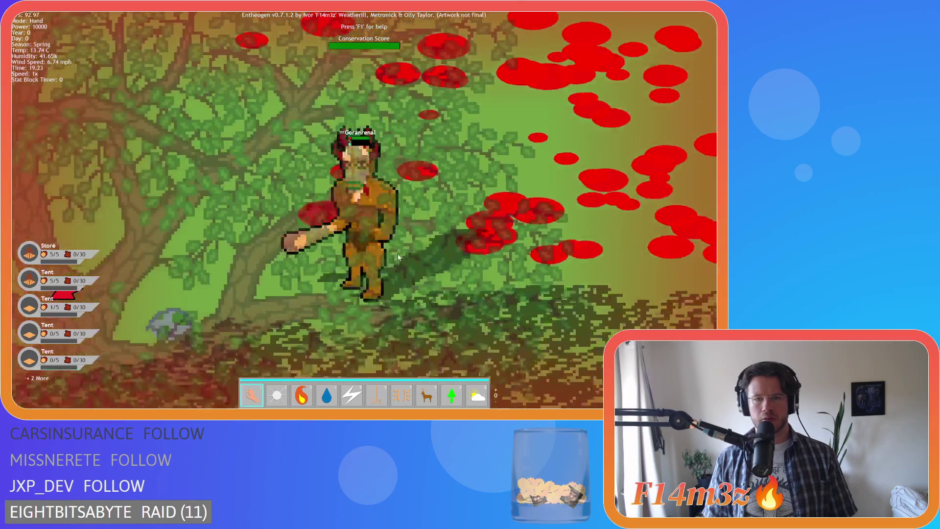
{"action": "scroll", "coordinate": [353, 196], "scroll_direction": "down", "scroll_amount": 5}
- Follow Zharindjalak, zooming repeatedly to check his label and bars, then bring up the quit prompt
{"action": "left_click", "coordinate": [619, 126]}
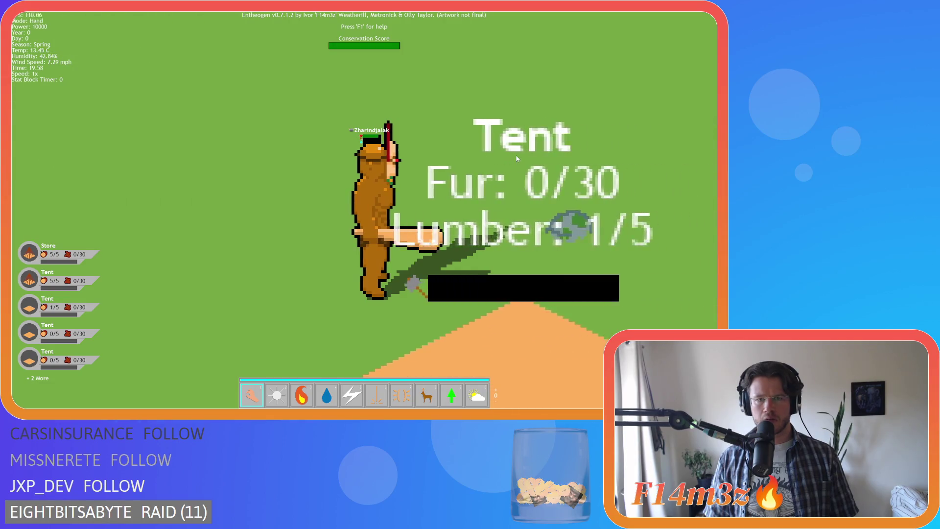
{"action": "scroll", "coordinate": [516, 158], "scroll_direction": "down", "scroll_amount": 3}
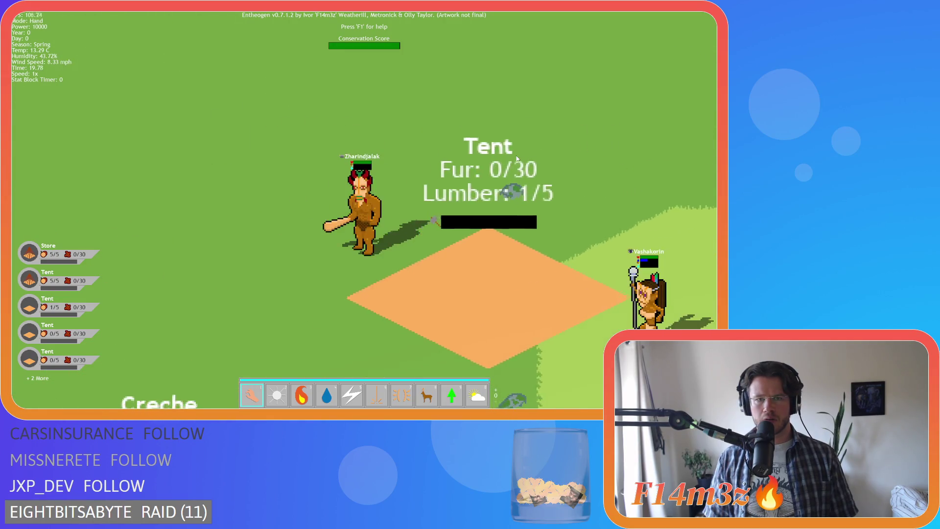
{"action": "scroll", "coordinate": [516, 158], "scroll_direction": "down", "scroll_amount": 5}
{"action": "scroll", "coordinate": [351, 218], "scroll_direction": "up", "scroll_amount": 10}
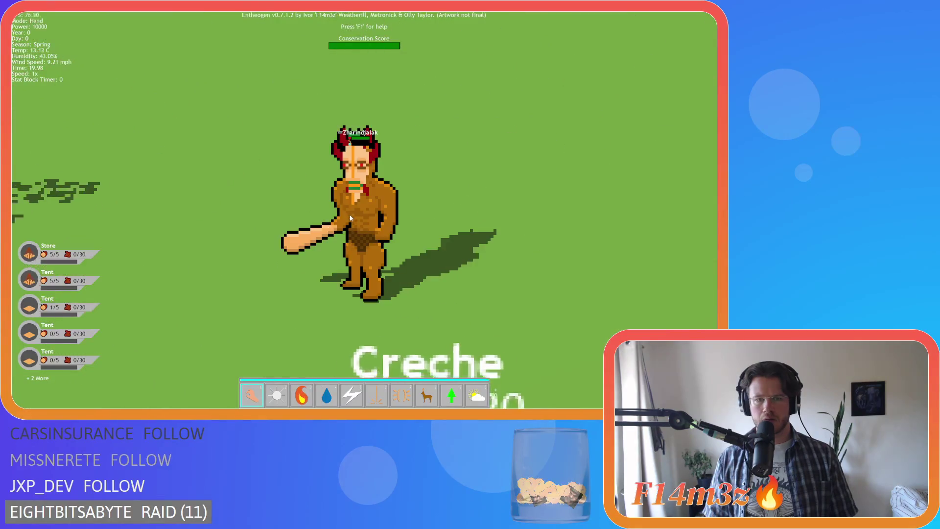
{"action": "scroll", "coordinate": [351, 218], "scroll_direction": "down", "scroll_amount": 5}
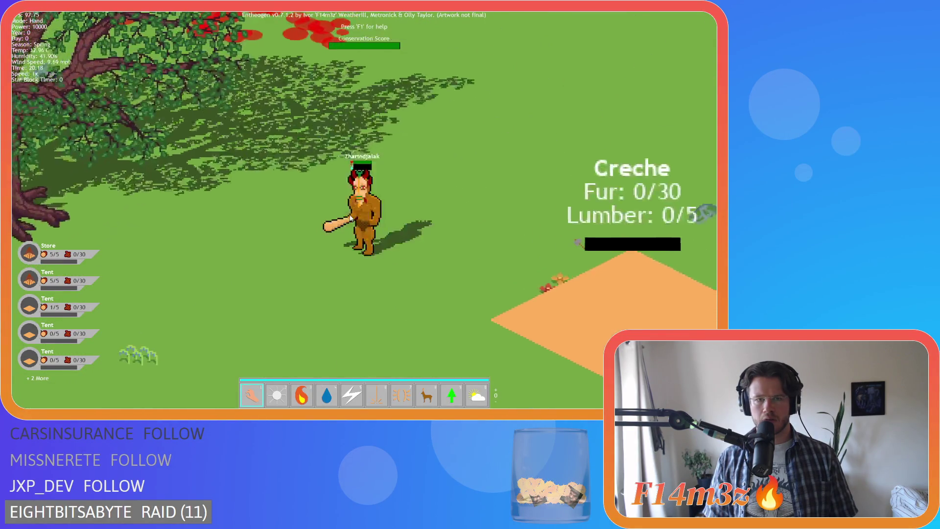
{"action": "scroll", "coordinate": [350, 218], "scroll_direction": "up", "scroll_amount": 5}
{"action": "scroll", "coordinate": [351, 217], "scroll_direction": "down", "scroll_amount": 2}
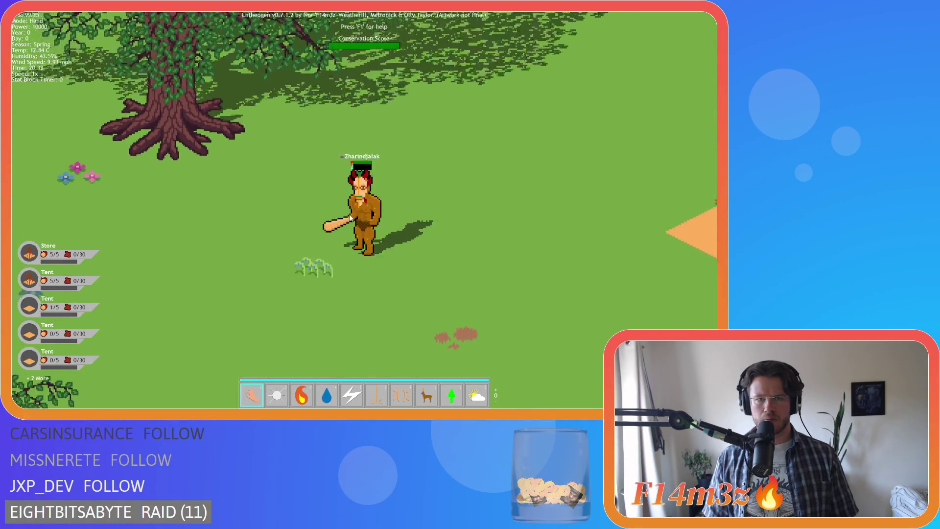
{"action": "scroll", "coordinate": [351, 218], "scroll_direction": "down", "scroll_amount": 5}
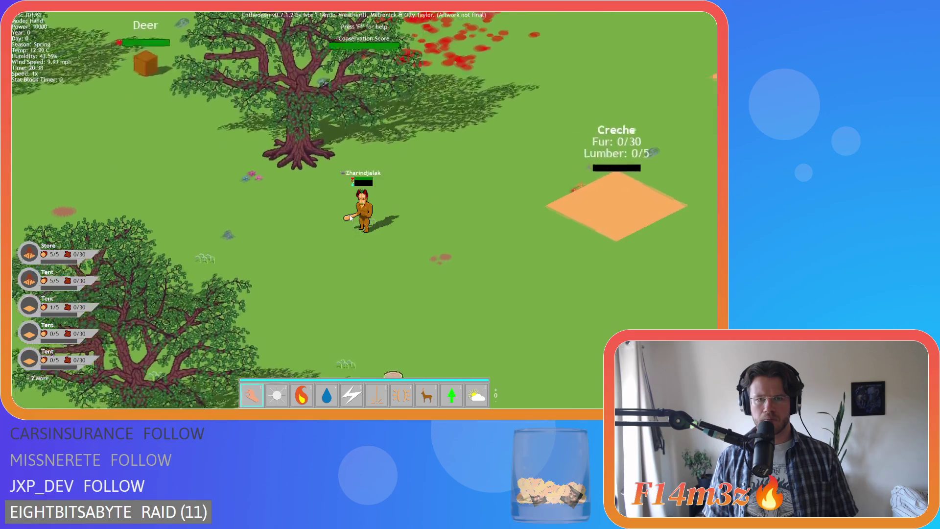
{"action": "scroll", "coordinate": [351, 218], "scroll_direction": "up", "scroll_amount": 5}
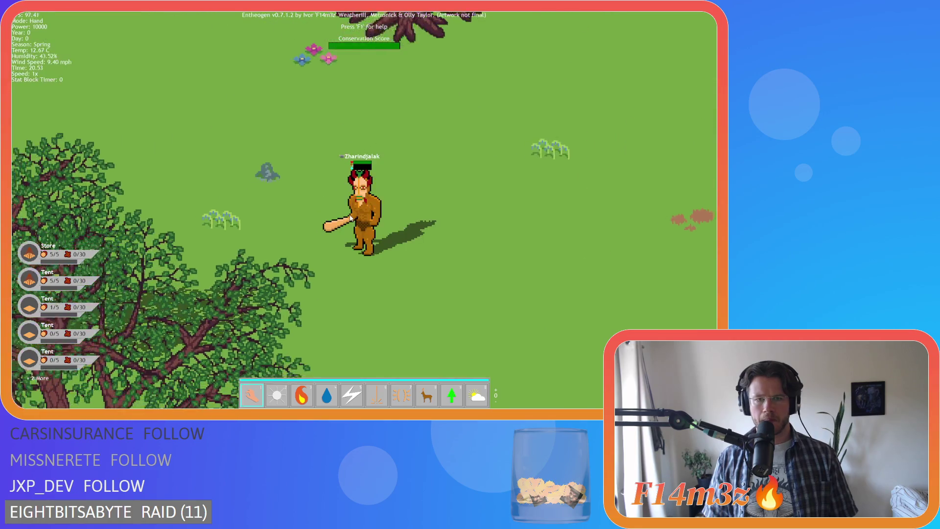
{"action": "scroll", "coordinate": [351, 217], "scroll_direction": "up", "scroll_amount": 2}
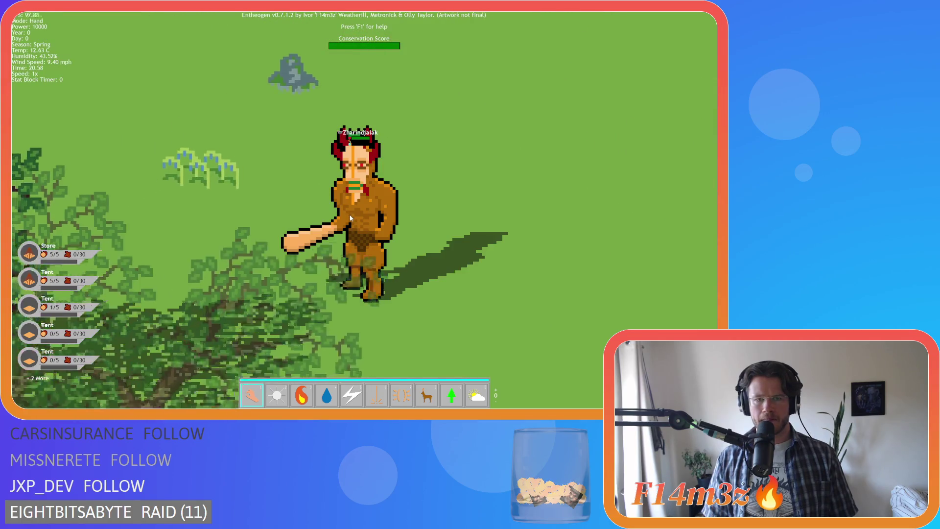
{"action": "scroll", "coordinate": [351, 217], "scroll_direction": "down", "scroll_amount": 3}
{"action": "scroll", "coordinate": [351, 218], "scroll_direction": "up", "scroll_amount": 3}
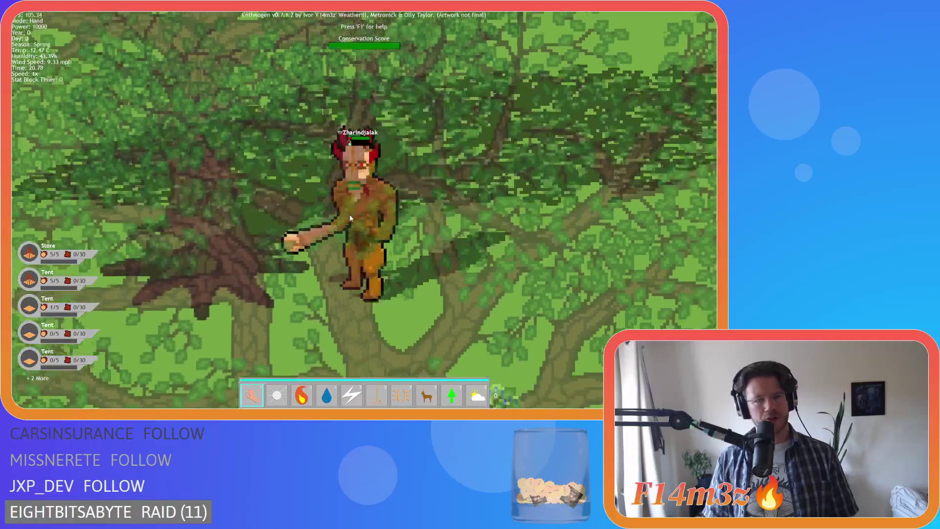
{"action": "scroll", "coordinate": [351, 217], "scroll_direction": "down", "scroll_amount": 3}
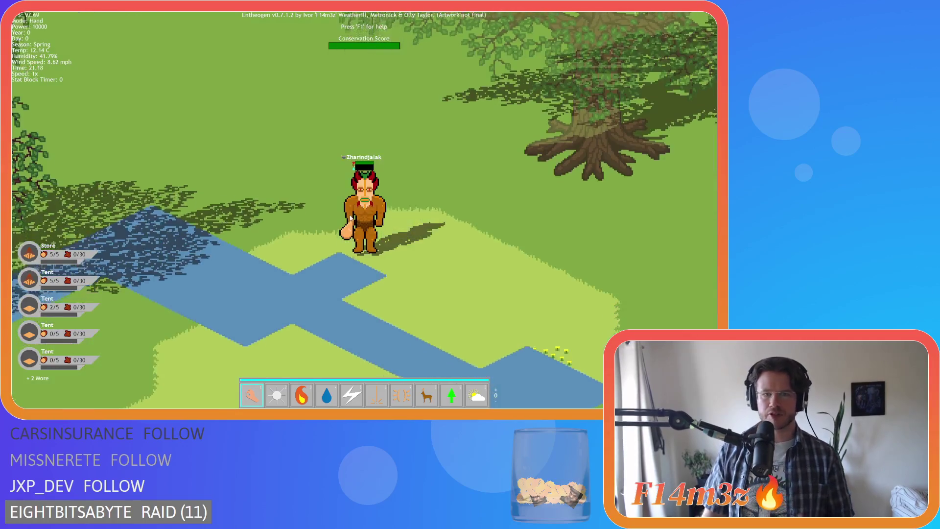
{"action": "scroll", "coordinate": [354, 218], "scroll_direction": "down", "scroll_amount": 3}
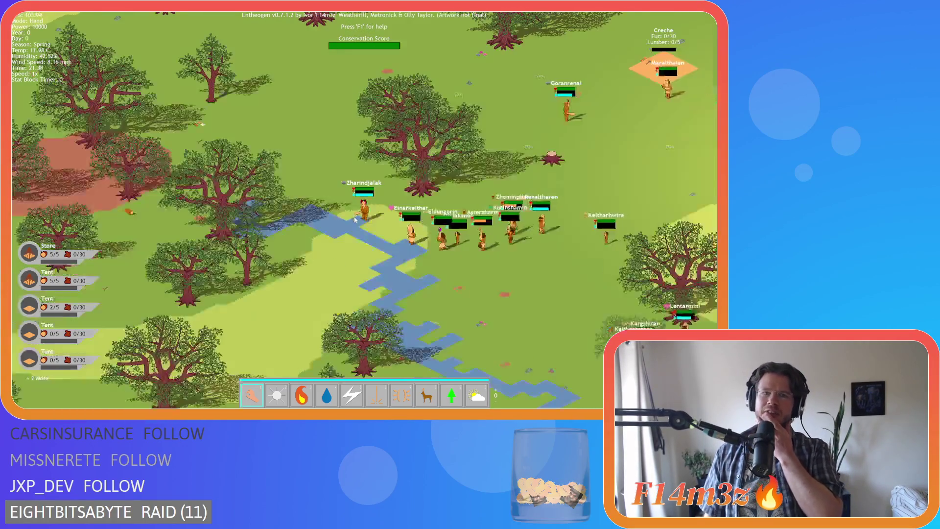
{"action": "scroll", "coordinate": [357, 218], "scroll_direction": "down", "scroll_amount": 2}
{"action": "scroll", "coordinate": [359, 219], "scroll_direction": "up", "scroll_amount": 2}
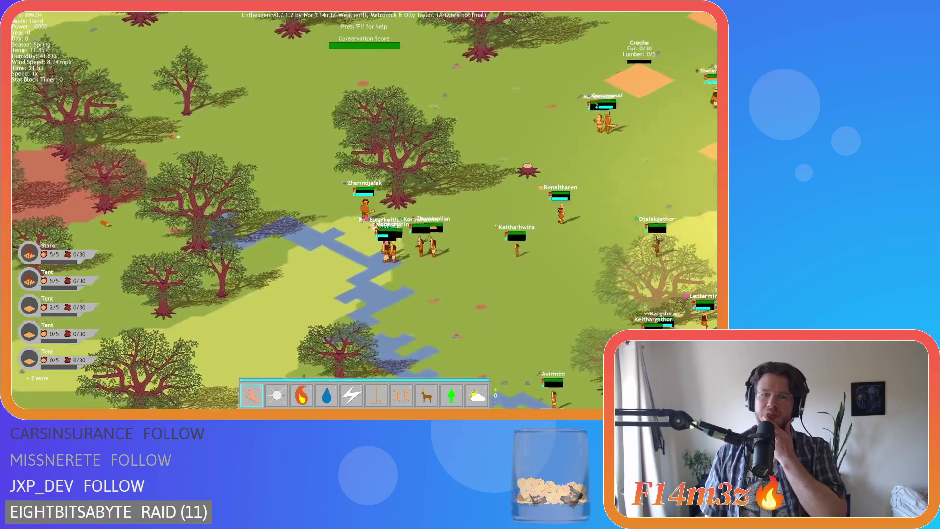
{"action": "scroll", "coordinate": [360, 218], "scroll_direction": "up", "scroll_amount": 5}
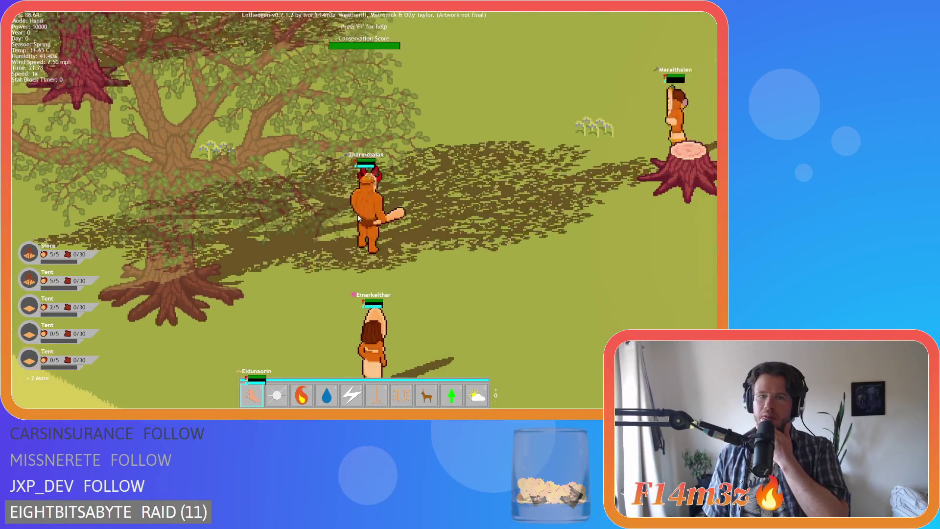
{"action": "scroll", "coordinate": [355, 213], "scroll_direction": "up", "scroll_amount": 3}
{"action": "scroll", "coordinate": [355, 213], "scroll_direction": "down", "scroll_amount": 4}
{"action": "scroll", "coordinate": [355, 217], "scroll_direction": "up", "scroll_amount": 1}
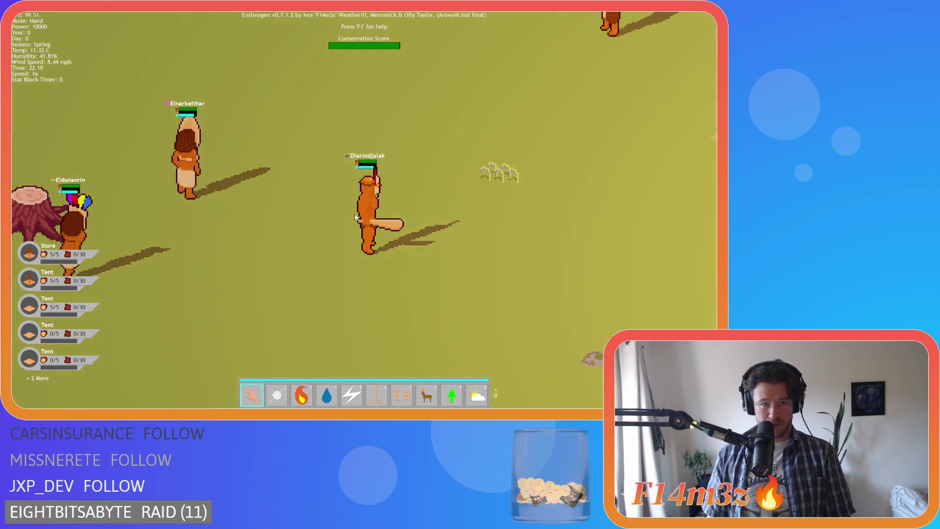
{"action": "key", "text": "Escape"}
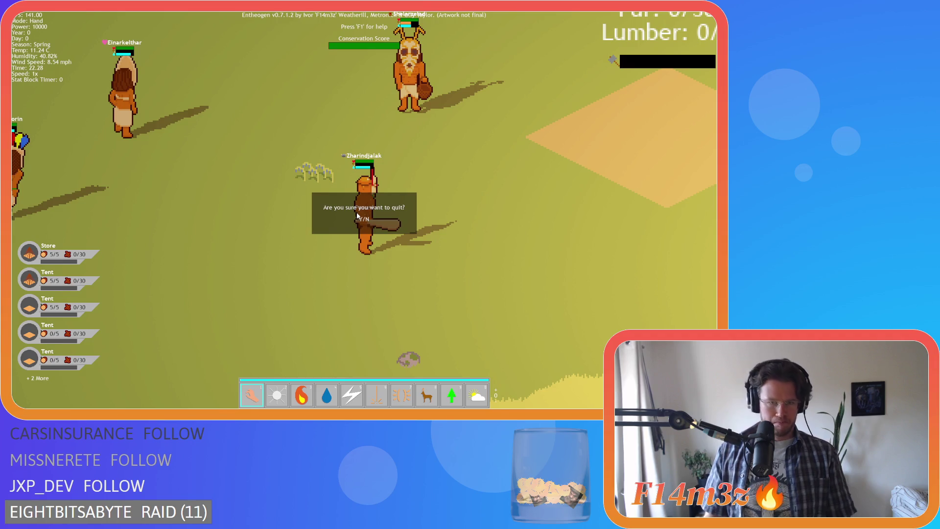
- Confirm quitting with Y, then rebuild and run Entheogen with F5
{"action": "key", "text": "y"}
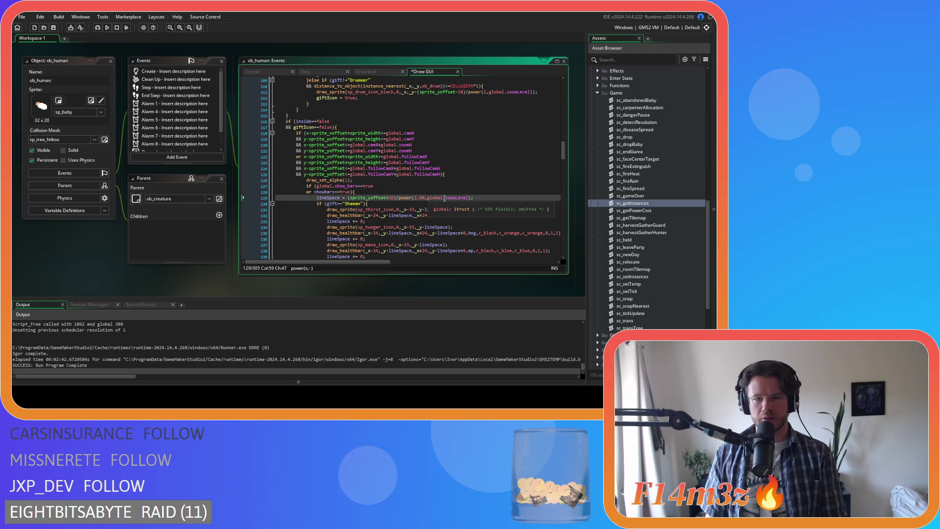
{"action": "key", "text": "F5"}
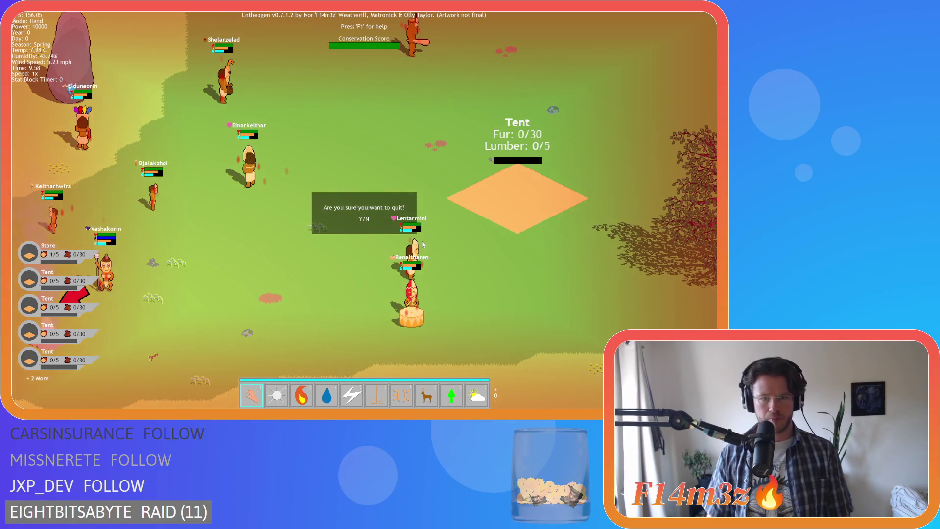
- Quit, rebuild with F5, and follow Einarkelthar while zooming in and out
{"action": "key", "text": "y"}
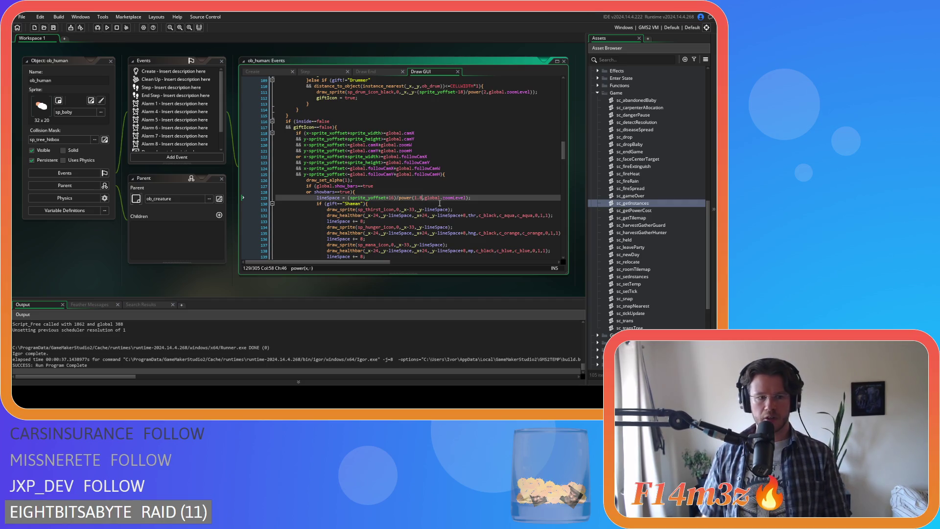
{"action": "key", "text": "F5"}
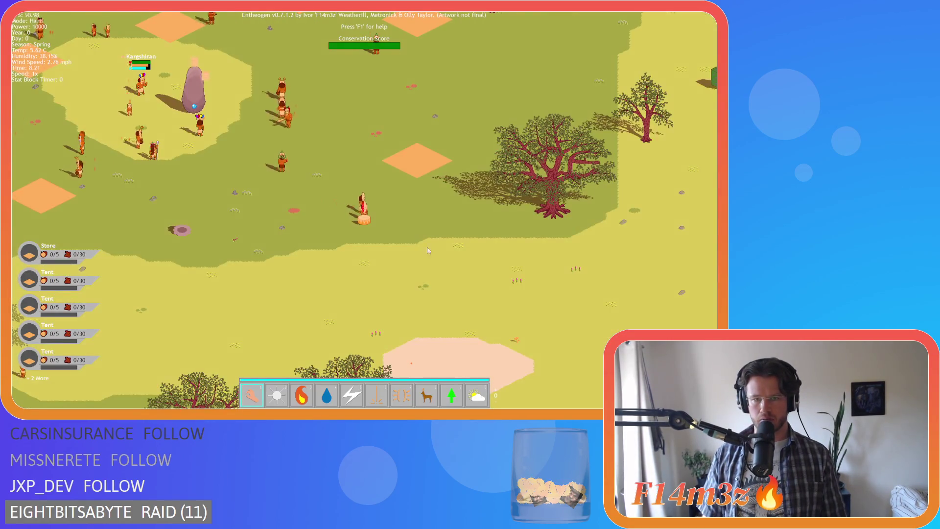
{"action": "scroll", "coordinate": [372, 222], "scroll_direction": "up", "scroll_amount": 3}
{"action": "scroll", "coordinate": [372, 221], "scroll_direction": "up", "scroll_amount": 3}
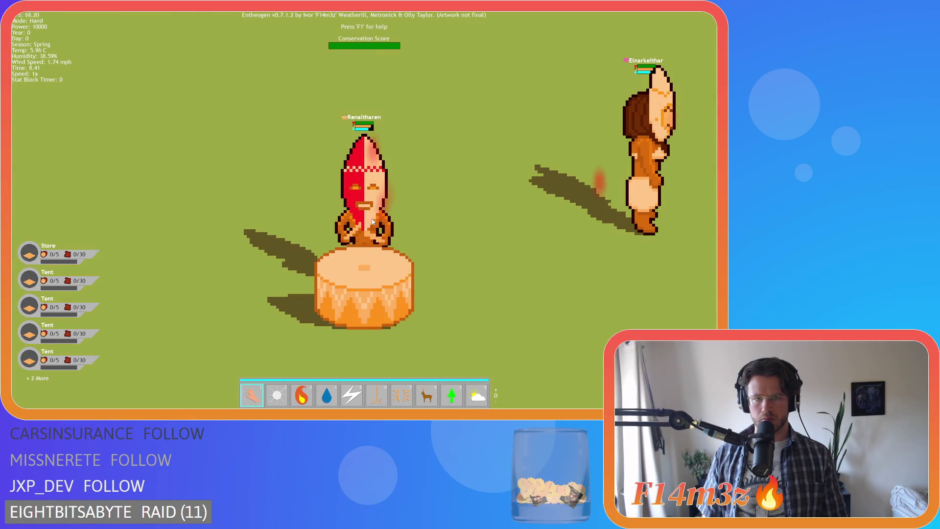
{"action": "left_click", "coordinate": [343, 113]}
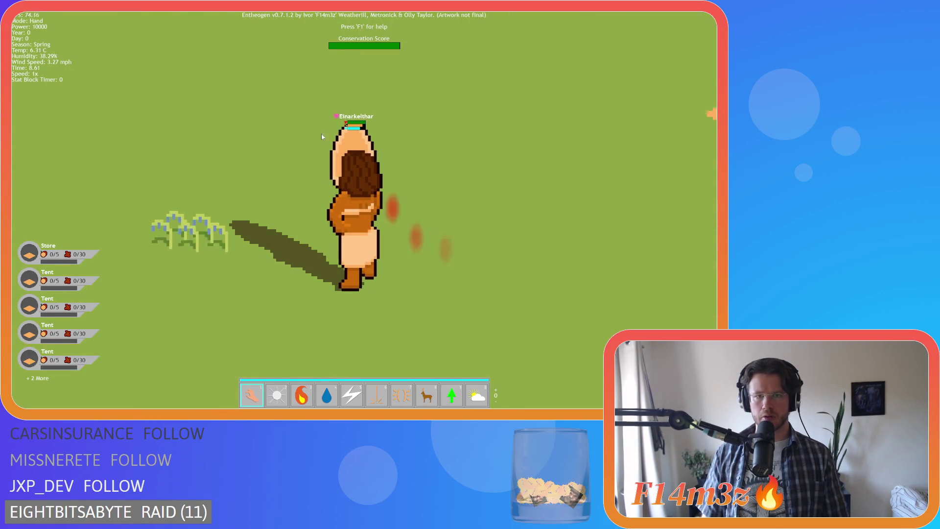
{"action": "scroll", "coordinate": [312, 148], "scroll_direction": "down", "scroll_amount": 3}
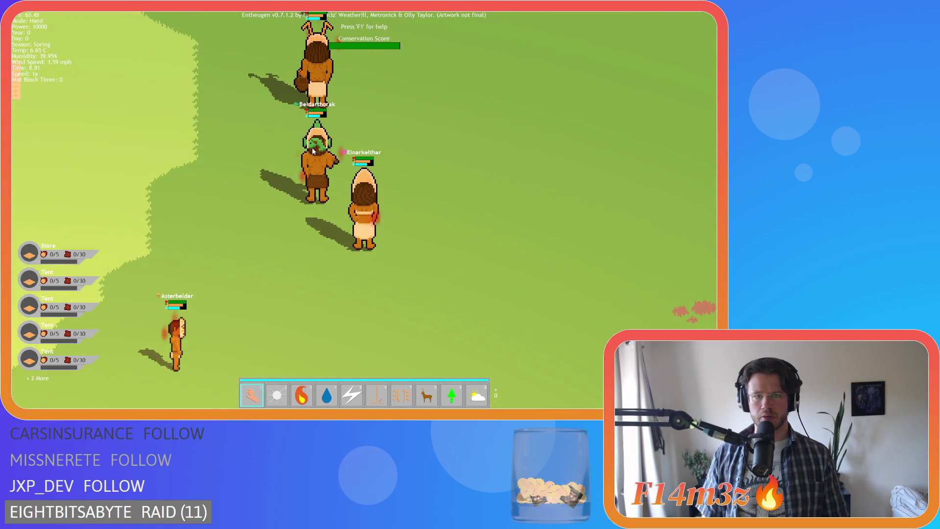
{"action": "scroll", "coordinate": [360, 160], "scroll_direction": "up", "scroll_amount": 3}
{"action": "scroll", "coordinate": [360, 161], "scroll_direction": "down", "scroll_amount": 3}
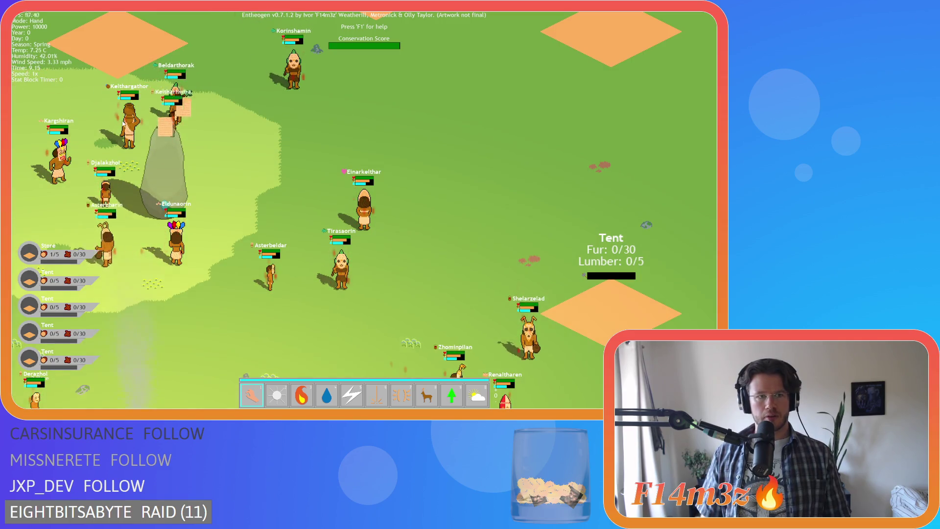
- Follow Keithargathor, zoom to check his label, then quit the game back to the code
{"action": "left_click", "coordinate": [361, 166]}
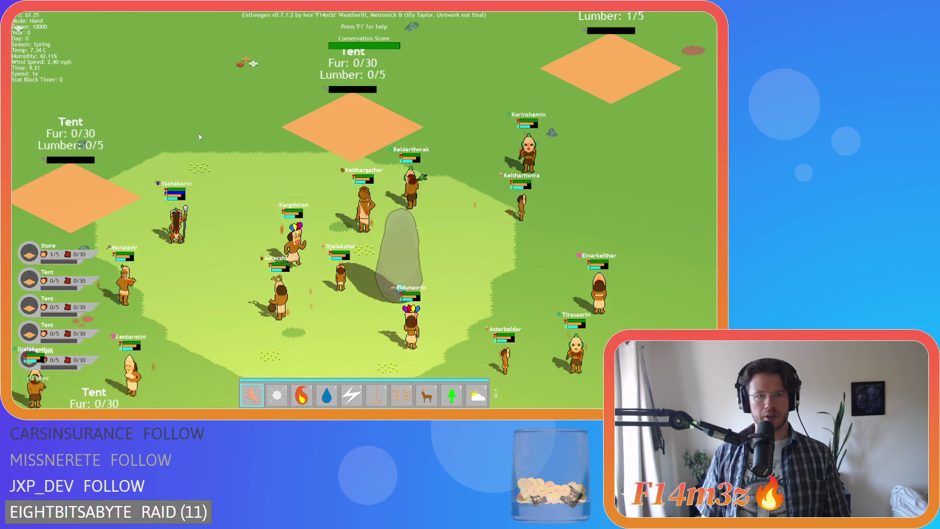
{"action": "scroll", "coordinate": [345, 160], "scroll_direction": "up", "scroll_amount": 3}
{"action": "scroll", "coordinate": [343, 157], "scroll_direction": "down", "scroll_amount": 3}
{"action": "scroll", "coordinate": [417, 177], "scroll_direction": "up", "scroll_amount": 3}
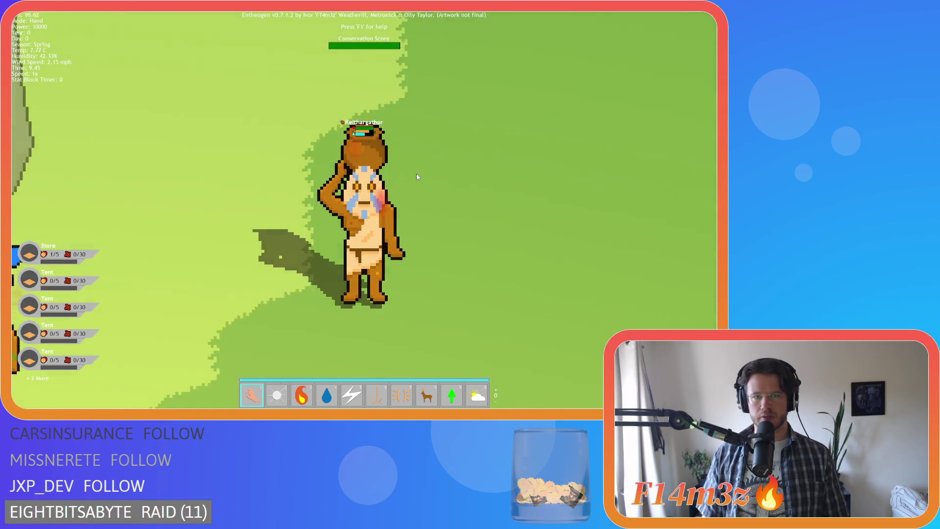
{"action": "scroll", "coordinate": [417, 177], "scroll_direction": "down", "scroll_amount": 3}
{"action": "scroll", "coordinate": [417, 177], "scroll_direction": "up", "scroll_amount": 3}
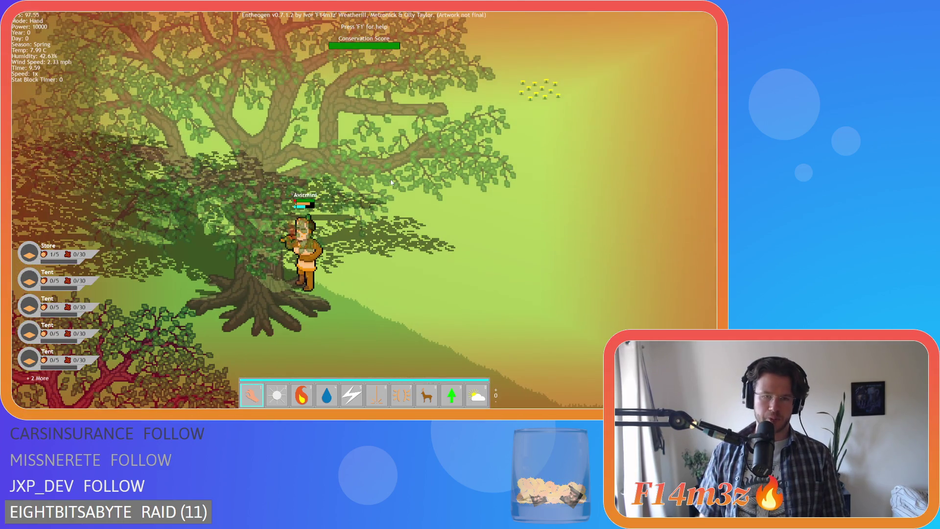
{"action": "key", "text": "Escape"}
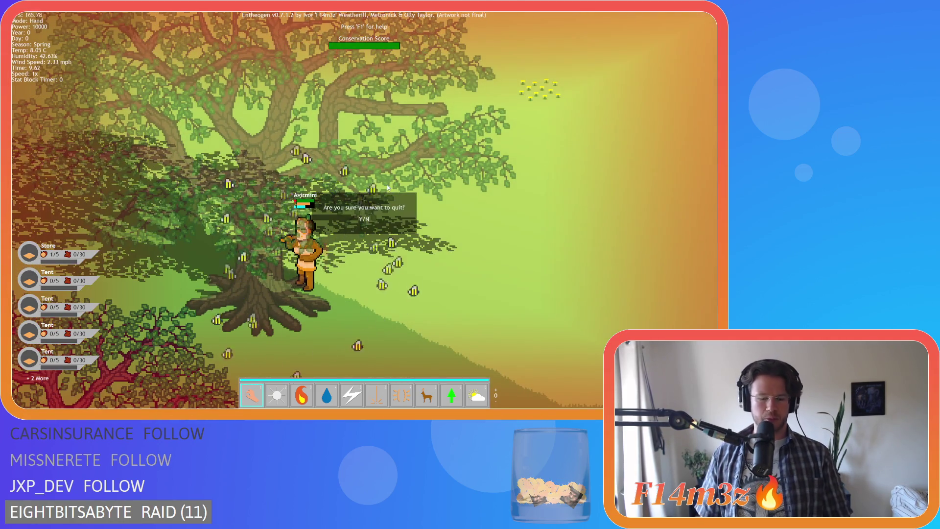
{"action": "left_click", "coordinate": [387, 209]}
{"action": "key", "text": "alt+F4"}
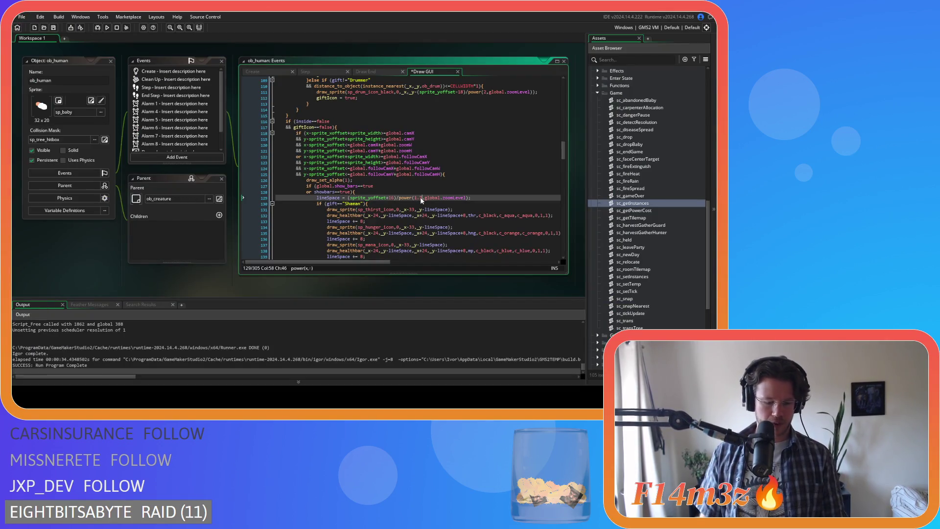
{"action": "type", "text": ".75"}
{"action": "left_click", "coordinate": [469, 215]}
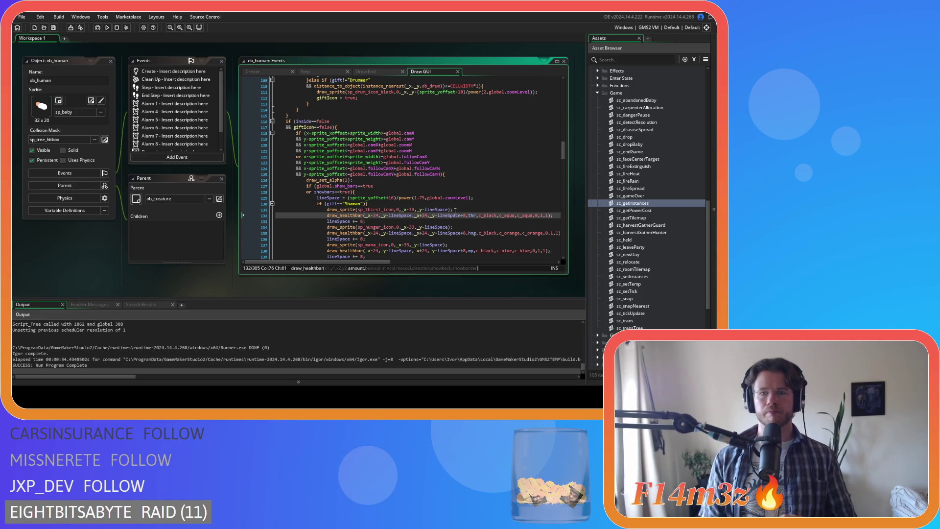
{"action": "left_click_drag", "start_coordinate": [564, 155], "coordinate": [574, 256]}
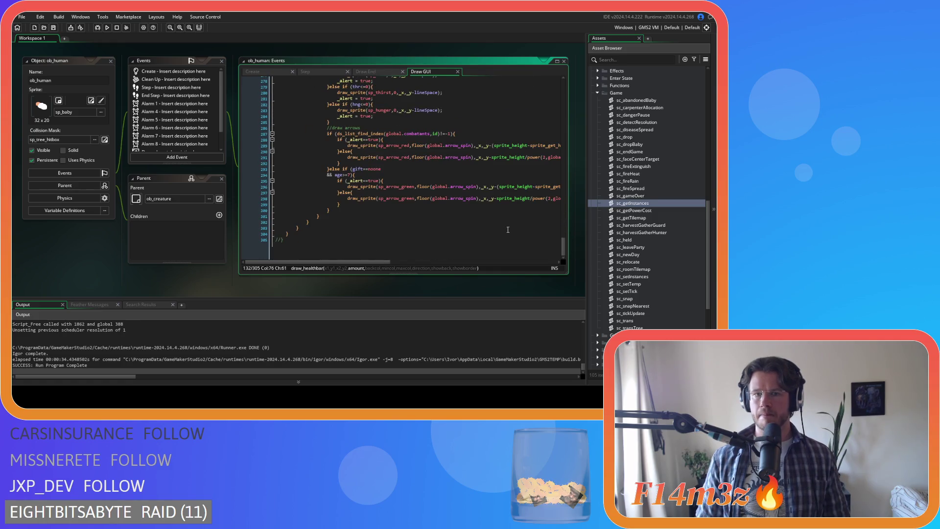
- Scroll up several times and back down once while the fresh Entheogen build launches
{"action": "scroll", "coordinate": [455, 192], "scroll_direction": "up", "scroll_amount": 3}
{"action": "scroll", "coordinate": [455, 192], "scroll_direction": "up", "scroll_amount": 9}
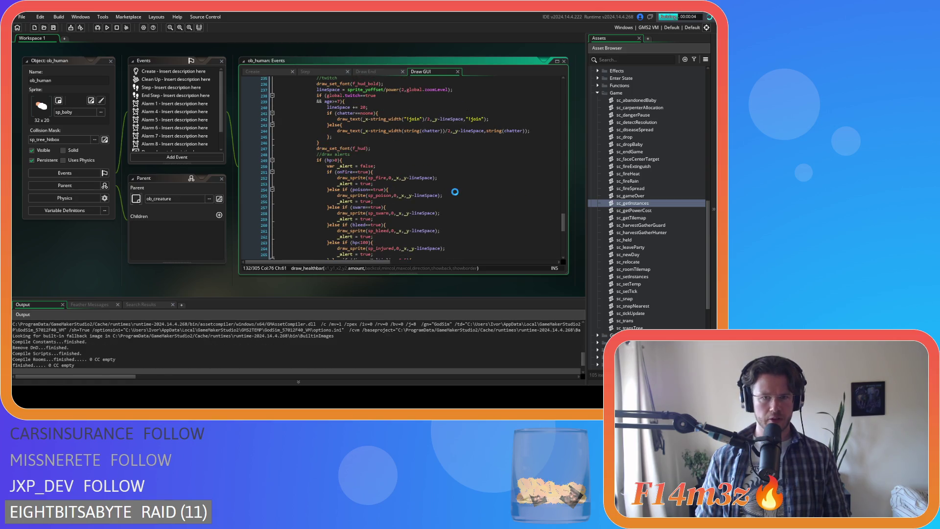
{"action": "scroll", "coordinate": [454, 192], "scroll_direction": "up", "scroll_amount": 5}
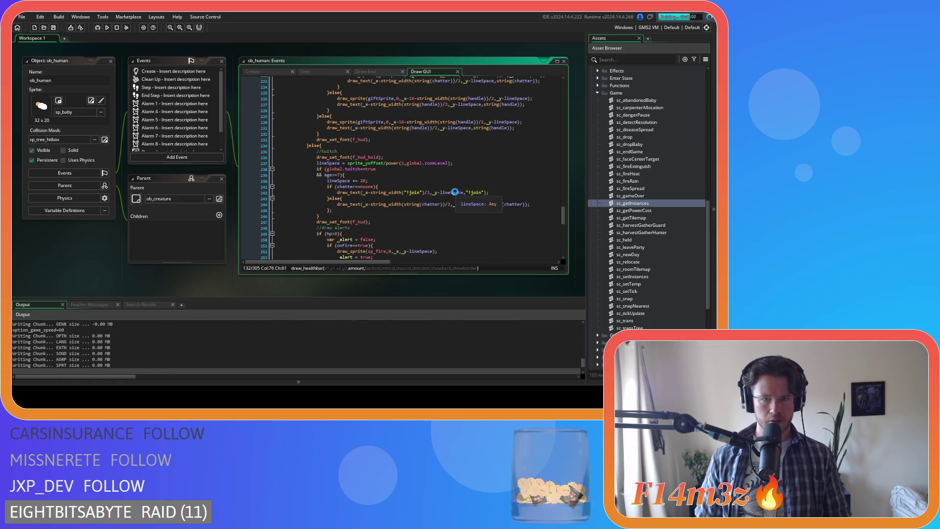
{"action": "scroll", "coordinate": [454, 192], "scroll_direction": "up", "scroll_amount": 9}
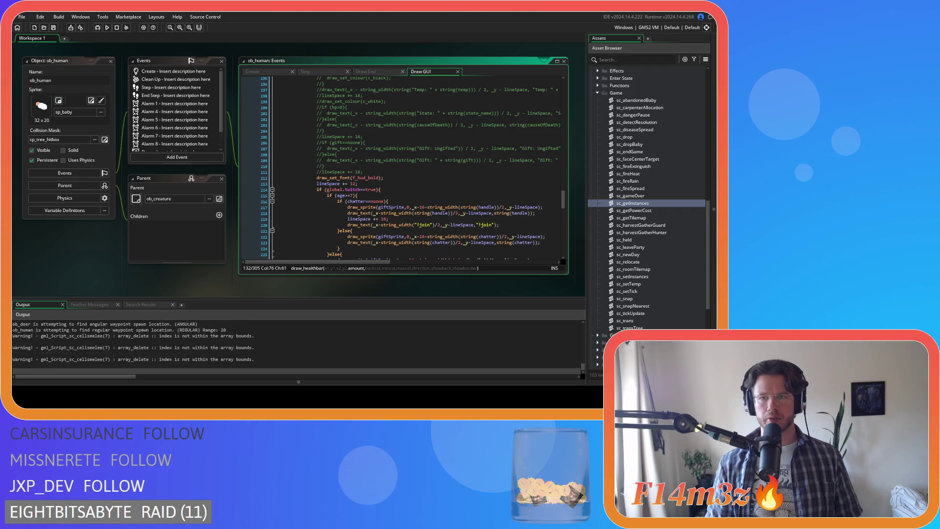
{"action": "scroll", "coordinate": [425, 200], "scroll_direction": "down", "scroll_amount": 2}
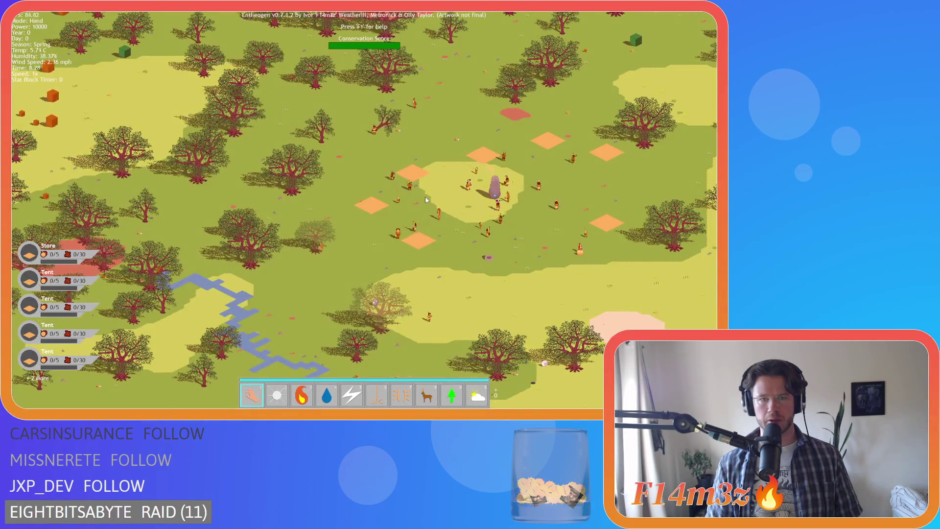
- Pan the map with W, S and A to centre the village
{"action": "key", "text": "s"}
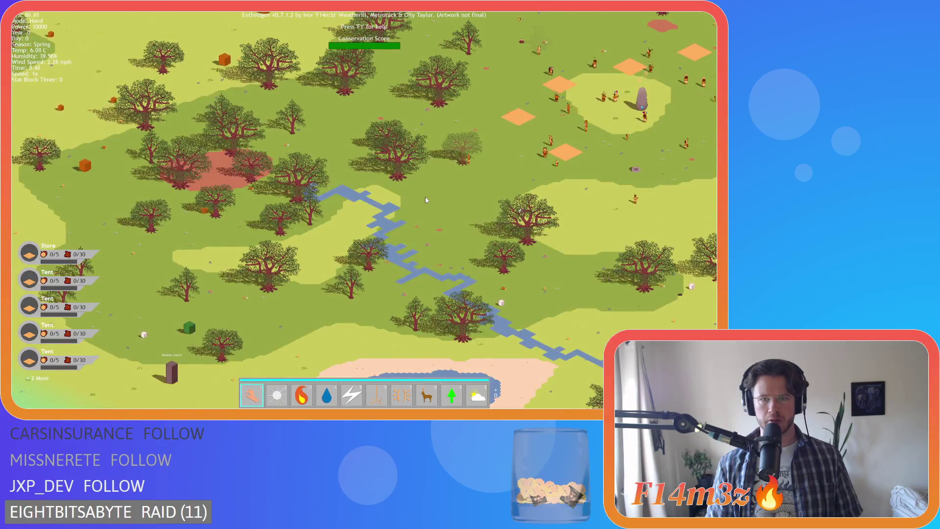
{"action": "key", "text": "w"}
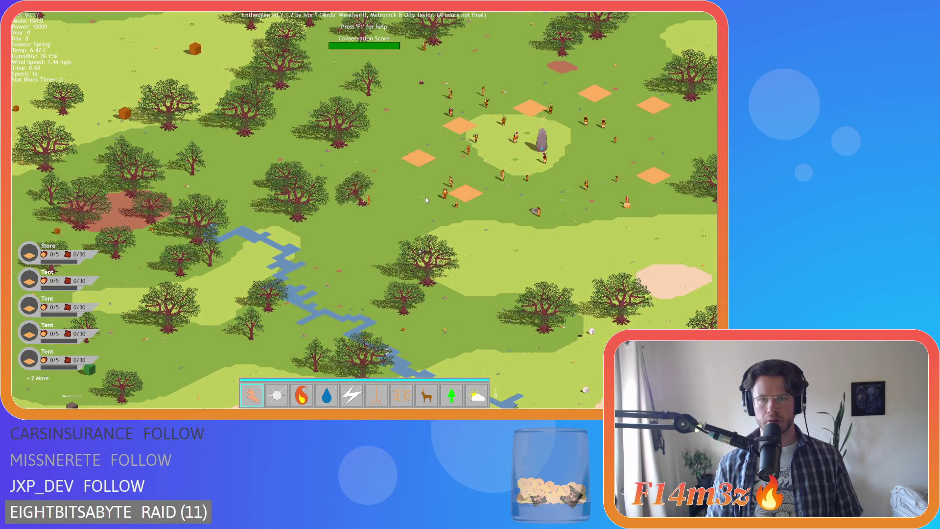
{"action": "key", "text": "w"}
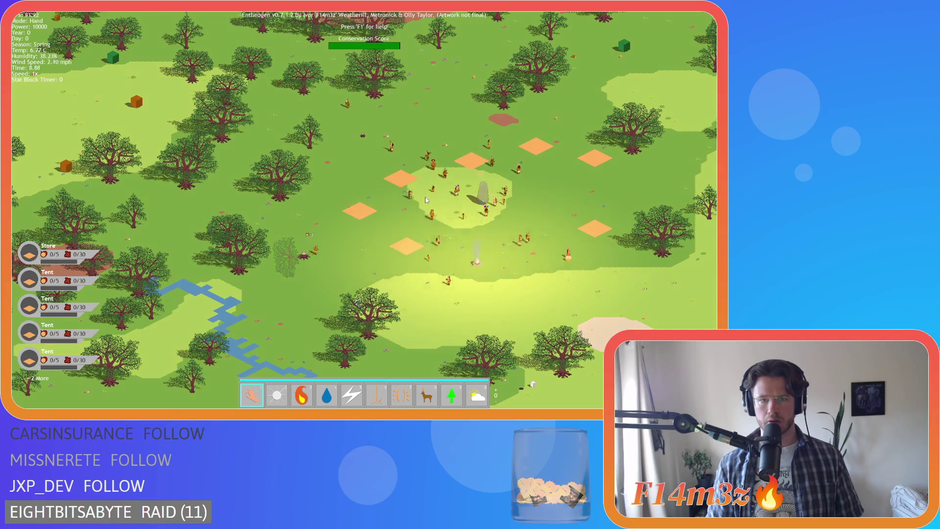
{"action": "key", "text": "s"}
{"action": "scroll", "coordinate": [424, 200], "scroll_direction": "up", "scroll_amount": 2}
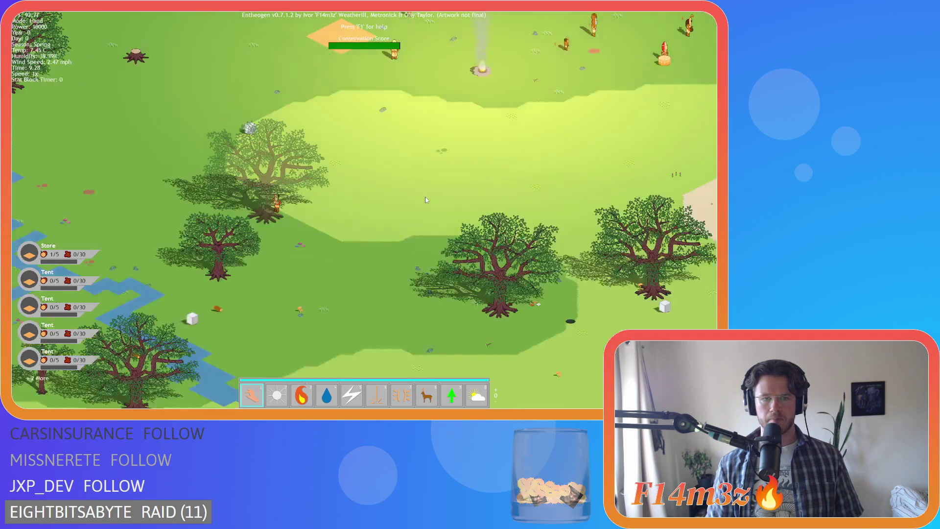
{"action": "key", "text": "a"}
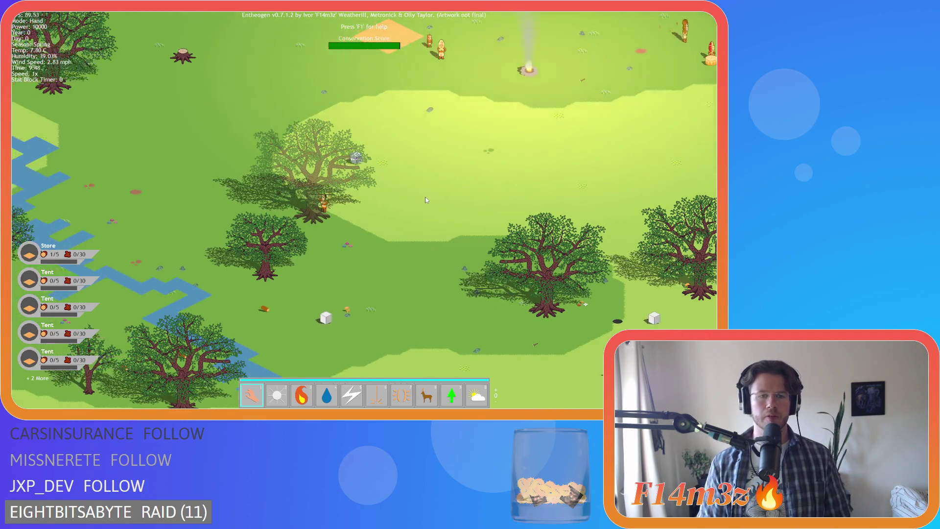
- Zoom repeatedly in and out to check villagers' alert arrows and water icons at each scale
{"action": "scroll", "coordinate": [425, 200], "scroll_direction": "up", "scroll_amount": 2}
{"action": "scroll", "coordinate": [410, 204], "scroll_direction": "down", "scroll_amount": 3}
{"action": "scroll", "coordinate": [410, 204], "scroll_direction": "up", "scroll_amount": 3}
{"action": "scroll", "coordinate": [410, 204], "scroll_direction": "down", "scroll_amount": 1}
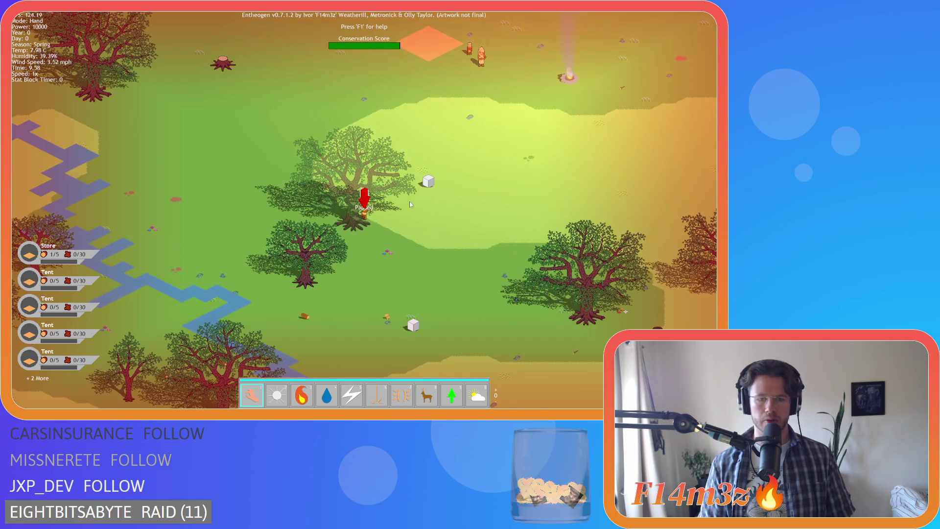
{"action": "scroll", "coordinate": [411, 204], "scroll_direction": "up", "scroll_amount": 2}
{"action": "scroll", "coordinate": [410, 204], "scroll_direction": "down", "scroll_amount": 3}
{"action": "scroll", "coordinate": [410, 204], "scroll_direction": "up", "scroll_amount": 1}
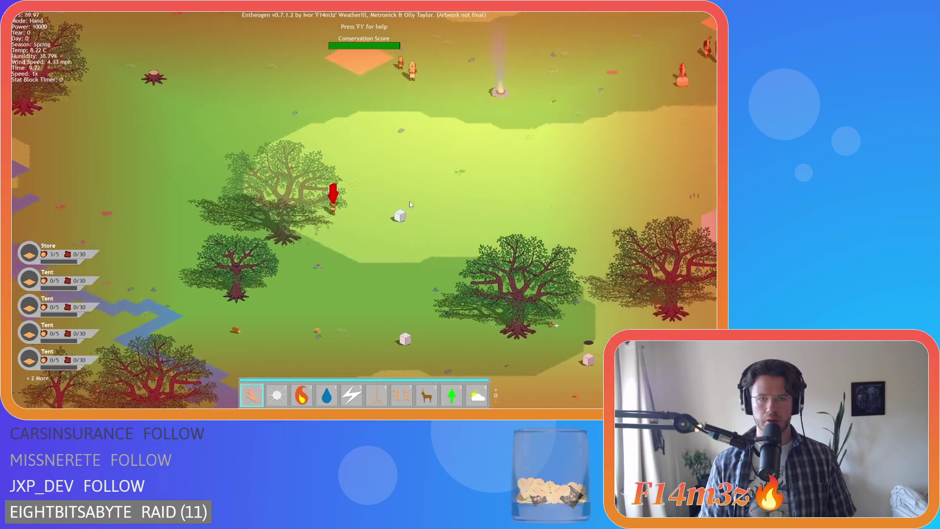
{"action": "scroll", "coordinate": [411, 204], "scroll_direction": "down", "scroll_amount": 2}
{"action": "scroll", "coordinate": [410, 204], "scroll_direction": "up", "scroll_amount": 2}
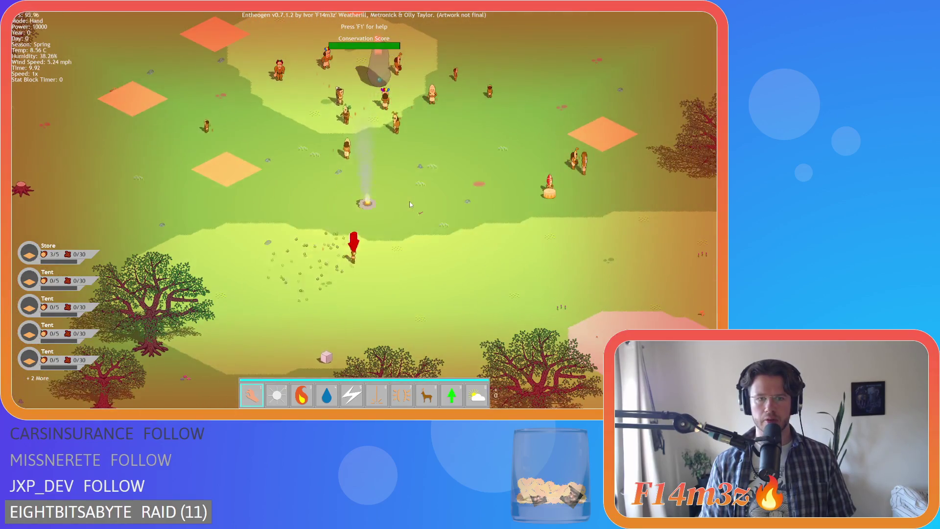
{"action": "scroll", "coordinate": [410, 204], "scroll_direction": "up", "scroll_amount": 2}
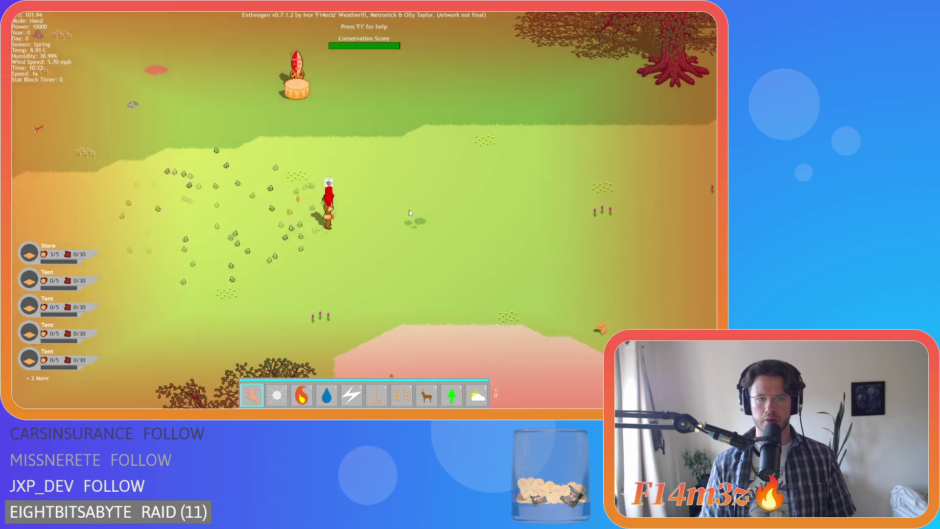
{"action": "scroll", "coordinate": [410, 212], "scroll_direction": "down", "scroll_amount": 2}
{"action": "scroll", "coordinate": [410, 213], "scroll_direction": "up", "scroll_amount": 2}
{"action": "scroll", "coordinate": [410, 212], "scroll_direction": "down", "scroll_amount": 3}
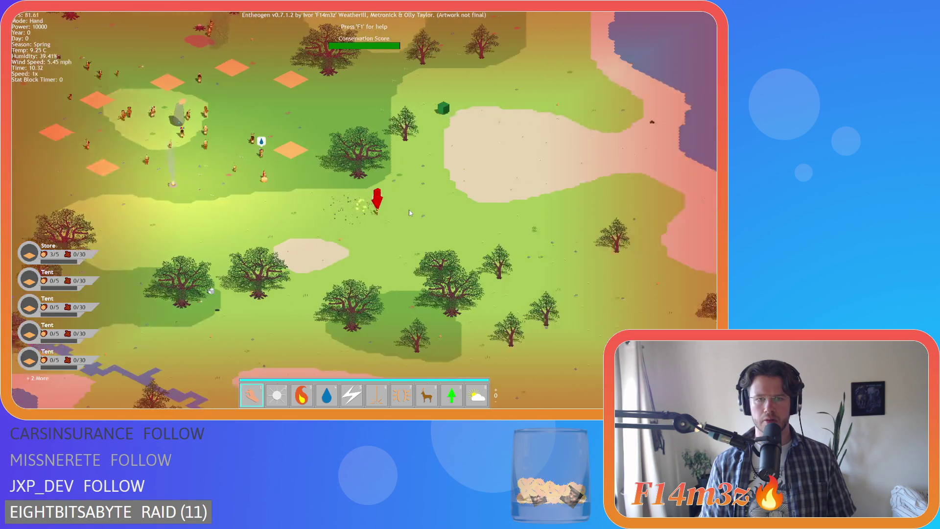
{"action": "scroll", "coordinate": [411, 213], "scroll_direction": "down", "scroll_amount": 3}
{"action": "scroll", "coordinate": [410, 213], "scroll_direction": "up", "scroll_amount": 3}
{"action": "scroll", "coordinate": [410, 212], "scroll_direction": "down", "scroll_amount": 2}
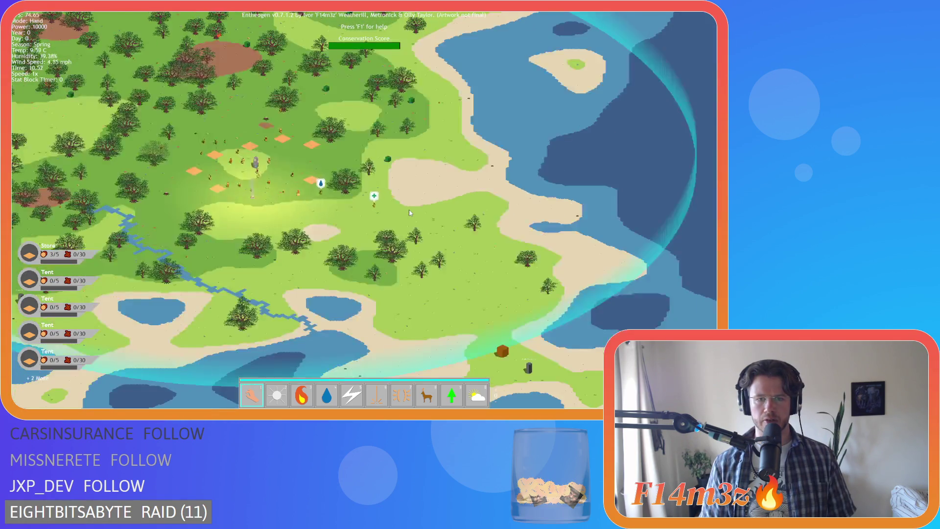
{"action": "scroll", "coordinate": [410, 212], "scroll_direction": "down", "scroll_amount": 3}
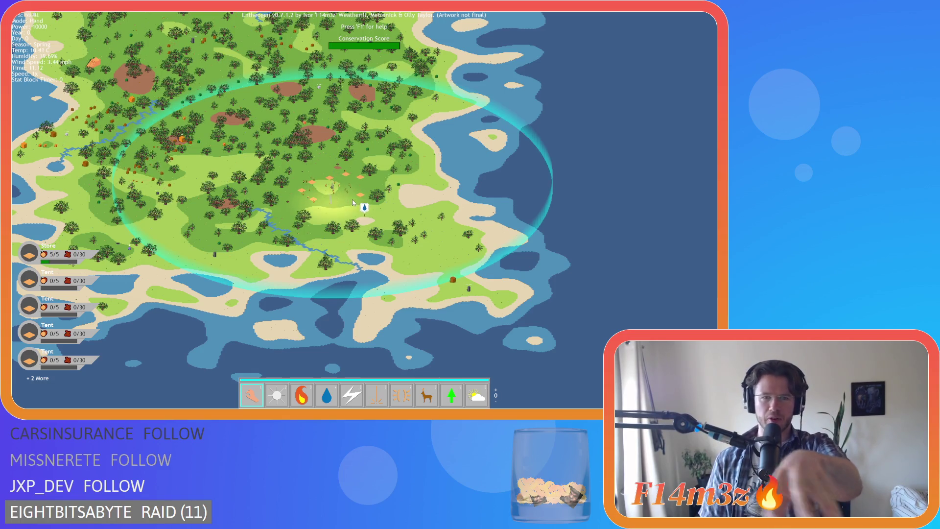
{"action": "scroll", "coordinate": [352, 204], "scroll_direction": "up", "scroll_amount": 3}
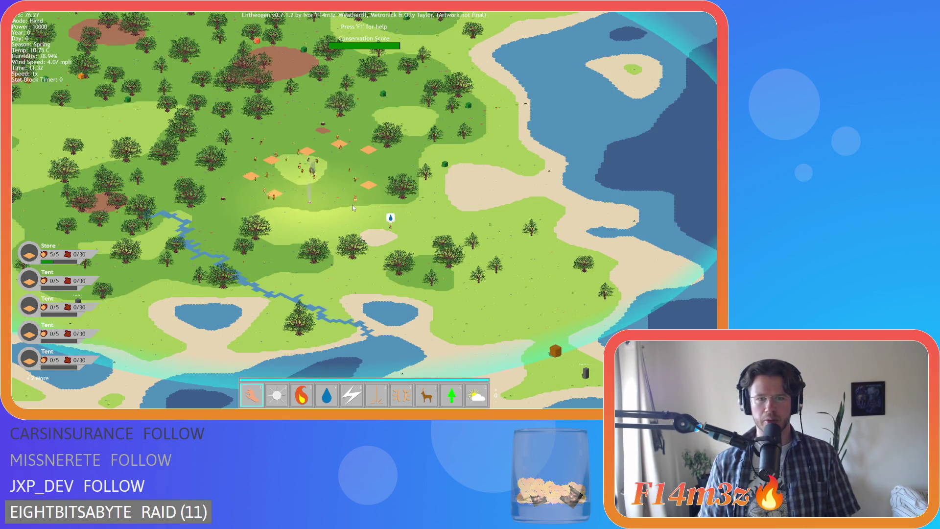
{"action": "scroll", "coordinate": [353, 207], "scroll_direction": "up", "scroll_amount": 3}
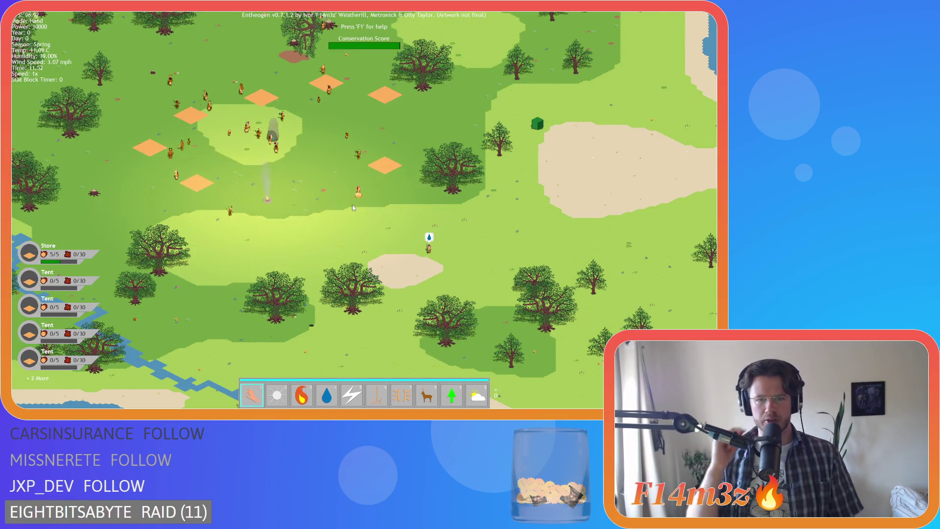
{"action": "scroll", "coordinate": [351, 204], "scroll_direction": "down", "scroll_amount": 3}
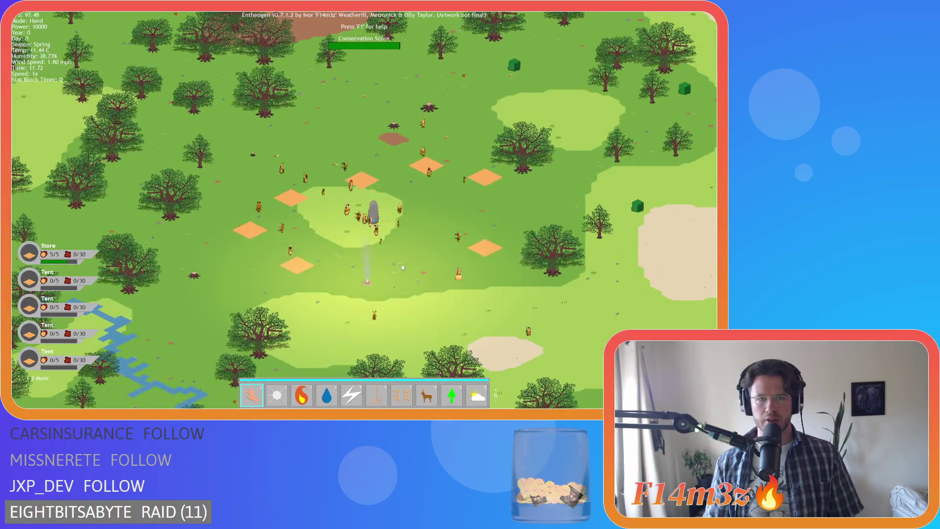
{"action": "scroll", "coordinate": [401, 266], "scroll_direction": "up", "scroll_amount": 2}
- Set a villager alight with the fire power (3), return to hand mode, zoom, then quit
{"action": "key", "text": "3"}
{"action": "left_click", "coordinate": [159, 147]}
{"action": "key", "text": "1"}
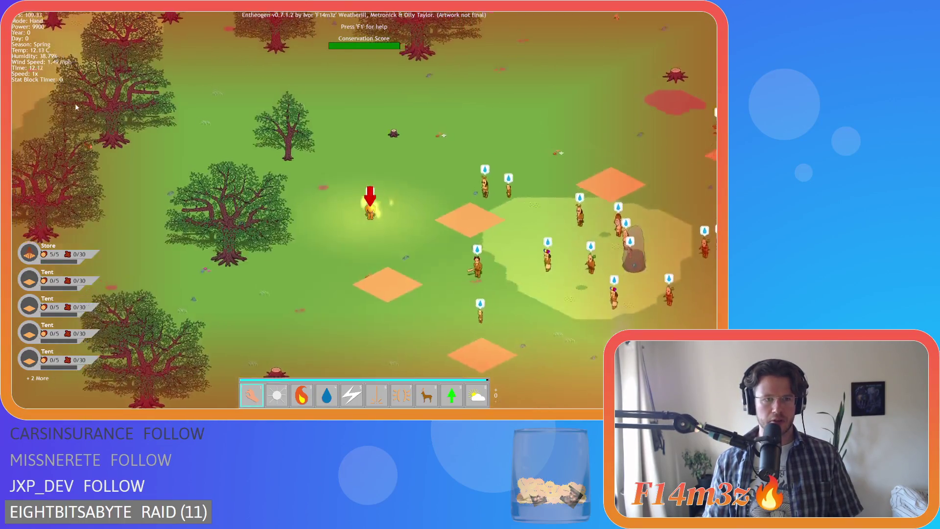
{"action": "scroll", "coordinate": [421, 239], "scroll_direction": "up", "scroll_amount": 3}
{"action": "scroll", "coordinate": [421, 239], "scroll_direction": "down", "scroll_amount": 2}
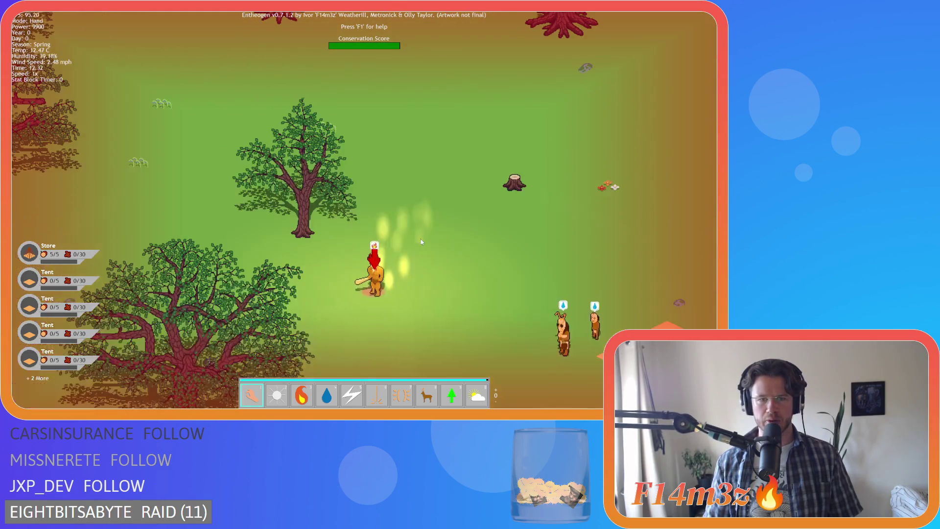
{"action": "scroll", "coordinate": [420, 239], "scroll_direction": "down", "scroll_amount": 4}
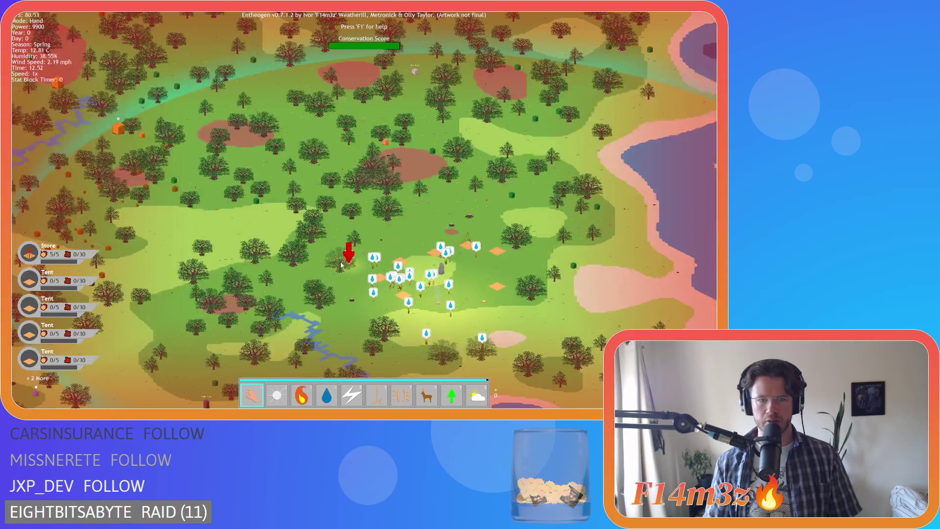
{"action": "scroll", "coordinate": [341, 265], "scroll_direction": "down", "scroll_amount": 2}
{"action": "scroll", "coordinate": [362, 264], "scroll_direction": "up", "scroll_amount": 6}
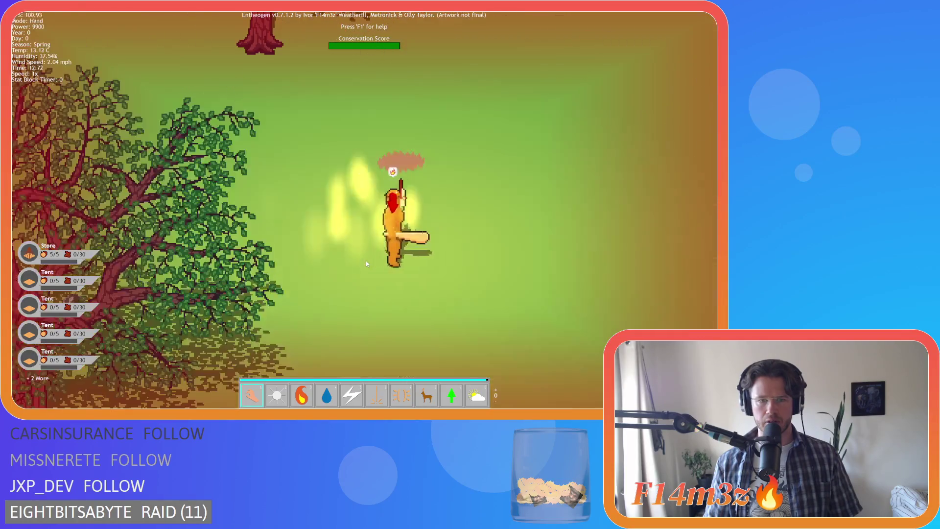
{"action": "scroll", "coordinate": [366, 261], "scroll_direction": "down", "scroll_amount": 6}
{"action": "key", "text": "Escape"}
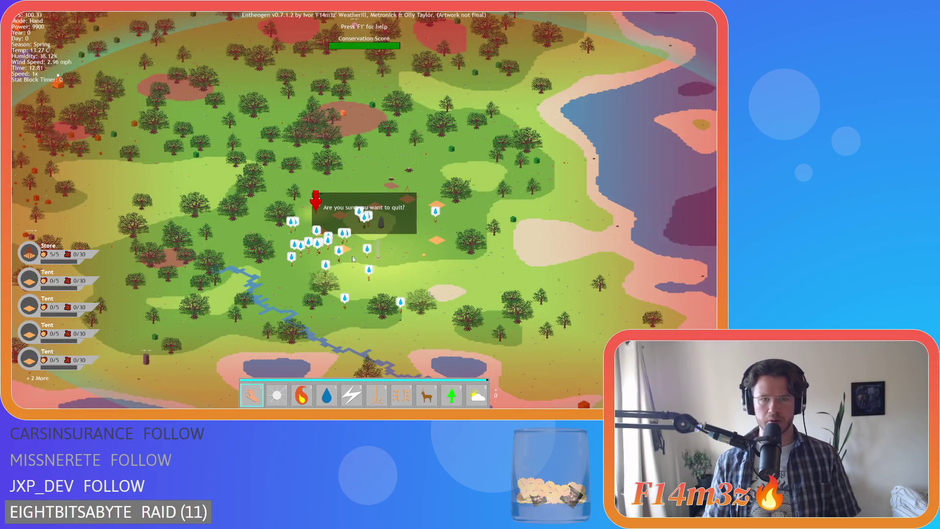
{"action": "key", "text": "Escape"}
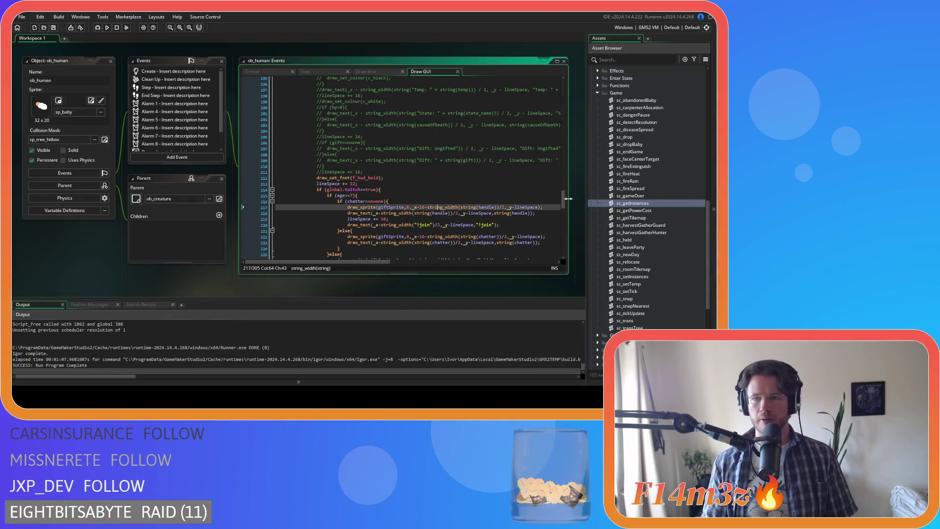
{"action": "left_click_drag", "start_coordinate": [564, 199], "coordinate": [560, 257]}
{"action": "scroll", "coordinate": [360, 245], "scroll_direction": "up", "scroll_amount": 3}
{"action": "scroll", "coordinate": [367, 231], "scroll_direction": "up", "scroll_amount": 3}
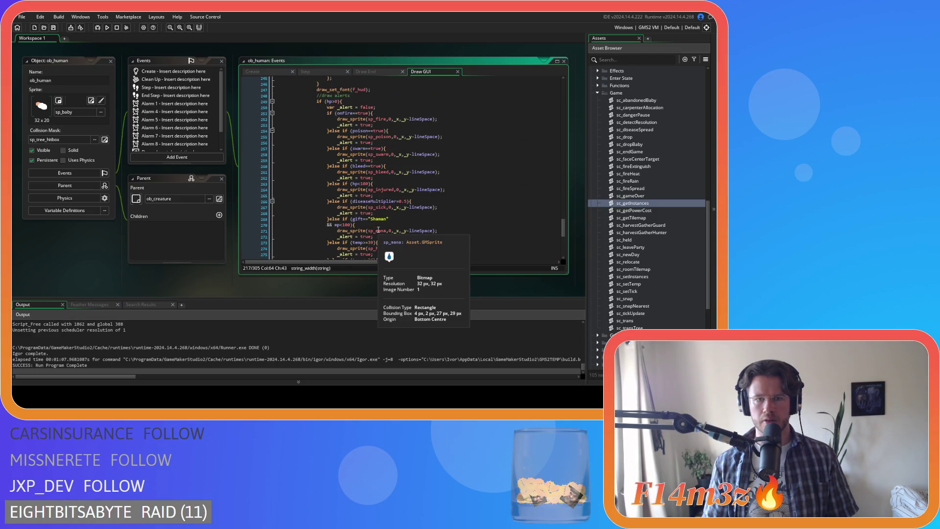
{"action": "scroll", "coordinate": [378, 229], "scroll_direction": "down", "scroll_amount": 5}
{"action": "scroll", "coordinate": [411, 256], "scroll_direction": "right", "scroll_amount": 5}
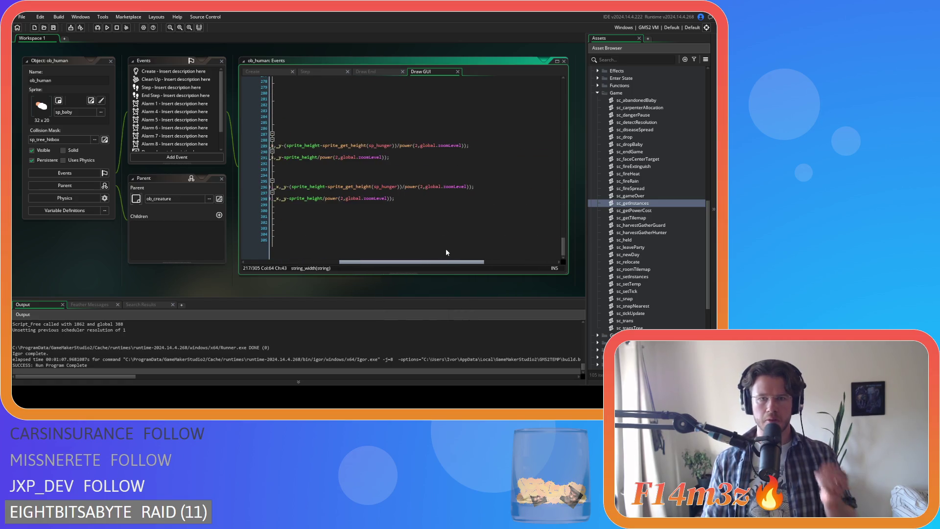
{"action": "scroll", "coordinate": [446, 248], "scroll_direction": "right", "scroll_amount": 3}
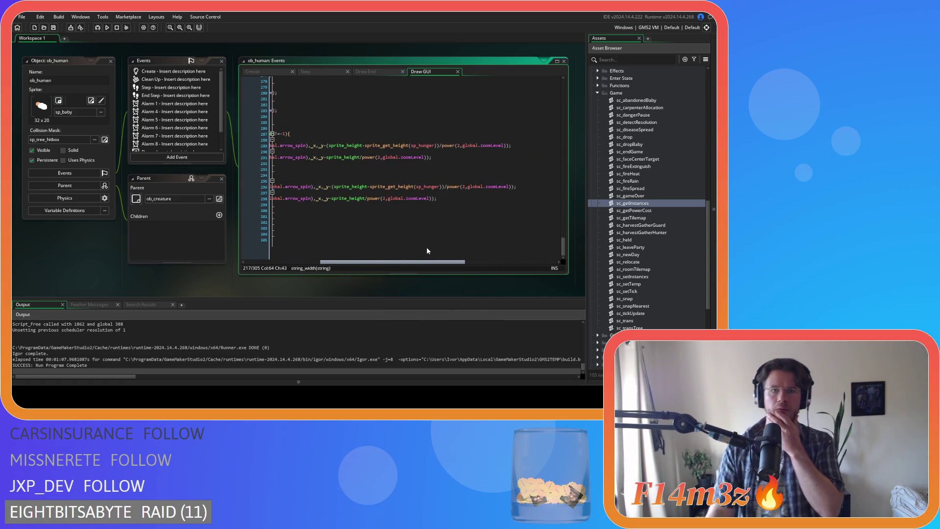
{"action": "scroll", "coordinate": [427, 249], "scroll_direction": "left", "scroll_amount": 1}
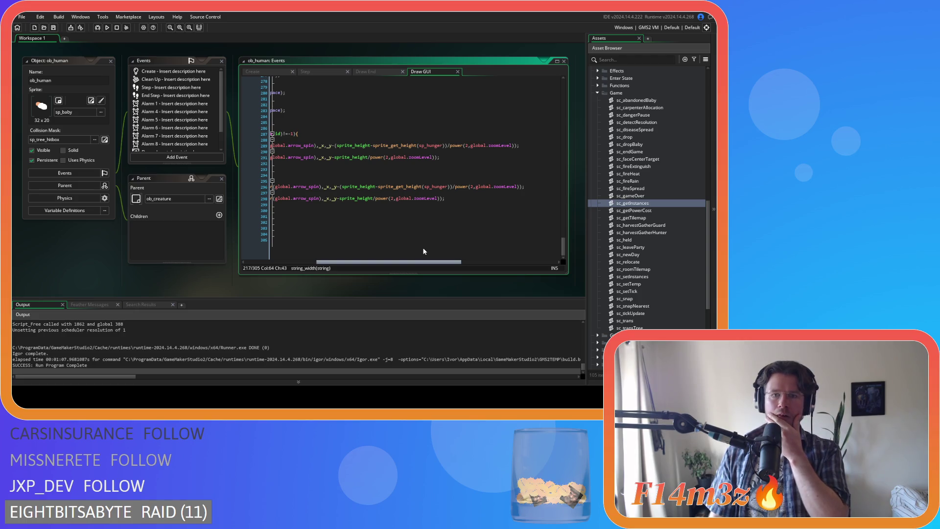
{"action": "left_click_drag", "start_coordinate": [321, 145], "coordinate": [461, 151]}
{"action": "left_click_drag", "start_coordinate": [395, 261], "coordinate": [424, 262]}
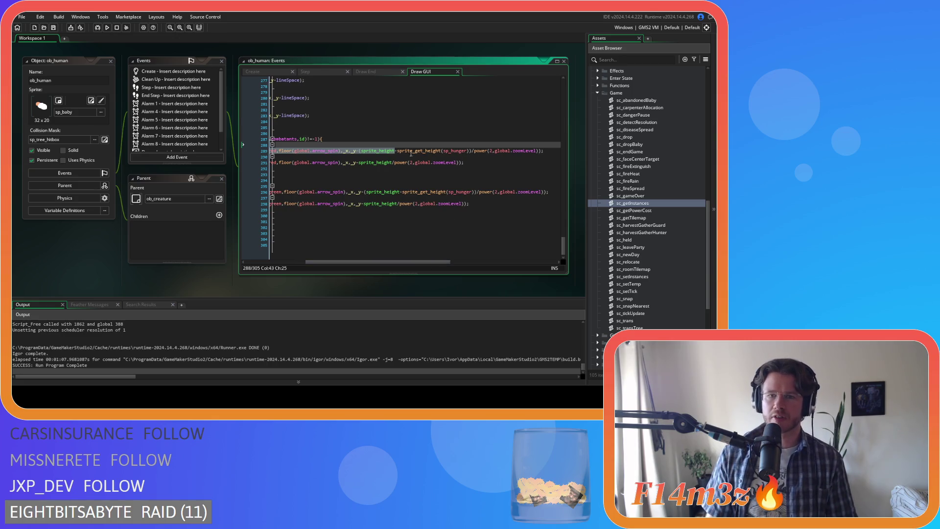
{"action": "left_click", "coordinate": [451, 151]}
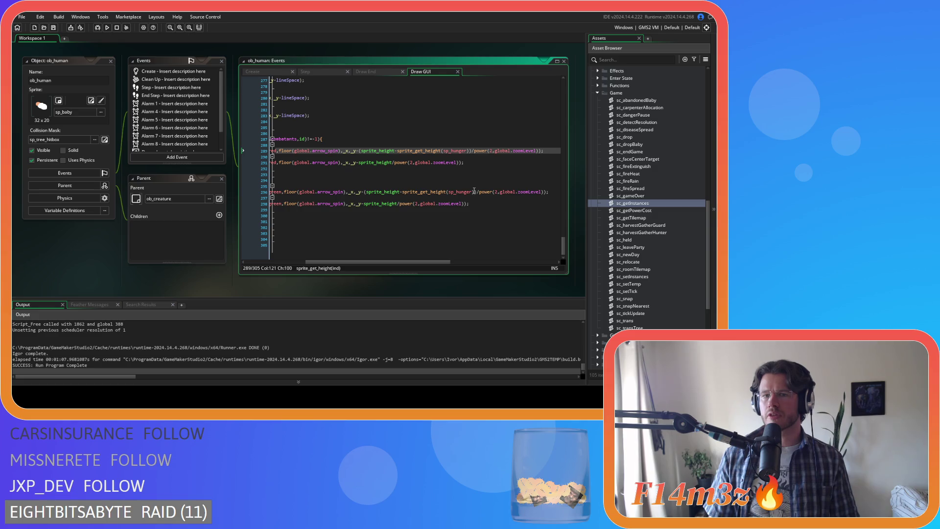
{"action": "key", "text": "ctrl+z"}
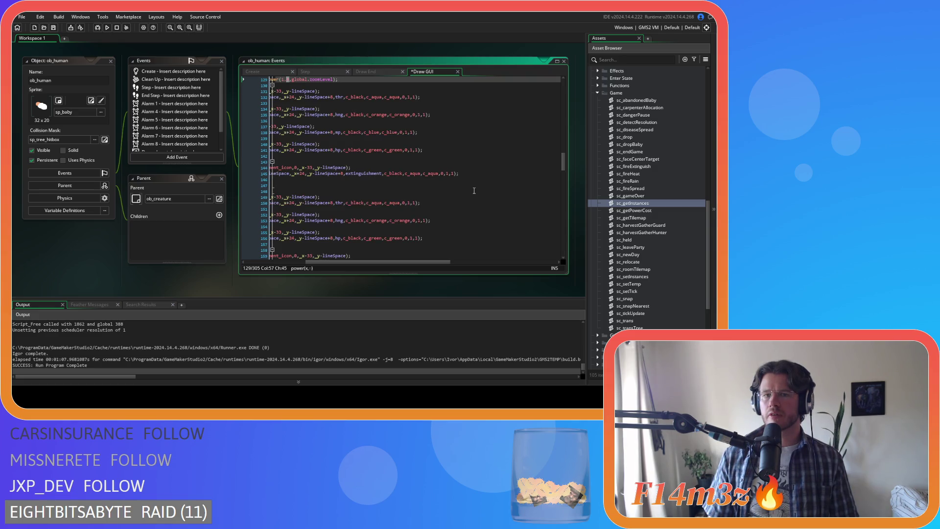
- Strip the /power(2,global.zoomLevel) divisor and extra parentheses from the arrow offset on line 289
{"action": "left_click_drag", "start_coordinate": [563, 156], "coordinate": [546, 270]}
{"action": "left_click_drag", "start_coordinate": [408, 262], "coordinate": [416, 262]}
{"action": "left_click", "coordinate": [347, 149]}
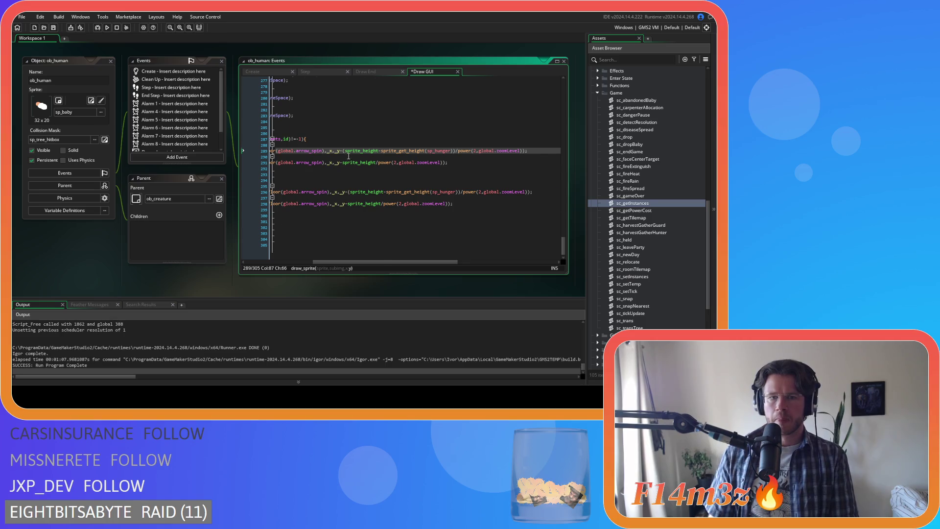
{"action": "key", "text": "Down"}
{"action": "mouse_move", "coordinate": [363, 263]}
{"action": "left_mouse_down"}
{"action": "mouse_move", "coordinate": [487, 264]}
{"action": "mouse_move", "coordinate": [437, 264]}
{"action": "left_mouse_up"}
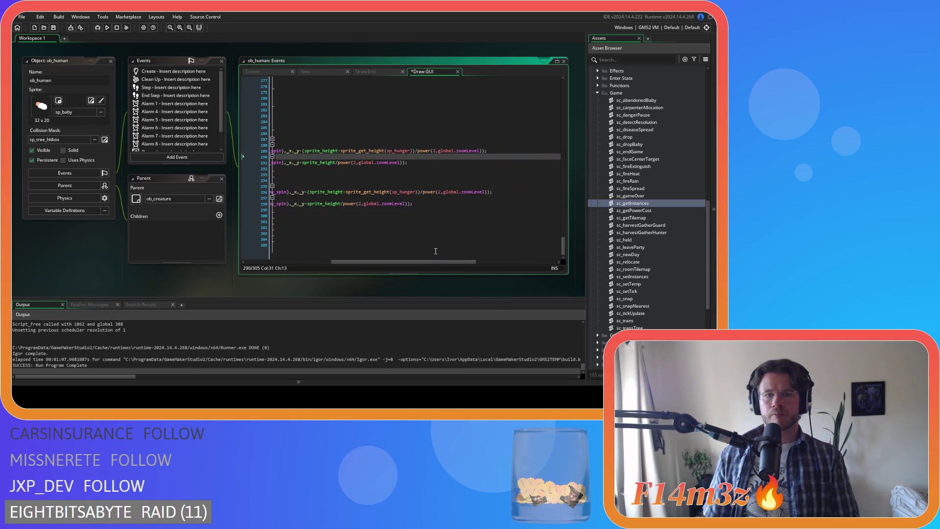
{"action": "left_click", "coordinate": [306, 151]}
{"action": "key", "text": "Left"}
{"action": "key", "text": "BackSpace"}
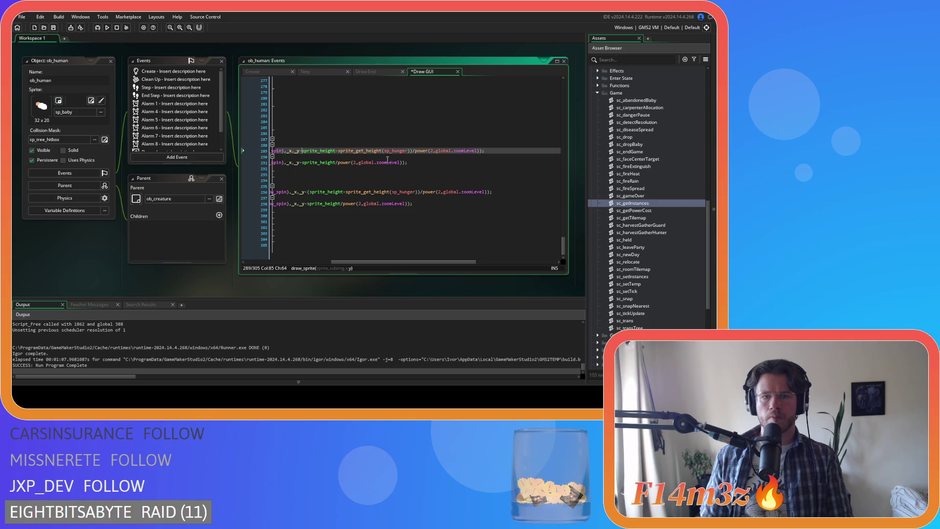
{"action": "left_click", "coordinate": [411, 151]}
{"action": "key", "text": "BackSpace"}
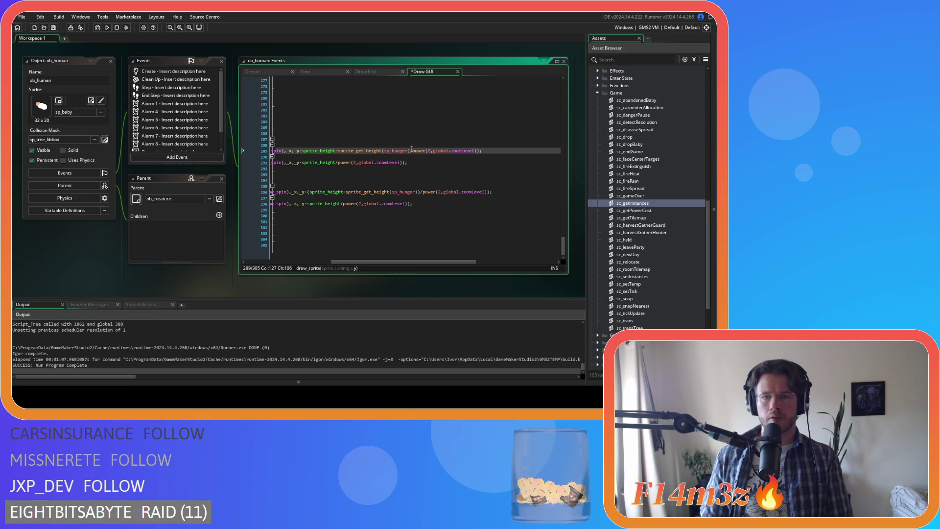
{"action": "left_click_drag", "start_coordinate": [411, 150], "coordinate": [473, 151]}
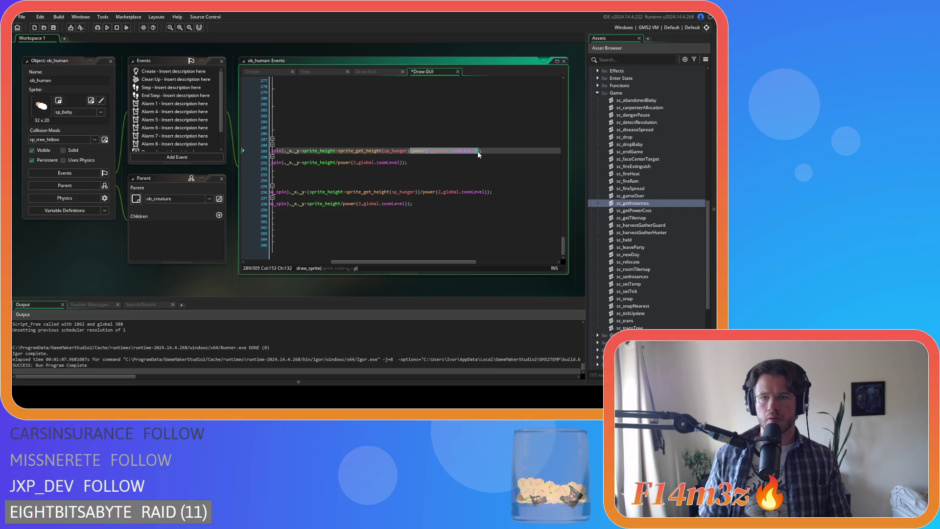
{"action": "key", "text": "Delete"}
- Remove the same zoom divisor from arrow lines 296, 291 and 298, then save the event
{"action": "left_click", "coordinate": [310, 191]}
{"action": "key", "text": "BackSpace"}
{"action": "left_click", "coordinate": [416, 192]}
{"action": "key", "text": "BackSpace"}
{"action": "left_click_drag", "start_coordinate": [415, 192], "coordinate": [481, 195]}
{"action": "key", "text": "BackSpace"}
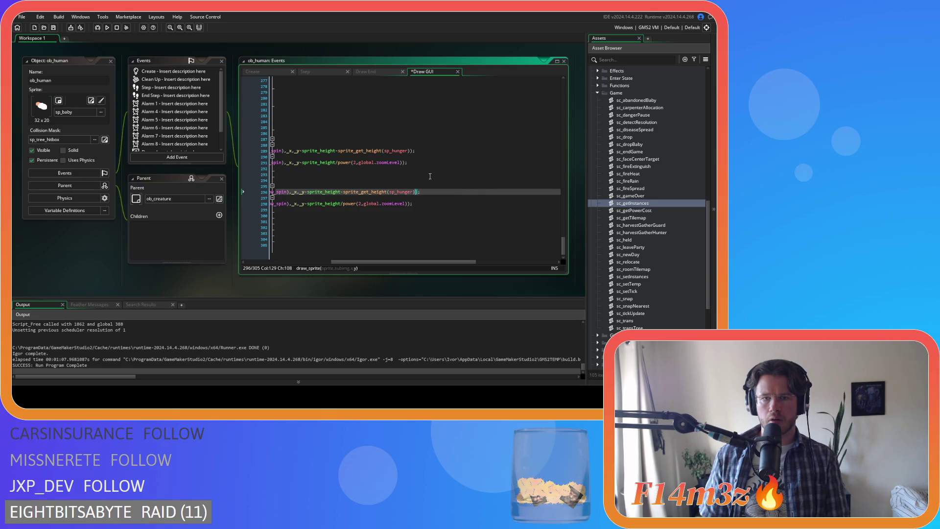
{"action": "left_click_drag", "start_coordinate": [406, 162], "coordinate": [337, 166]}
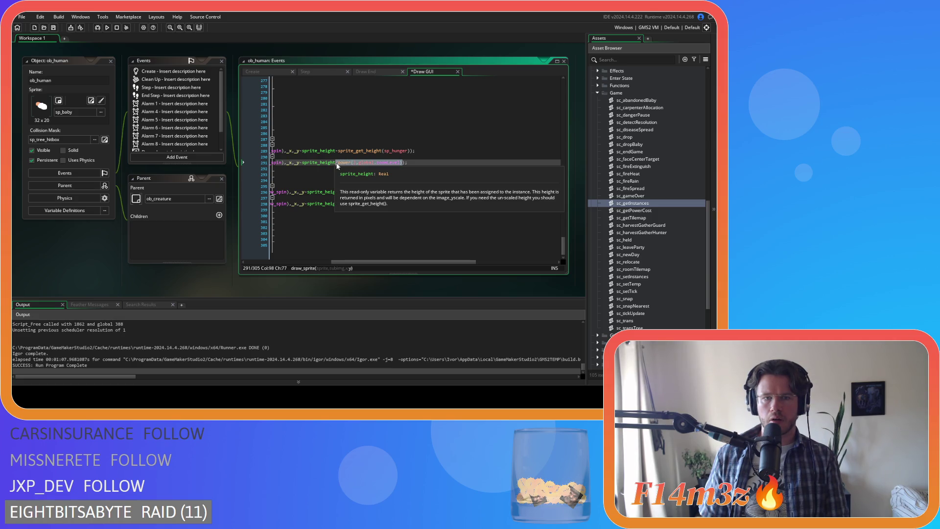
{"action": "key", "text": "Delete"}
{"action": "left_click_drag", "start_coordinate": [408, 204], "coordinate": [342, 205]}
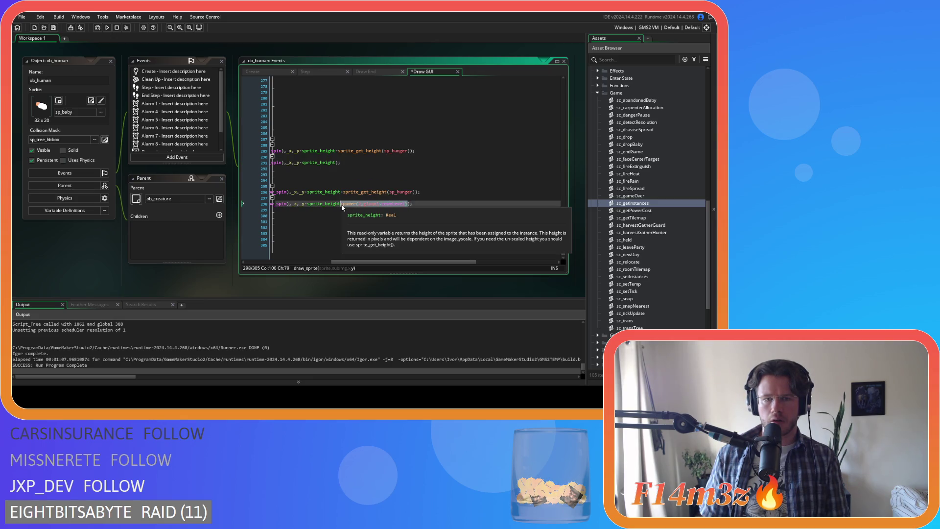
{"action": "key", "text": "Delete"}
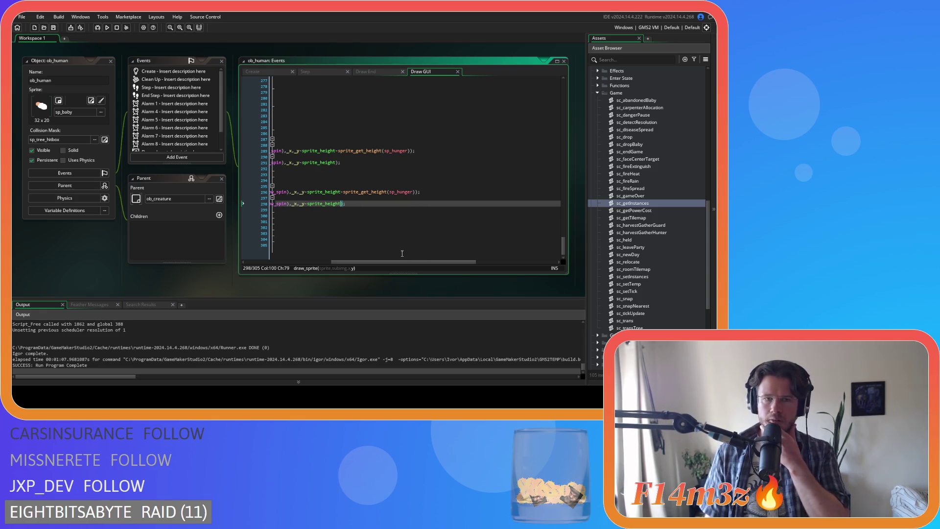
{"action": "left_click_drag", "start_coordinate": [402, 263], "coordinate": [387, 263]}
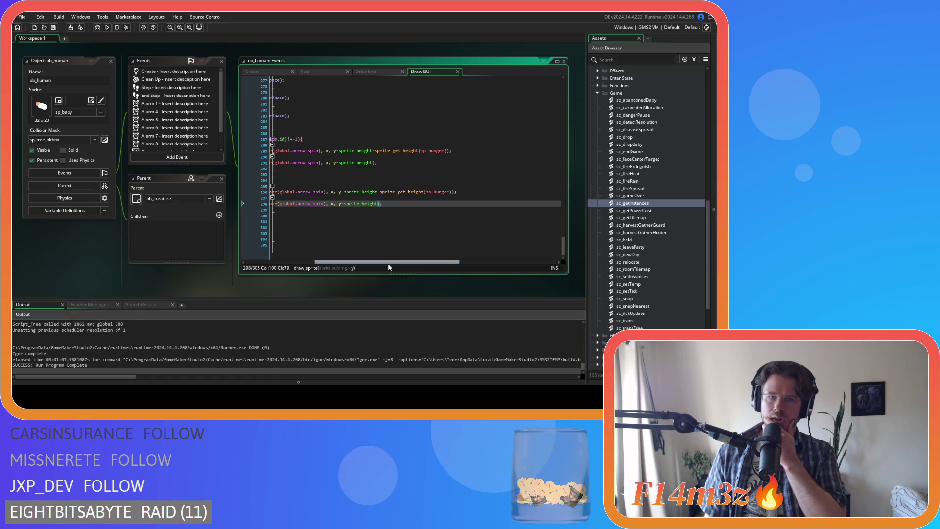
{"action": "scroll", "coordinate": [385, 207], "scroll_direction": "up", "scroll_amount": 8}
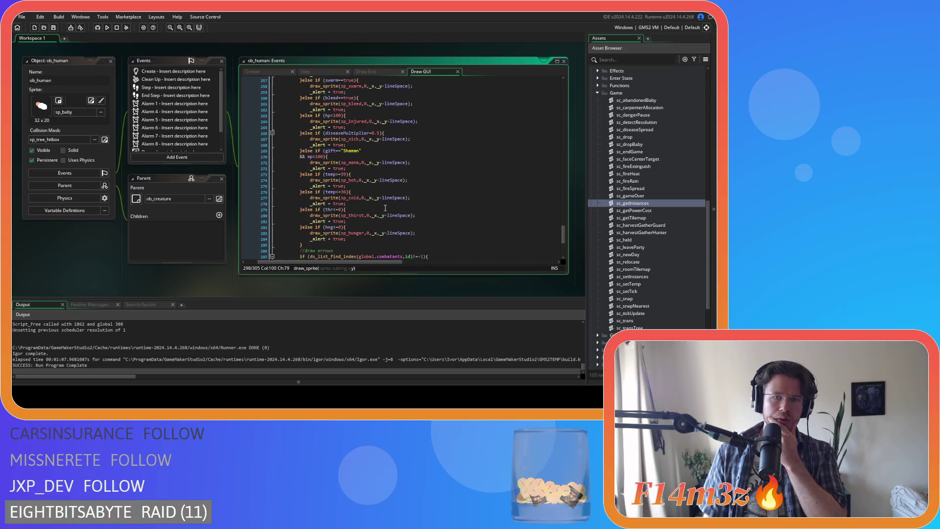
- Change the lineSpace power base on line 237 from 2 to 1.75
{"action": "scroll", "coordinate": [385, 208], "scroll_direction": "up", "scroll_amount": 8}
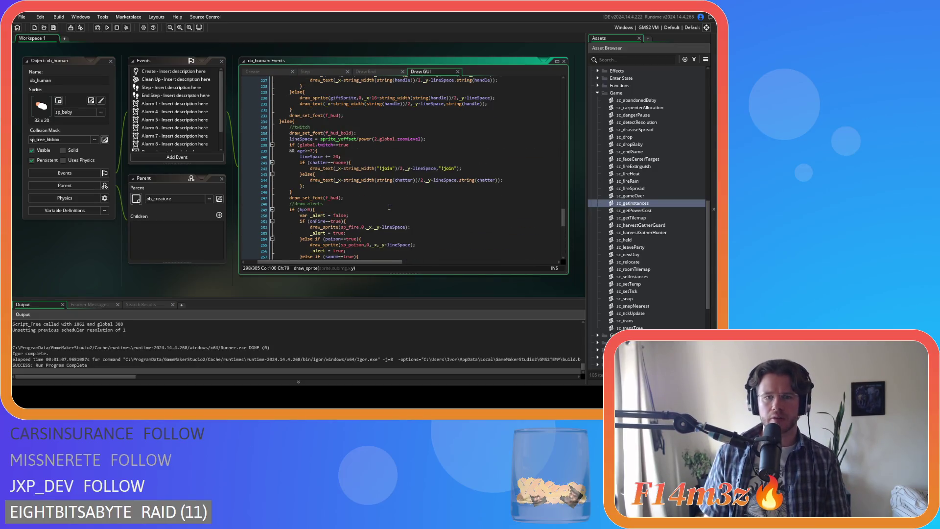
{"action": "left_click", "coordinate": [377, 139]}
{"action": "key", "text": "BackSpace"}
{"action": "type", "text": "1.75"}
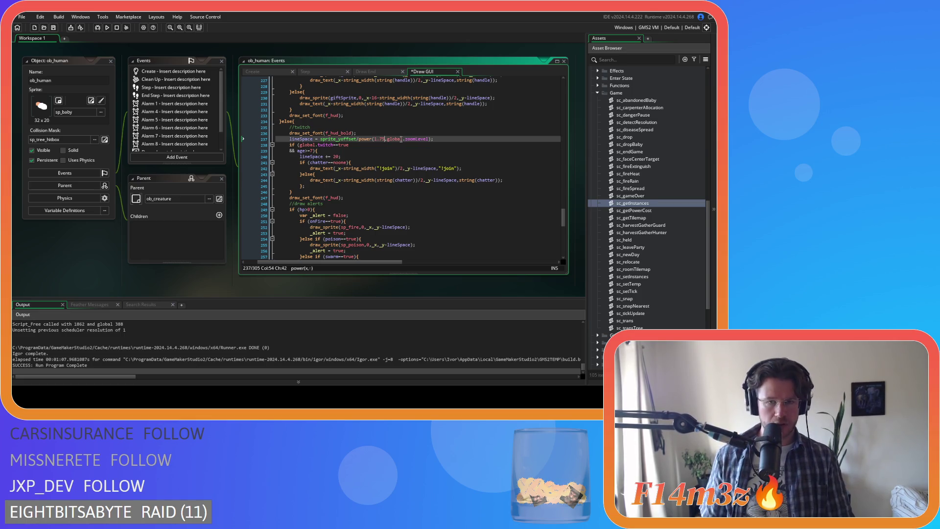
{"action": "scroll", "coordinate": [413, 147], "scroll_direction": "up", "scroll_amount": 5}
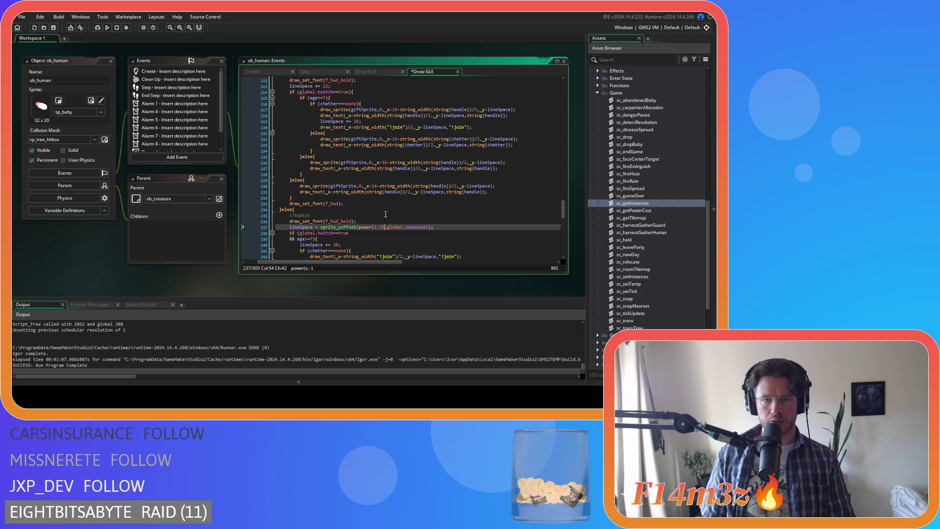
- Search for power calls and change lines 6 and 7 to power(1.75,global.zoomLevel)
{"action": "double_click", "coordinate": [362, 228]}
{"action": "key", "text": "ctrl+f"}
{"action": "left_click", "coordinate": [553, 89]}
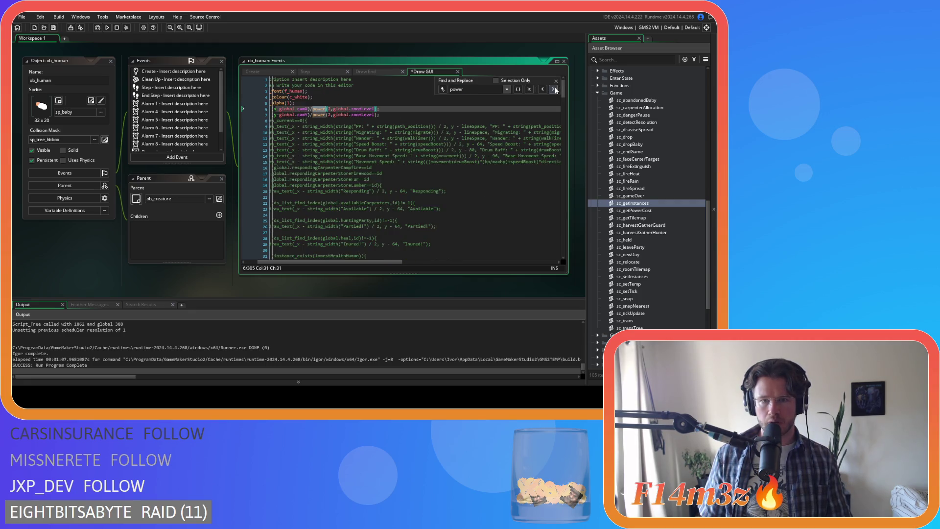
{"action": "left_click", "coordinate": [553, 89]}
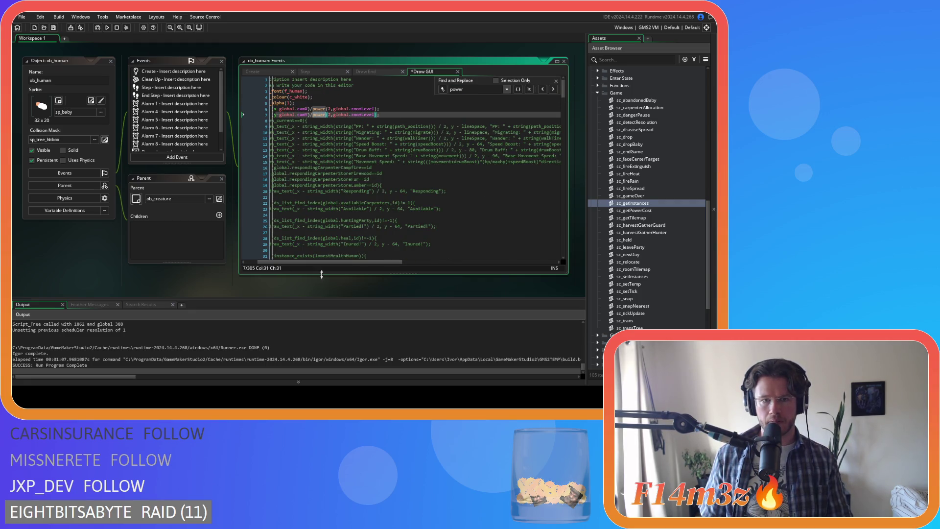
{"action": "left_click_drag", "start_coordinate": [340, 262], "coordinate": [313, 262]}
{"action": "left_click", "coordinate": [356, 108]}
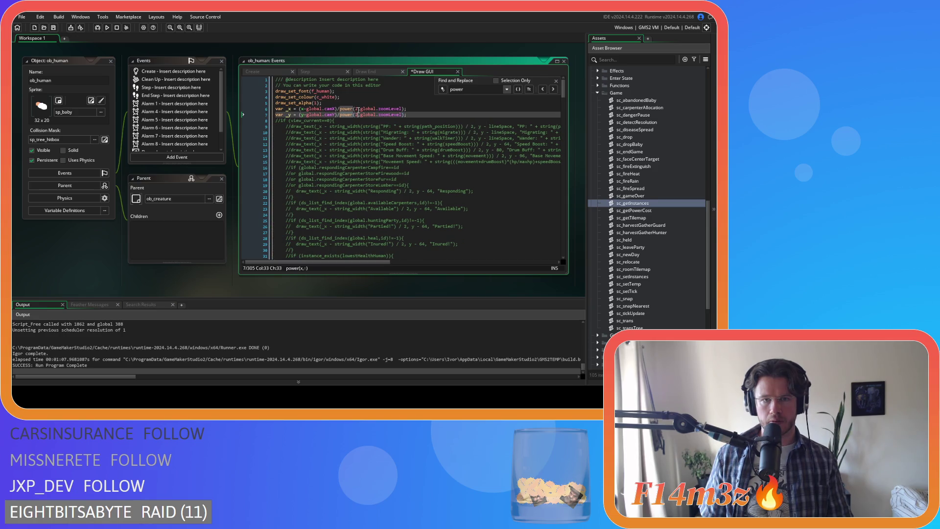
{"action": "type", "text": "1."}
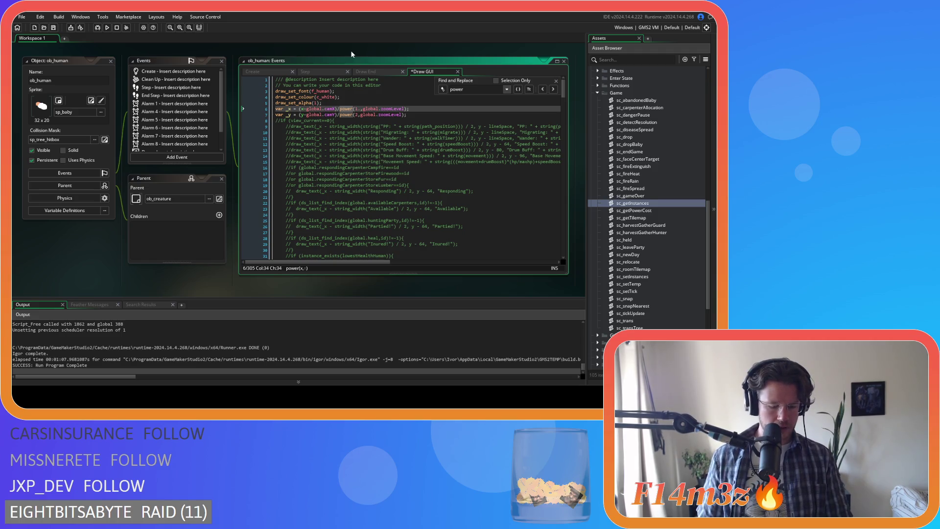
{"action": "type", "text": "75"}
{"action": "left_click", "coordinate": [356, 115]}
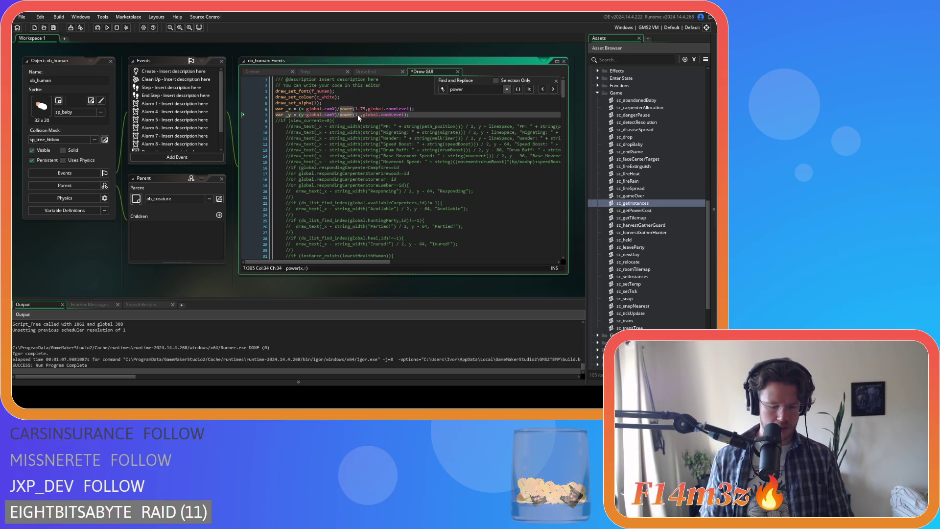
{"action": "type", "text": "75"}
{"action": "left_click", "coordinate": [552, 90]}
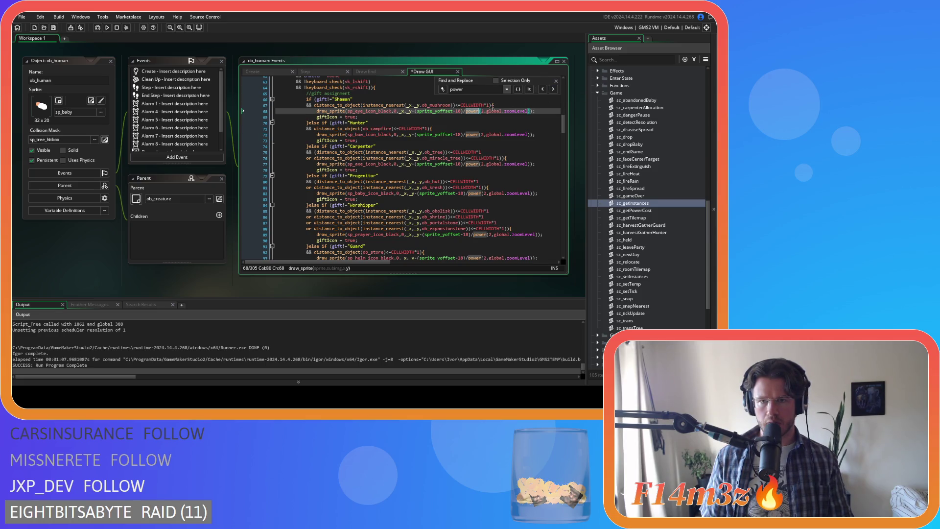
- Change the power base to 1.75 on lines 68, 72, 77 and 82
{"action": "left_click", "coordinate": [482, 111]}
{"action": "type", "text": "3"}
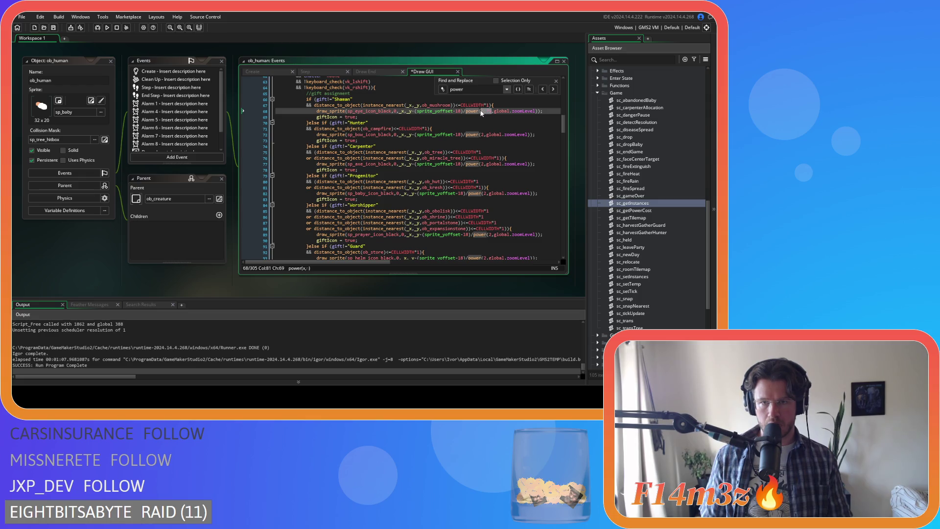
{"action": "double_click", "coordinate": [486, 134]}
{"action": "type", "text": "1.75"}
{"action": "double_click", "coordinate": [485, 164]}
{"action": "type", "text": "1.75"}
{"action": "double_click", "coordinate": [485, 194]}
{"action": "type", "text": "1.75"}
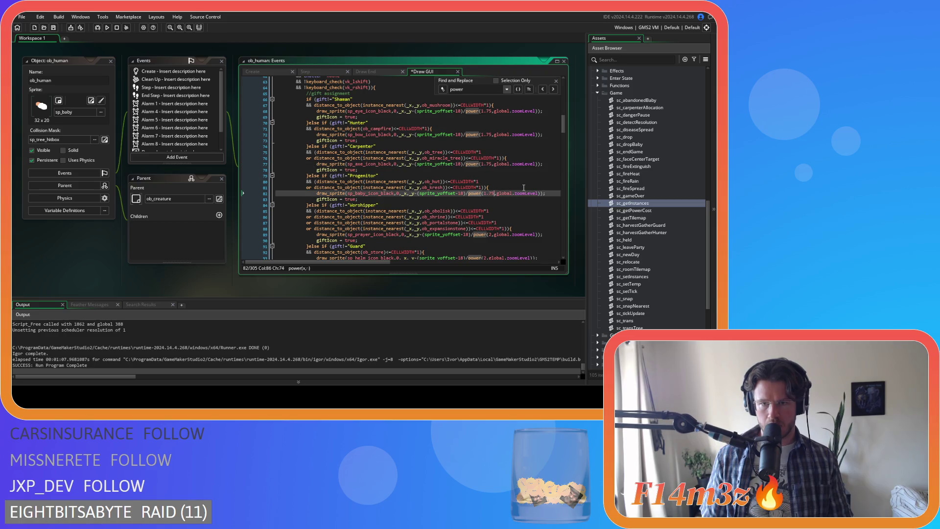
- Change the power base to 1.75 on lines 89, 93 and 98 as well
{"action": "scroll", "coordinate": [512, 168], "scroll_direction": "down", "scroll_amount": 4}
{"action": "double_click", "coordinate": [490, 161]}
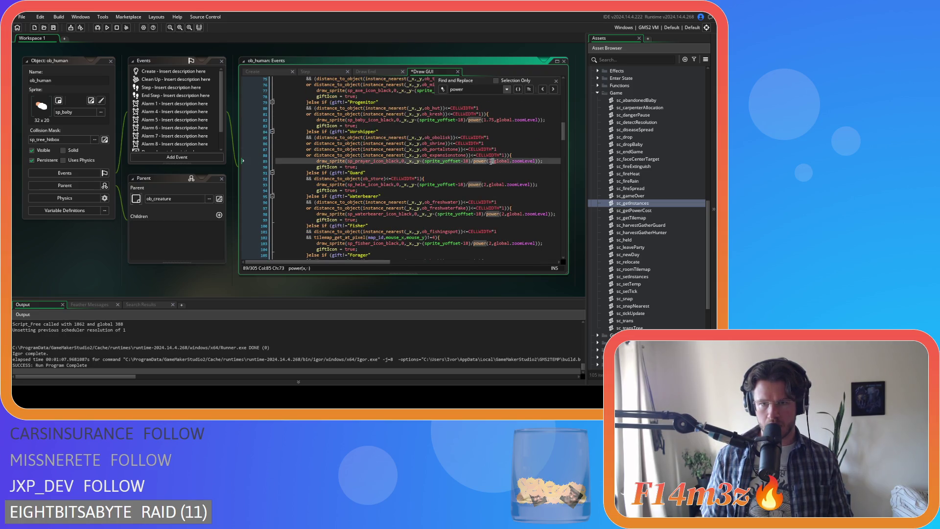
{"action": "double_click", "coordinate": [484, 184]}
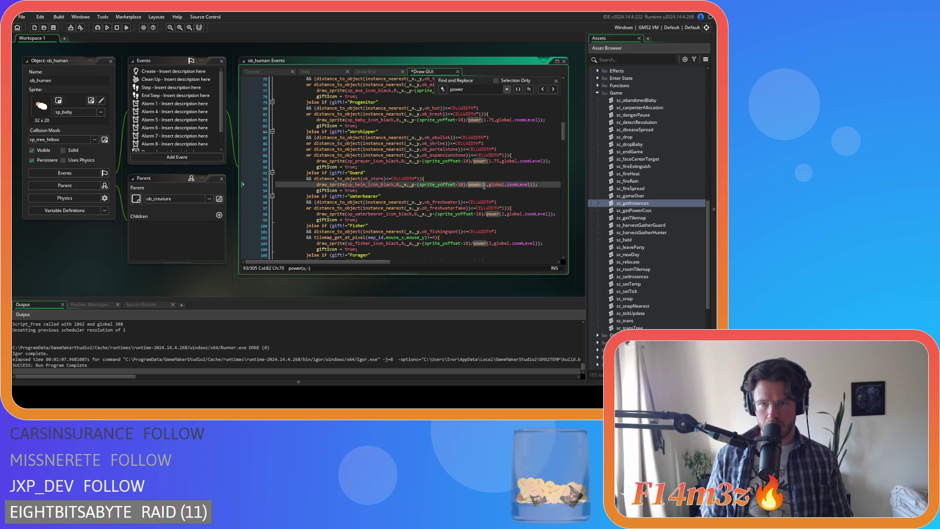
{"action": "type", "text": "1.75"}
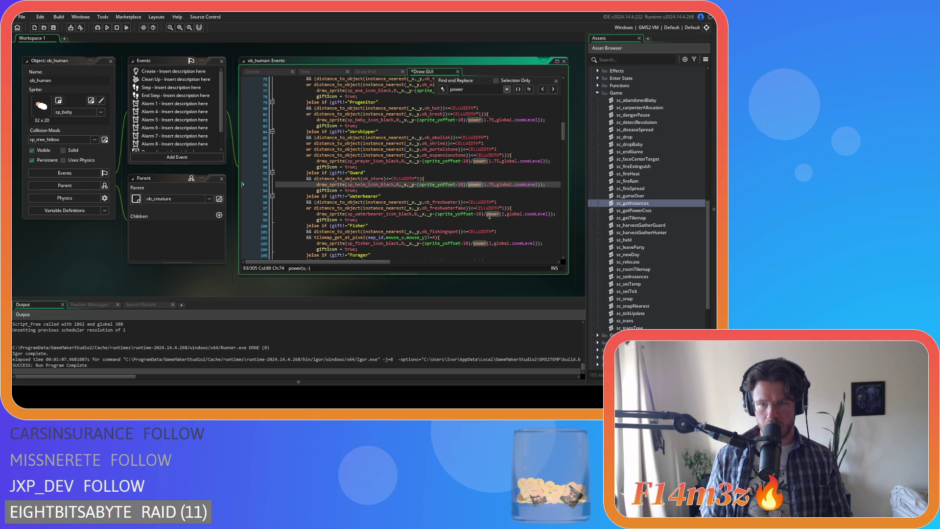
{"action": "double_click", "coordinate": [504, 214]}
{"action": "type", "text": "1.75"}
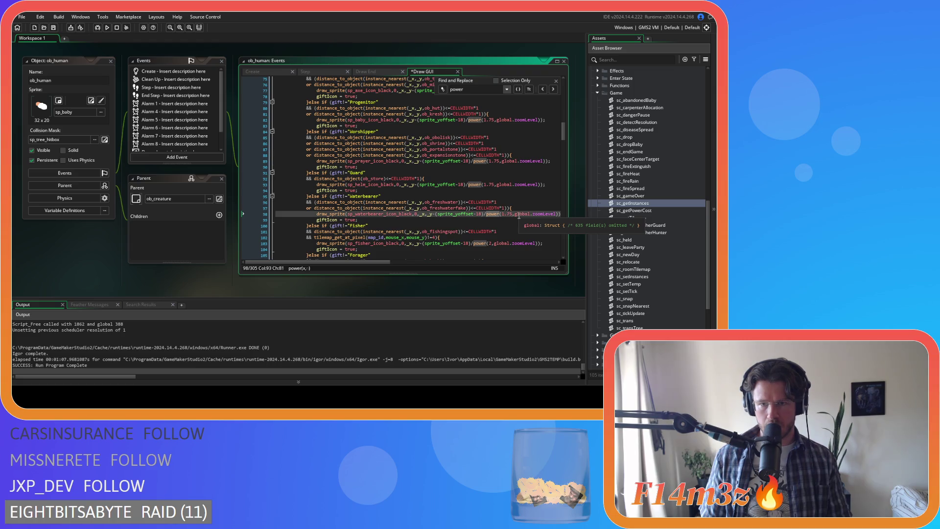
- Set the Forager and Drummer gift icon exponents to power 1.75 of the zoom level
{"action": "scroll", "coordinate": [519, 215], "scroll_direction": "down", "scroll_amount": 3}
{"action": "scroll", "coordinate": [519, 215], "scroll_direction": "up", "scroll_amount": 4}
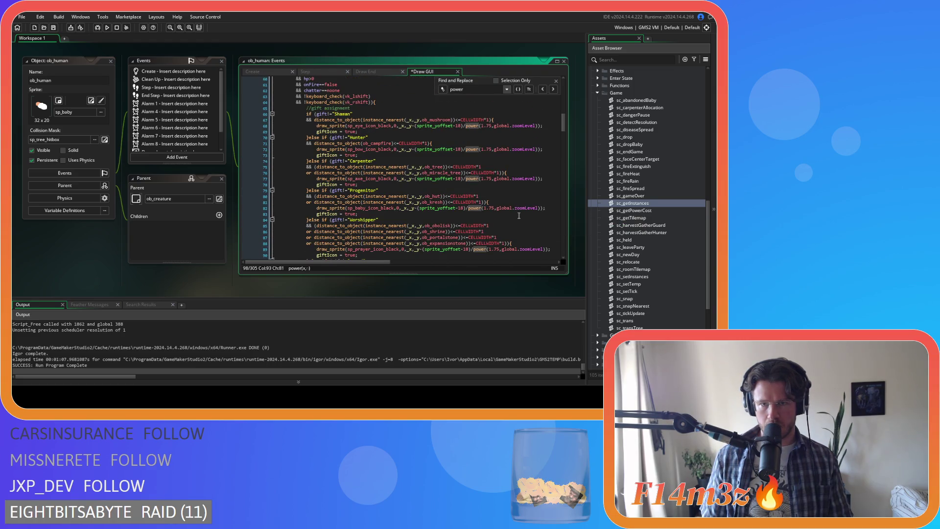
{"action": "scroll", "coordinate": [518, 216], "scroll_direction": "down", "scroll_amount": 8}
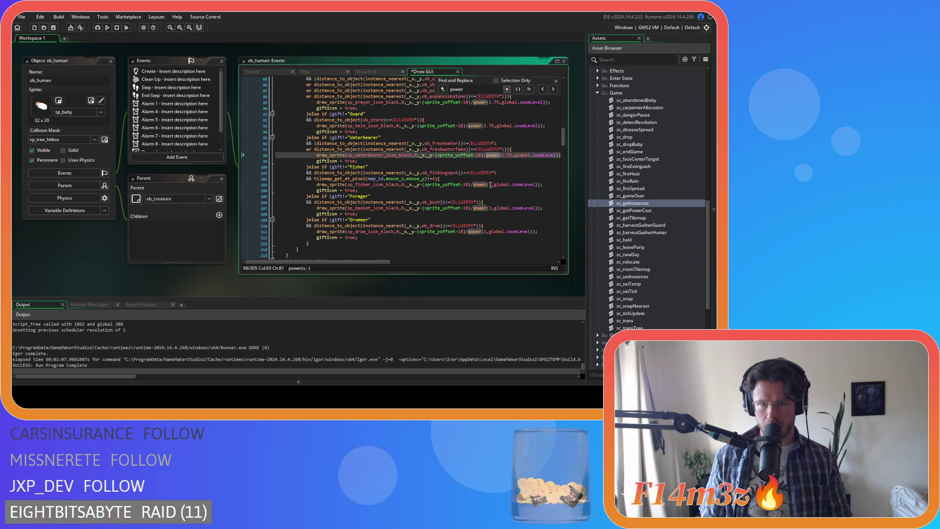
{"action": "left_click", "coordinate": [489, 185]}
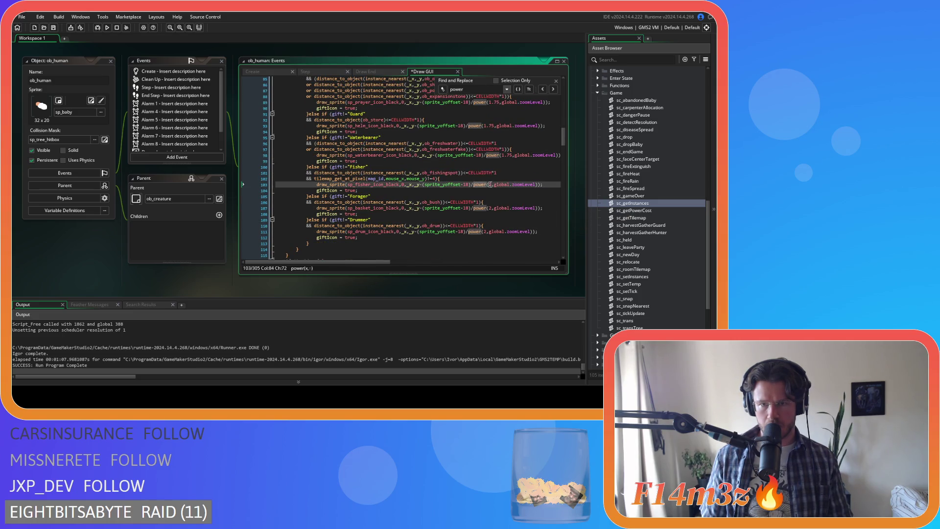
{"action": "type", "text": ".75"}
{"action": "left_click", "coordinate": [490, 208]}
{"action": "type", "text": "1.75"}
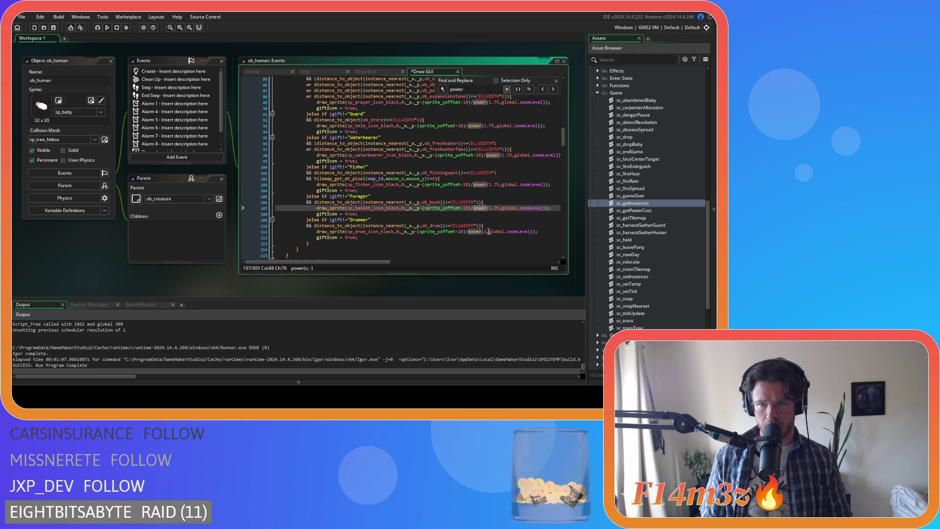
{"action": "left_click", "coordinate": [484, 233]}
{"action": "type", "text": "1.75"}
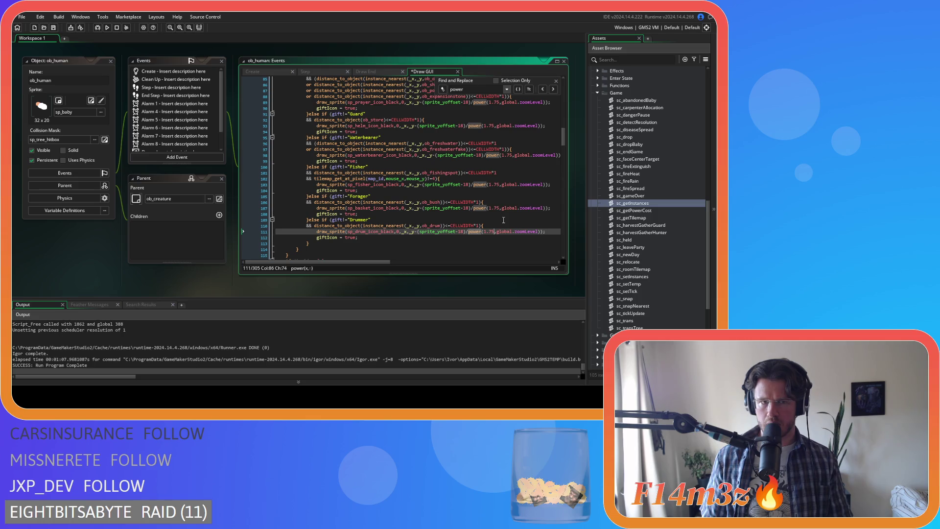
- Launch a test build of the game with F5
{"action": "scroll", "coordinate": [503, 220], "scroll_direction": "down", "scroll_amount": 8}
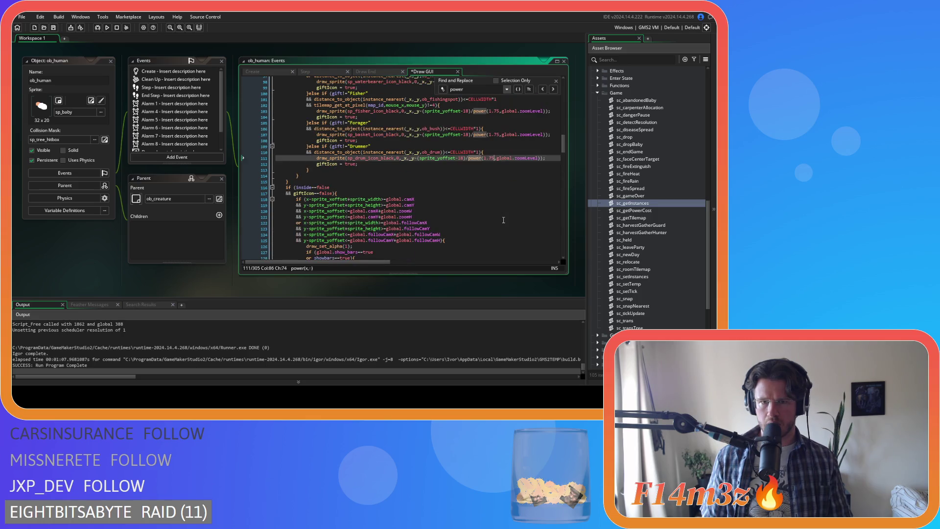
{"action": "scroll", "coordinate": [481, 213], "scroll_direction": "down", "scroll_amount": 20}
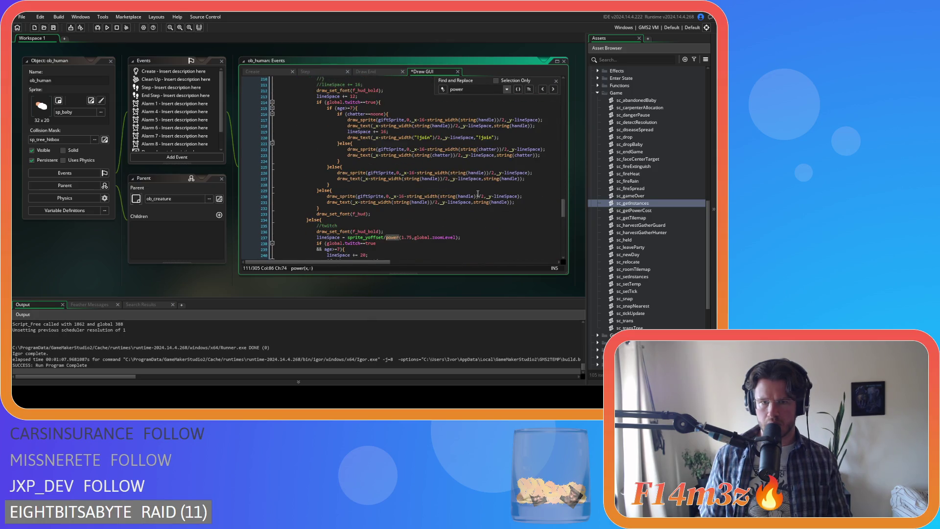
{"action": "scroll", "coordinate": [477, 193], "scroll_direction": "down", "scroll_amount": 20}
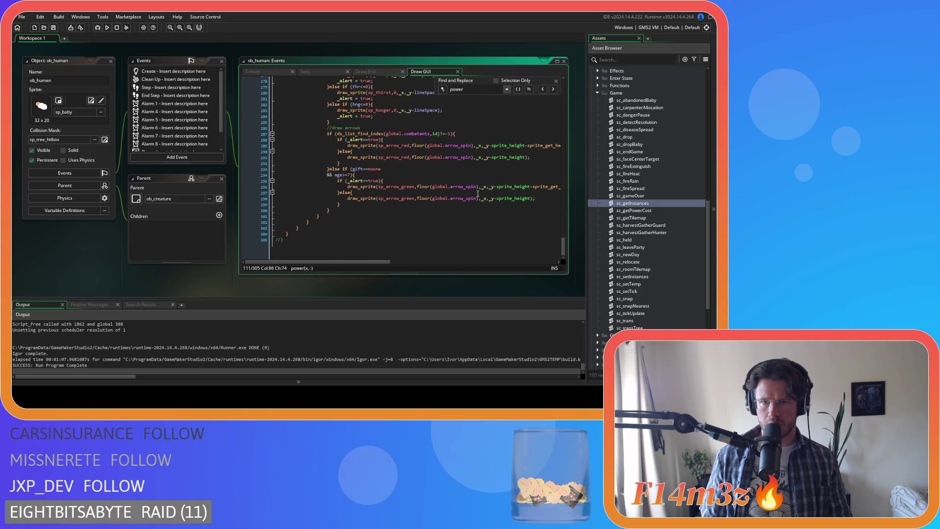
{"action": "left_click", "coordinate": [498, 198]}
{"action": "key", "text": "F5"}
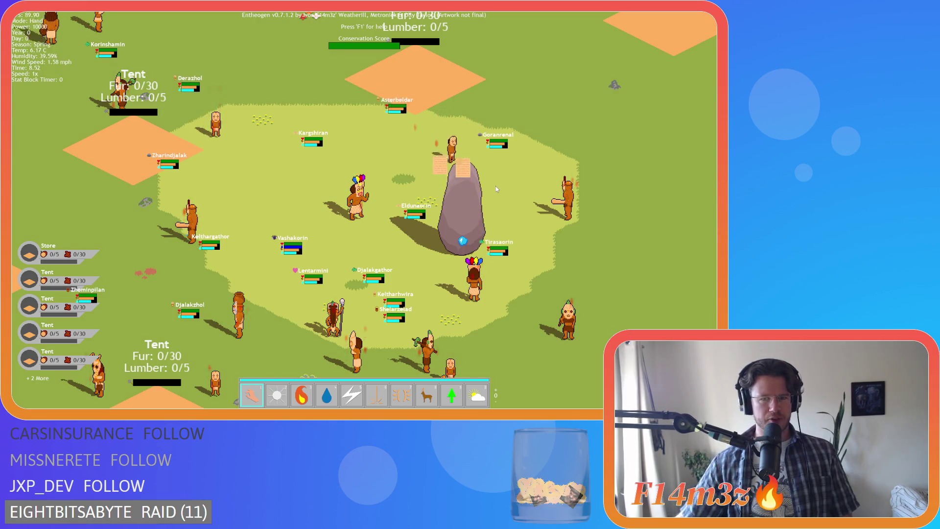
{"action": "key", "text": "Escape"}
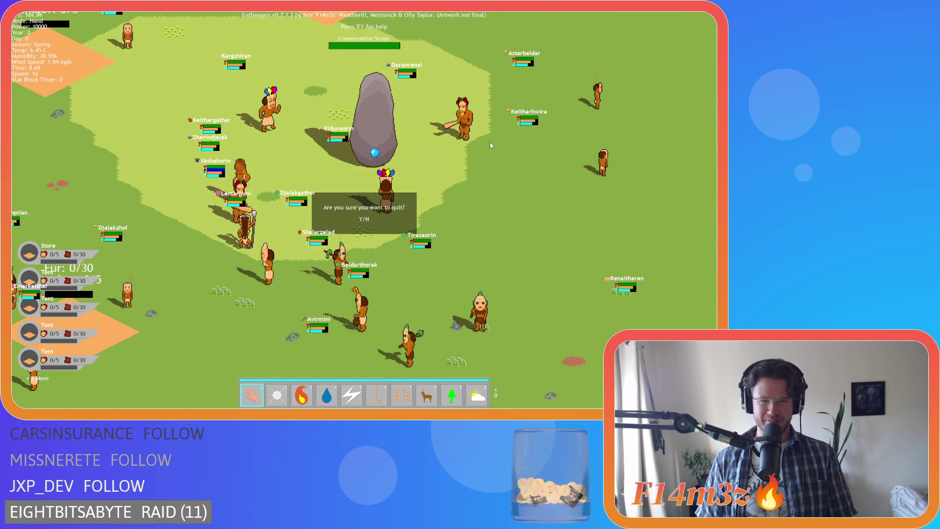
{"action": "key", "text": "y"}
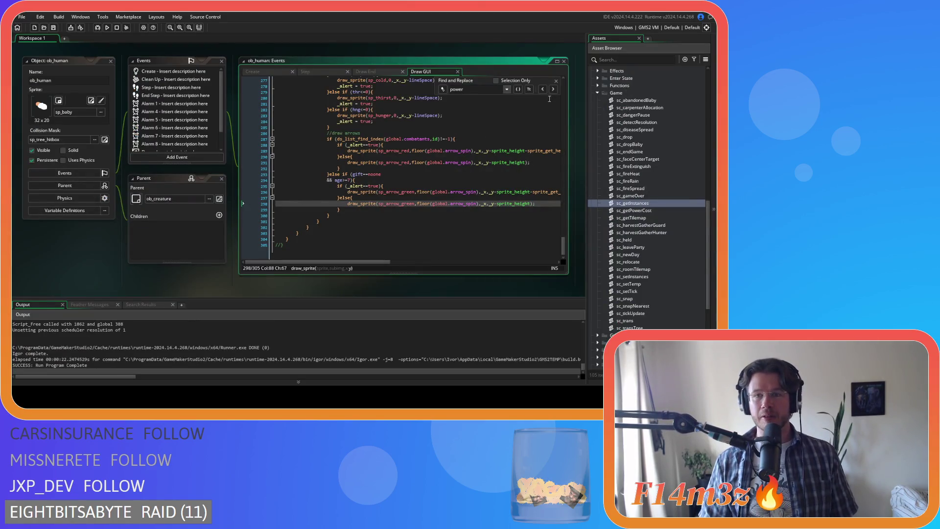
- Edit the villager label zoom exponent on line 6 by removing the selected .75
{"action": "left_click", "coordinate": [555, 82]}
{"action": "left_click_drag", "start_coordinate": [565, 249], "coordinate": [552, 89]}
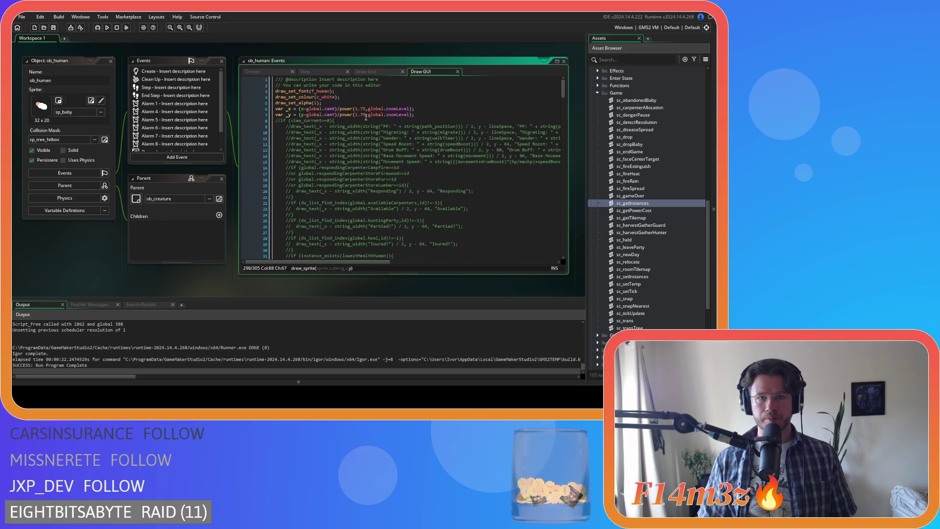
{"action": "left_click_drag", "start_coordinate": [366, 109], "coordinate": [359, 112]}
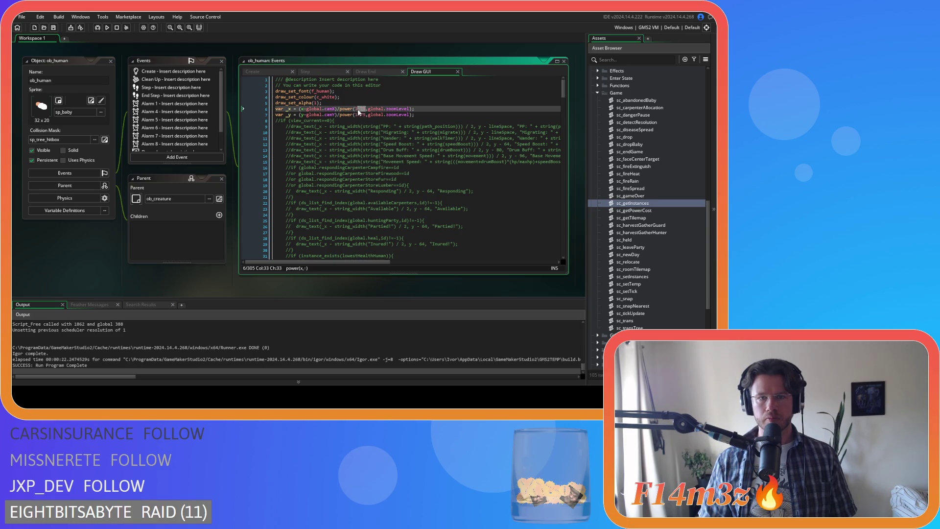
{"action": "type", "text": "2"}
{"action": "key", "text": "ctrl+s"}
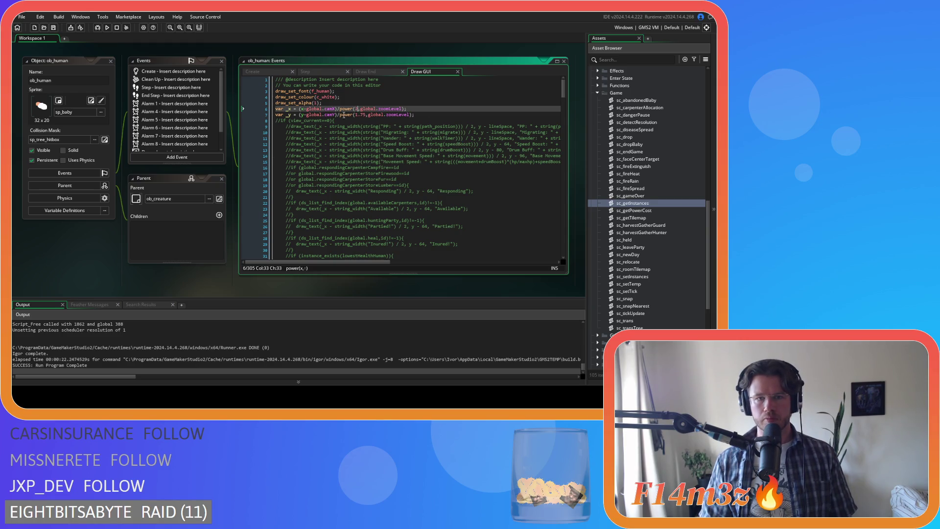
{"action": "key", "text": "Left"}
{"action": "key", "text": "Left"}
- Step through the power calls with Find, then start another test build with F5
{"action": "key", "text": "ctrl+f"}
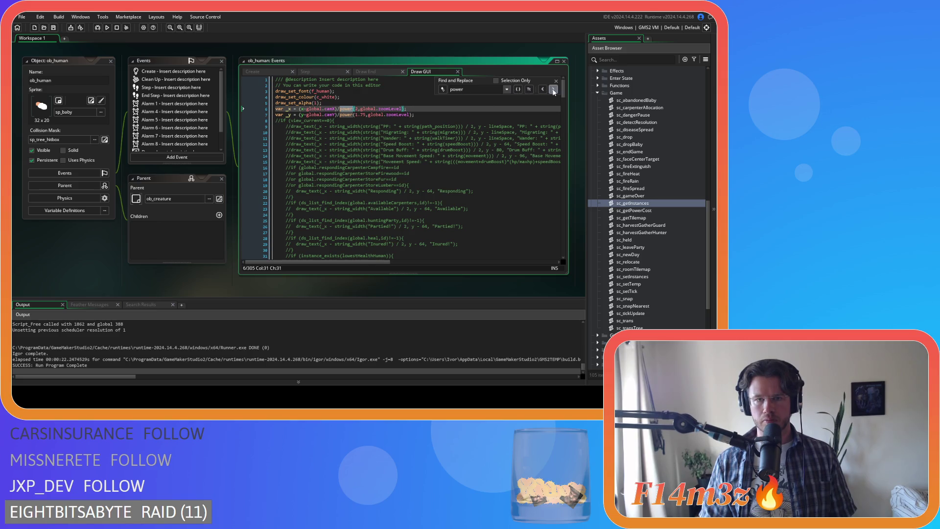
{"action": "left_click", "coordinate": [553, 90]}
{"action": "left_click", "coordinate": [553, 90]}
{"action": "left_click", "coordinate": [553, 90]}
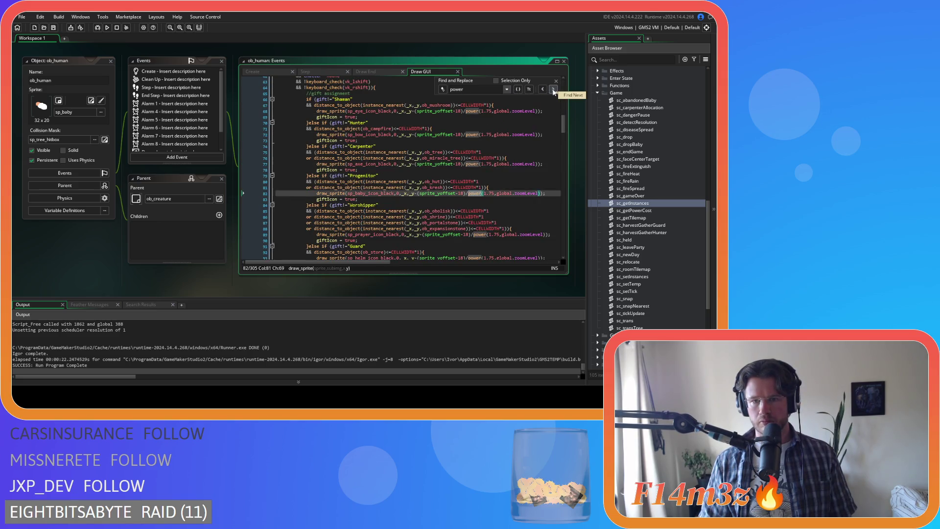
{"action": "left_click", "coordinate": [553, 89]}
{"action": "left_click", "coordinate": [553, 89]}
{"action": "left_click", "coordinate": [553, 90]}
{"action": "left_click", "coordinate": [553, 89]}
{"action": "left_click", "coordinate": [553, 89]}
{"action": "left_click", "coordinate": [553, 89]}
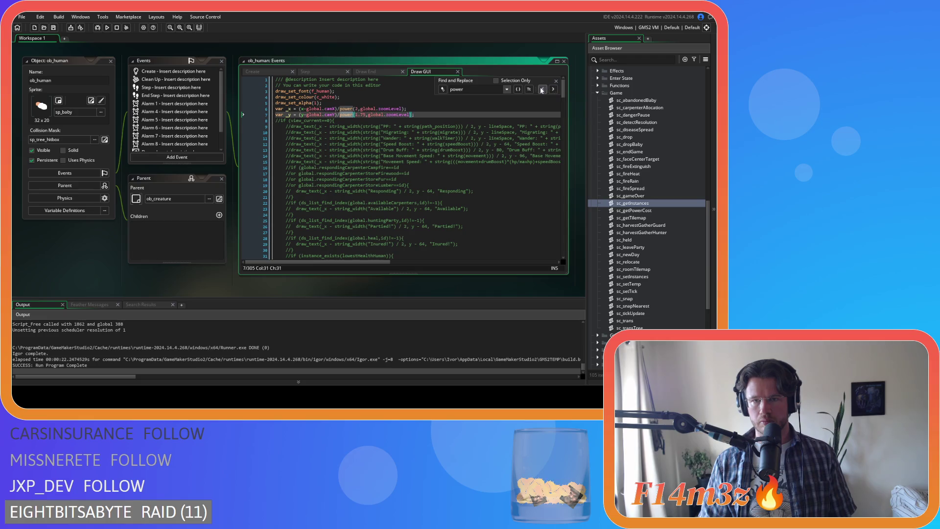
{"action": "left_click", "coordinate": [541, 89]}
{"action": "left_click", "coordinate": [496, 135]}
{"action": "key", "text": "F5"}
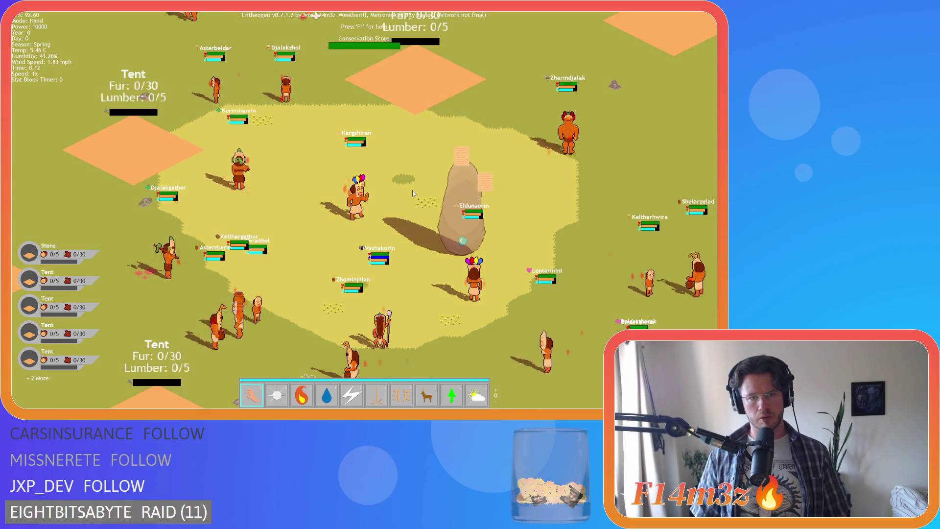
- Zoom out in the running game, then quit to the main menu and close it
{"action": "scroll", "coordinate": [412, 190], "scroll_direction": "down", "scroll_amount": 3}
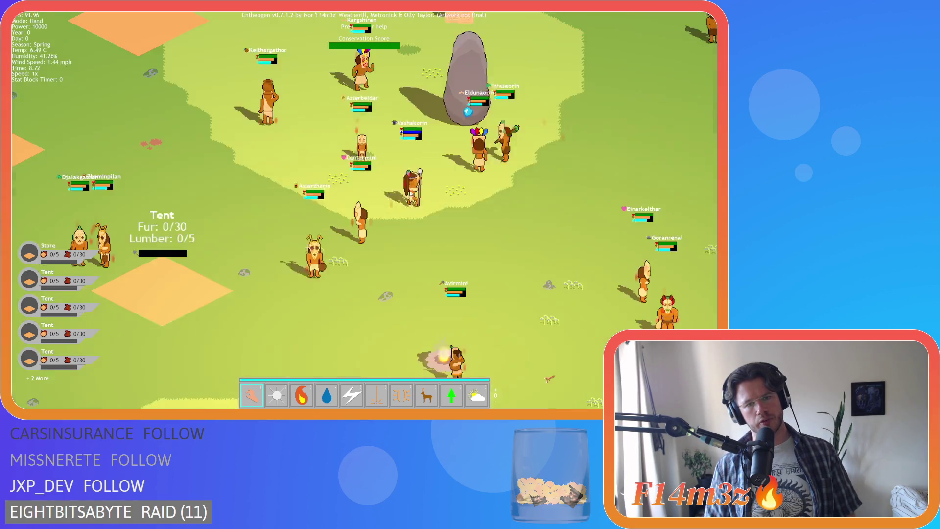
{"action": "key", "text": "Escape"}
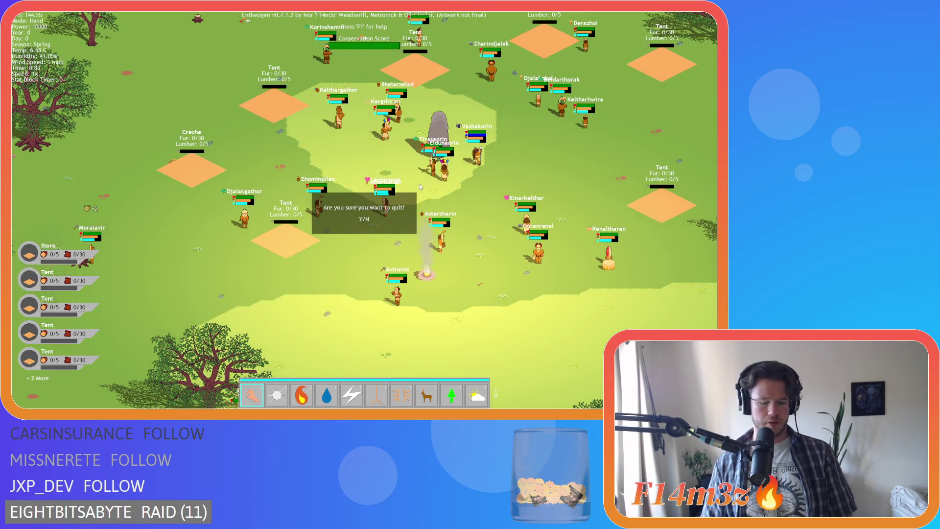
{"action": "key", "text": "Return"}
{"action": "key", "text": "alt+F4"}
{"action": "key", "text": "Return"}
{"action": "key", "text": "Return"}
{"action": "key", "text": "Return"}
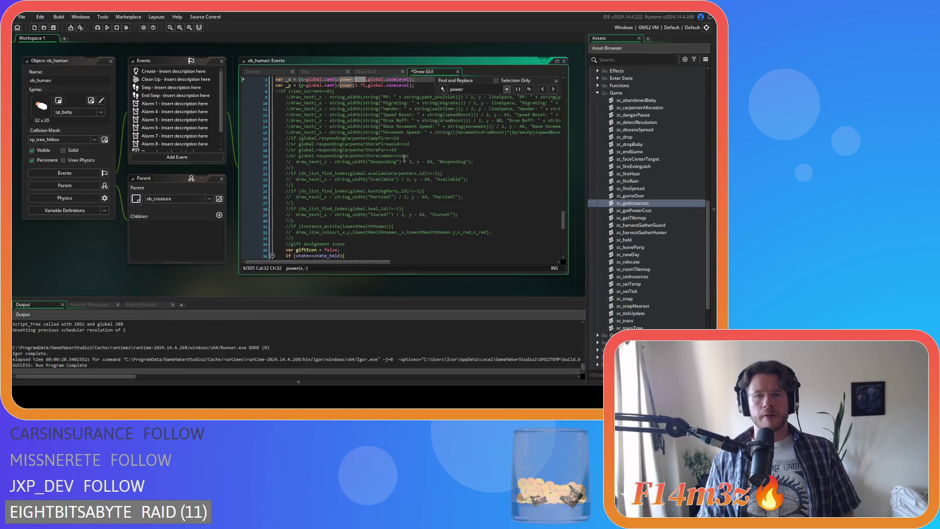
- Undo the last two zoom-exponent edits in the Draw GUI code
{"action": "key", "text": "ctrl+z"}
{"action": "key", "text": "ctrl+z"}
{"action": "key", "text": "ctrl+z"}
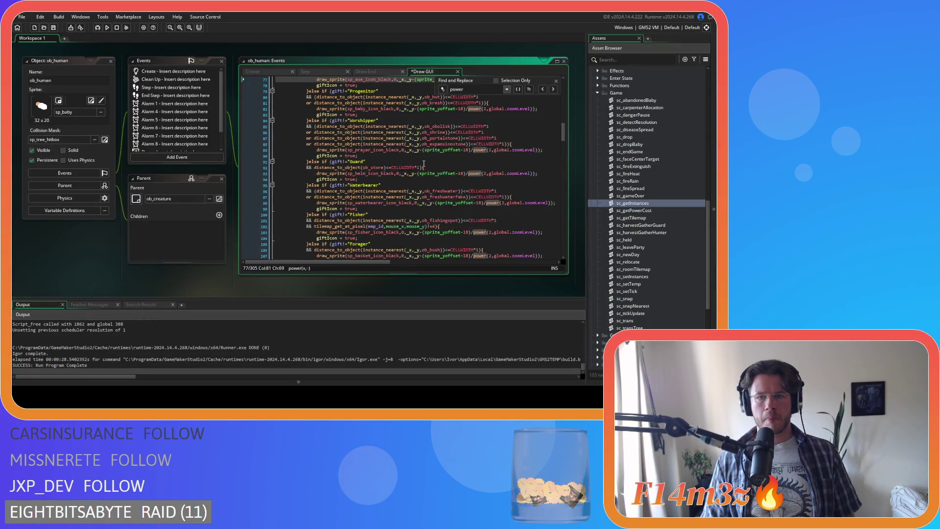
{"action": "key", "text": "ctrl+z"}
{"action": "key", "text": "ctrl+z"}
{"action": "key", "text": "ctrl+z"}
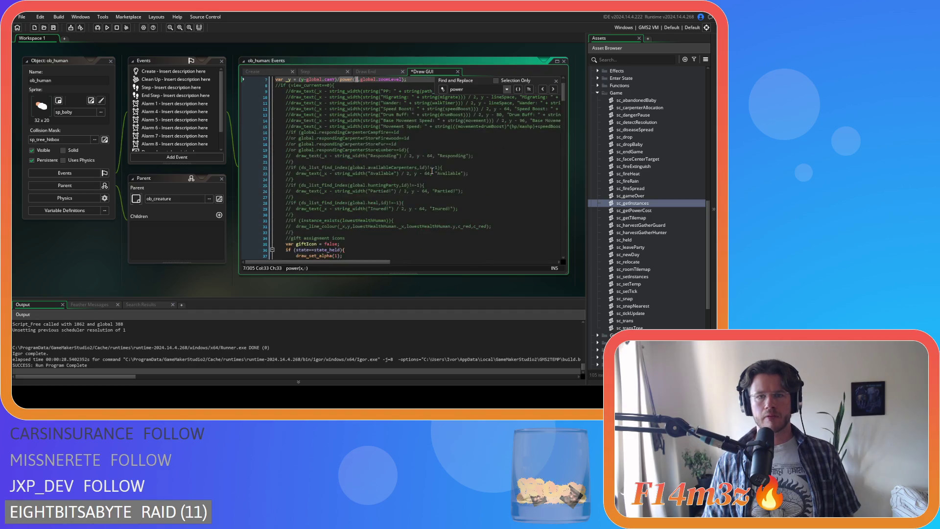
{"action": "scroll", "coordinate": [432, 171], "scroll_direction": "down", "scroll_amount": 15}
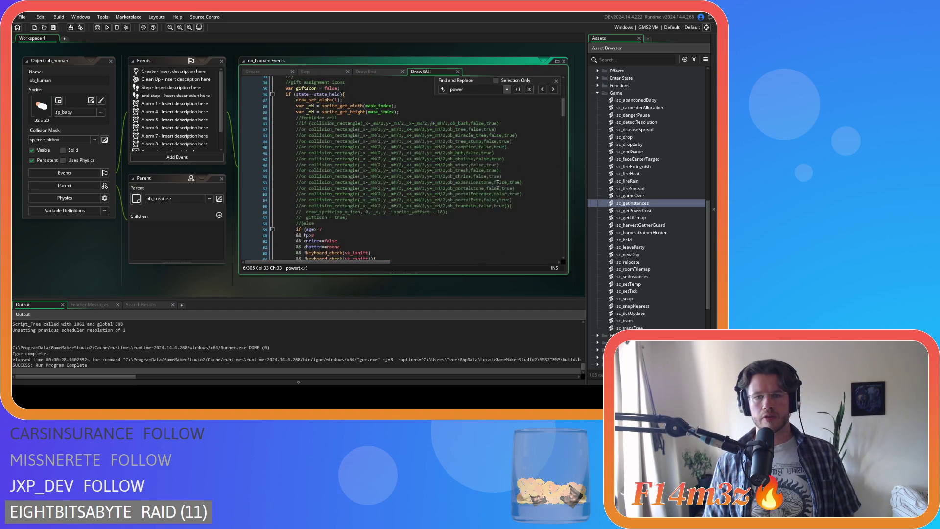
{"action": "scroll", "coordinate": [494, 173], "scroll_direction": "up", "scroll_amount": 3}
- Set the Shaman, Hunter and Carpenter gift icon exponents to 1.75
{"action": "left_click", "coordinate": [482, 151]}
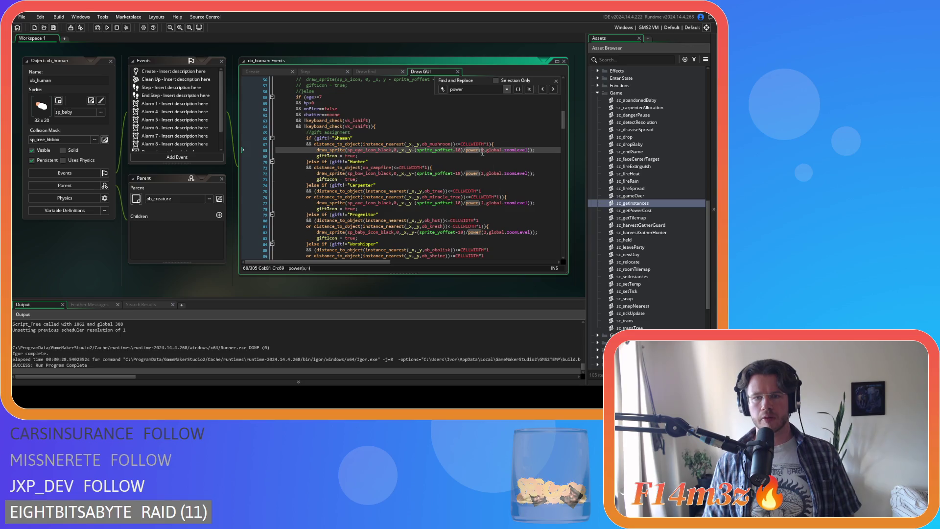
{"action": "type", "text": "1.75"}
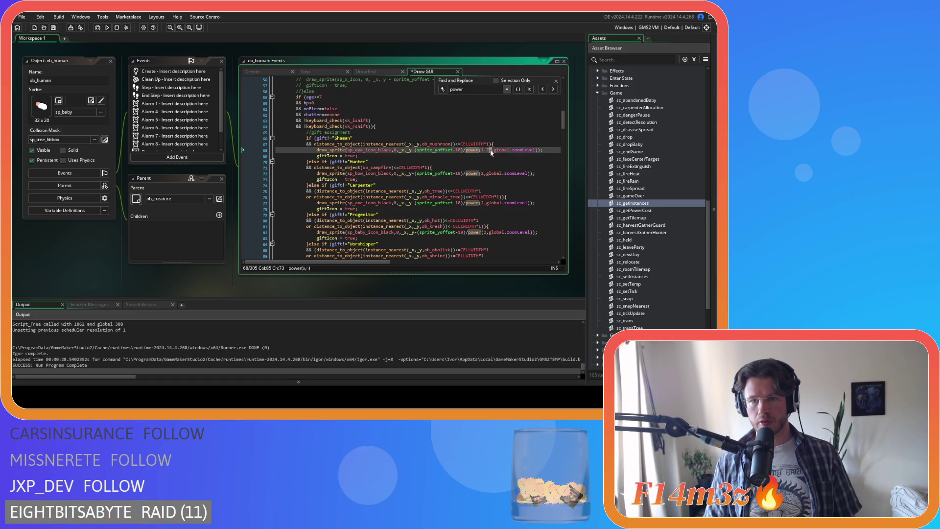
{"action": "double_click", "coordinate": [481, 174]}
{"action": "key", "text": "ctrl+c"}
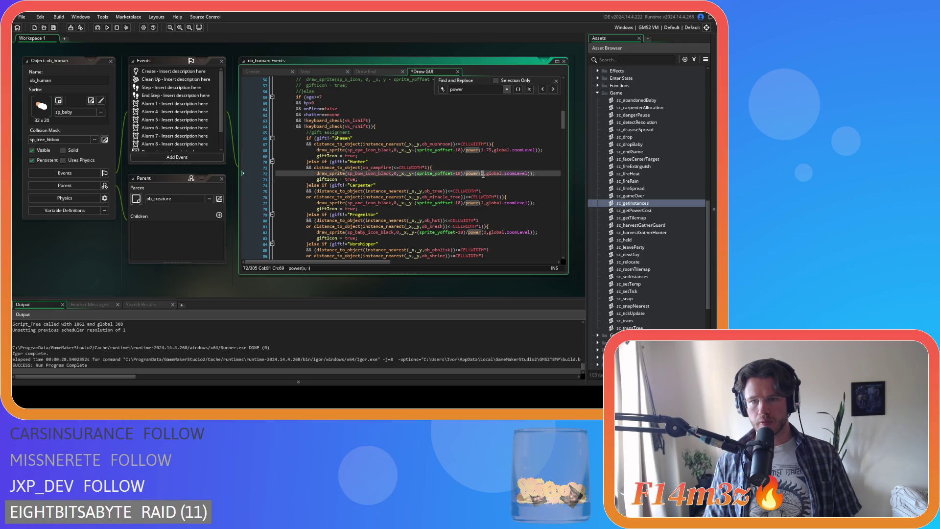
{"action": "left_click", "coordinate": [483, 203]}
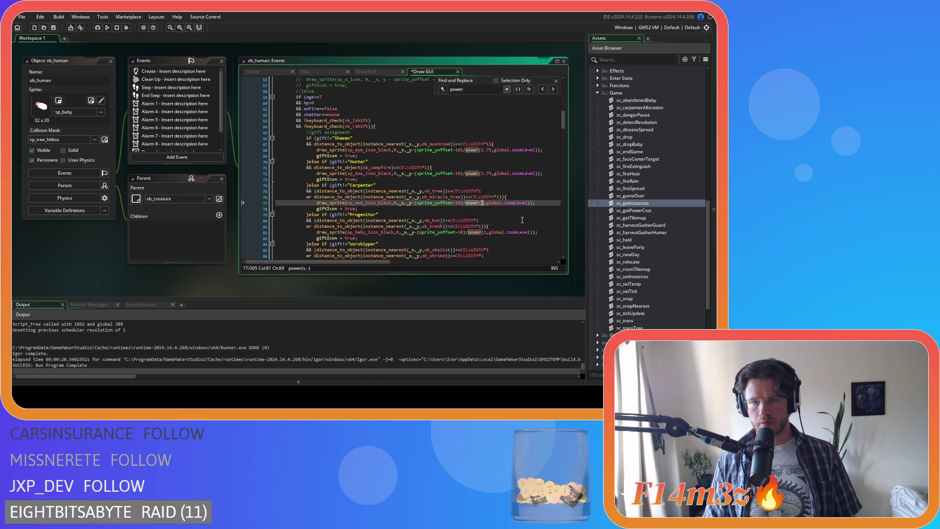
{"action": "type", "text": "1.75"}
{"action": "scroll", "coordinate": [488, 217], "scroll_direction": "down", "scroll_amount": 4}
- Replace the exponent 2 with 1.75 for the Progenitor, Worshipper, Guard, Waterbearer, Fisher and remaining gift icons
{"action": "double_click", "coordinate": [485, 159]}
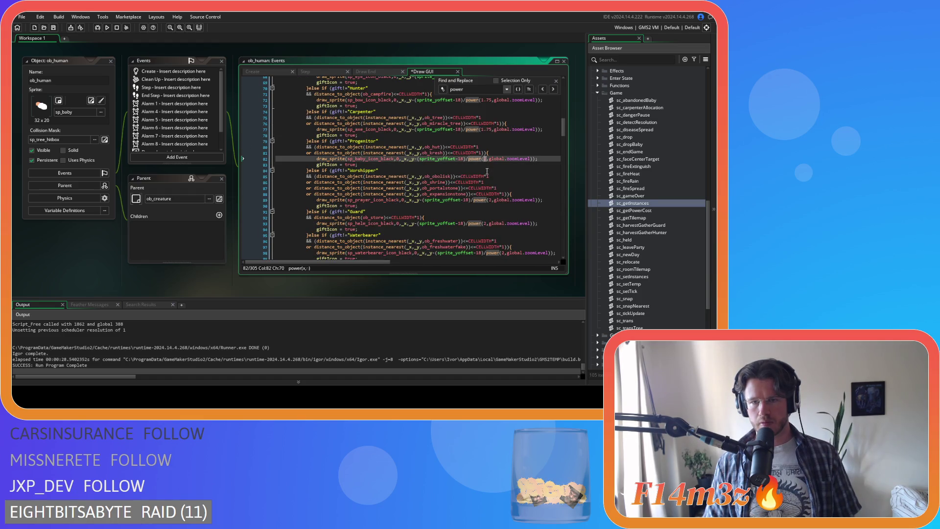
{"action": "double_click", "coordinate": [490, 200]}
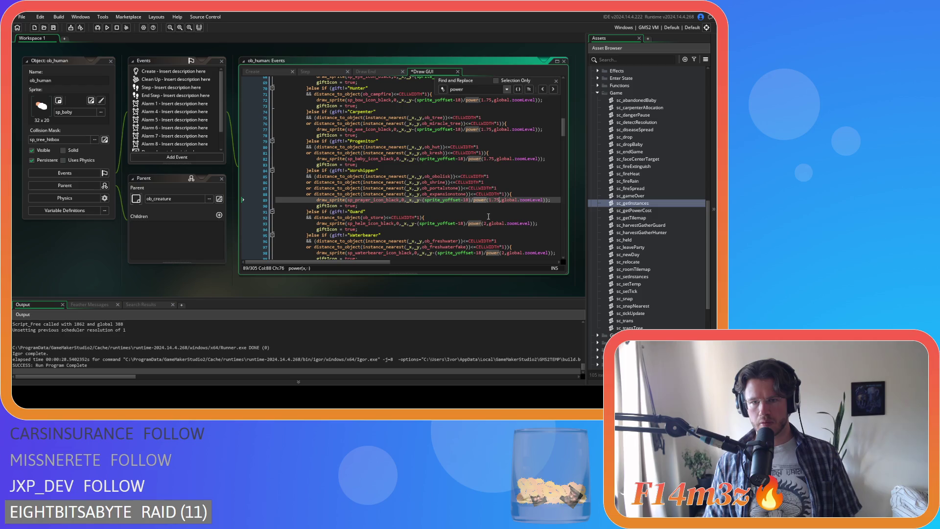
{"action": "double_click", "coordinate": [485, 224]}
{"action": "double_click", "coordinate": [502, 253]}
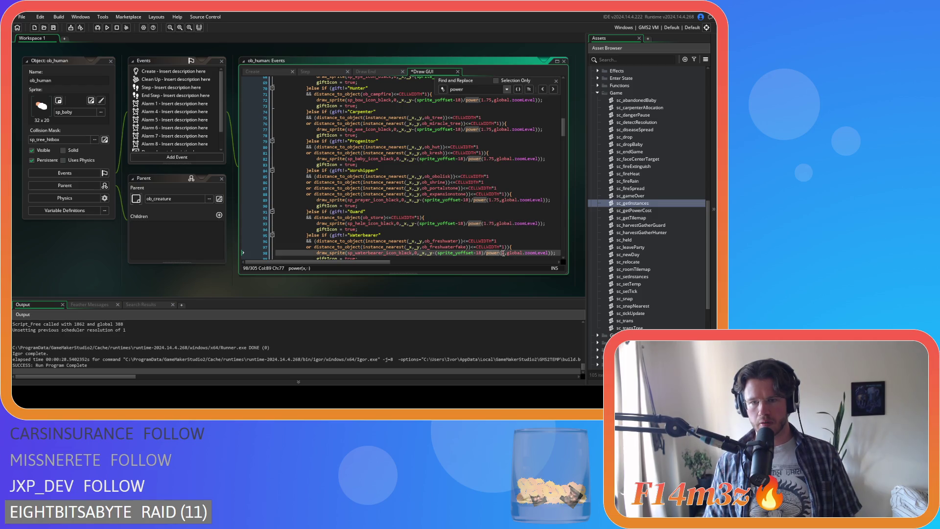
{"action": "type", "text": "1.75"}
{"action": "scroll", "coordinate": [508, 233], "scroll_direction": "down", "scroll_amount": 4}
{"action": "double_click", "coordinate": [489, 209]}
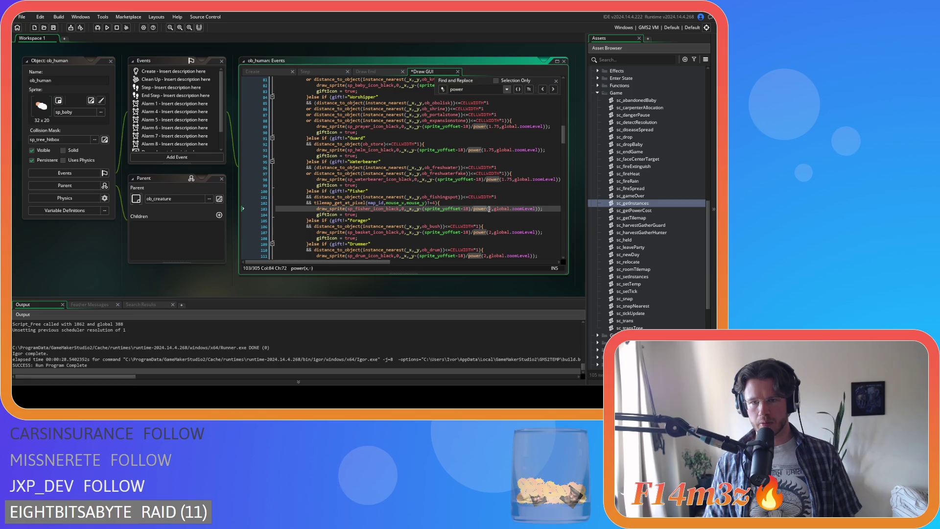
{"action": "double_click", "coordinate": [490, 233]}
{"action": "key", "text": "ctrl+v"}
{"action": "double_click", "coordinate": [484, 256]}
{"action": "key", "text": "ctrl+v"}
{"action": "scroll", "coordinate": [512, 214], "scroll_direction": "down", "scroll_amount": 10}
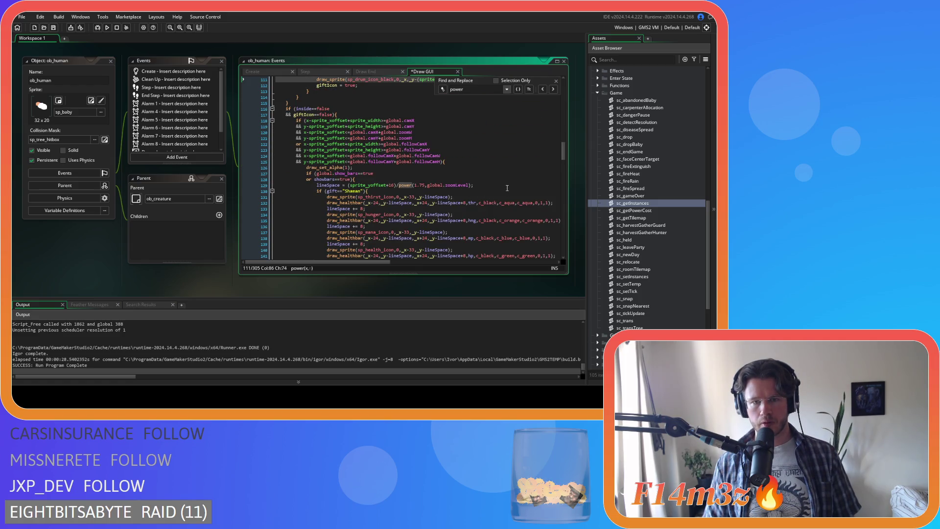
- Review the gift-icon code, save the Draw GUI event, and build and run the game with F5
{"action": "scroll", "coordinate": [507, 188], "scroll_direction": "down", "scroll_amount": 10}
{"action": "scroll", "coordinate": [509, 186], "scroll_direction": "down", "scroll_amount": 6}
{"action": "scroll", "coordinate": [541, 135], "scroll_direction": "down", "scroll_amount": 20}
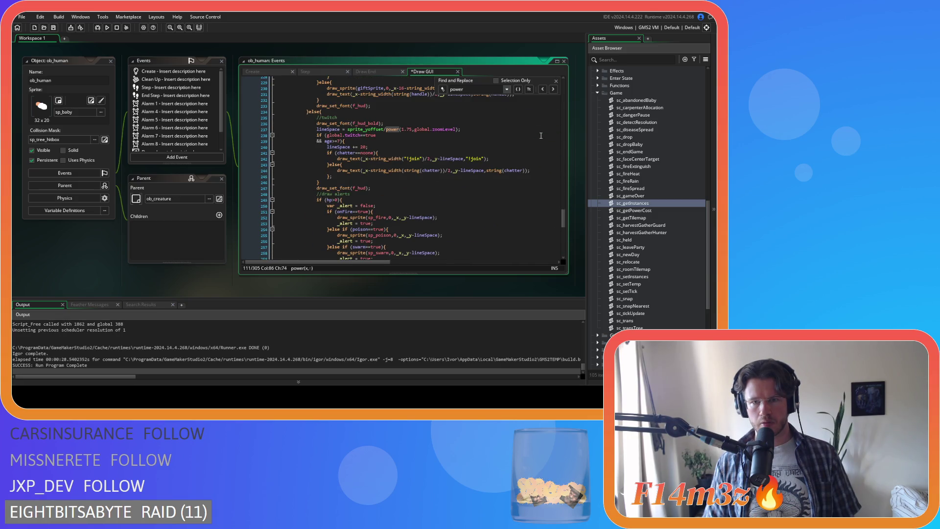
{"action": "scroll", "coordinate": [541, 135], "scroll_direction": "down", "scroll_amount": 16}
{"action": "key", "text": "ctrl+s"}
{"action": "scroll", "coordinate": [504, 183], "scroll_direction": "up", "scroll_amount": 16}
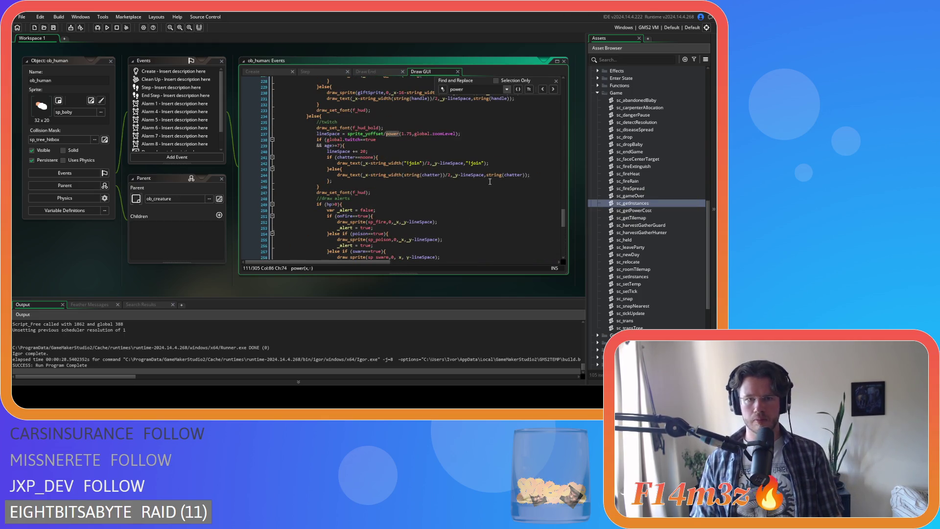
{"action": "scroll", "coordinate": [489, 181], "scroll_direction": "down", "scroll_amount": 3}
{"action": "left_click", "coordinate": [487, 186]}
{"action": "key", "text": "F5"}
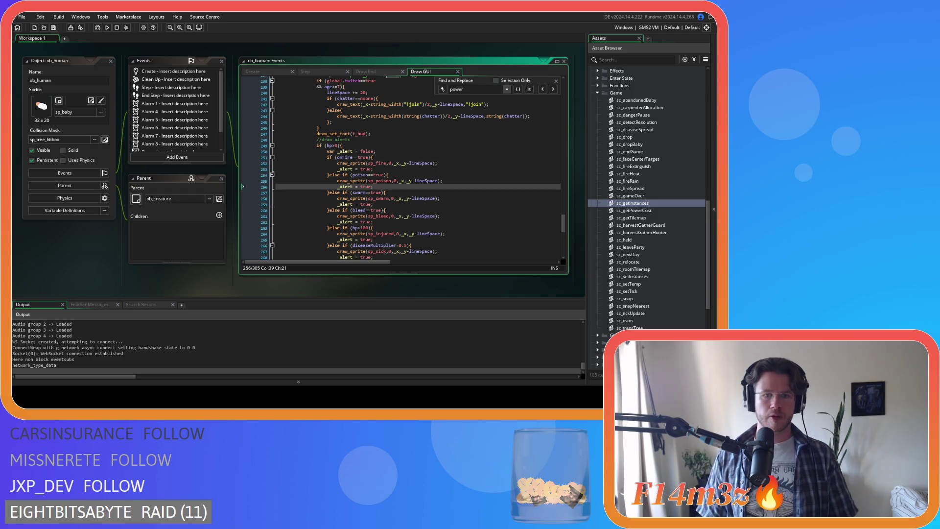
{"action": "key", "text": "alt+Tab"}
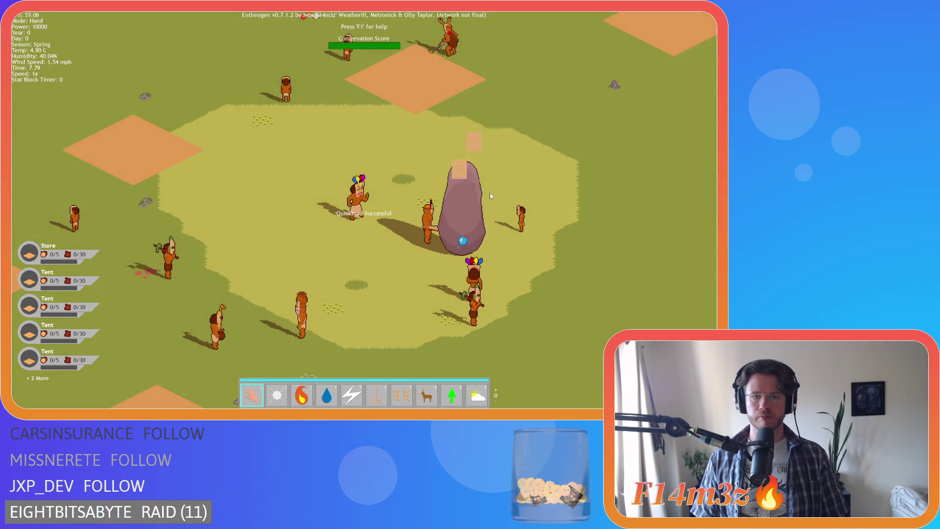
- Quickload the saved village with F9 and zoom in and out to check villager labels and icons
{"action": "key", "text": "F9"}
{"action": "scroll", "coordinate": [379, 206], "scroll_direction": "up", "scroll_amount": 5}
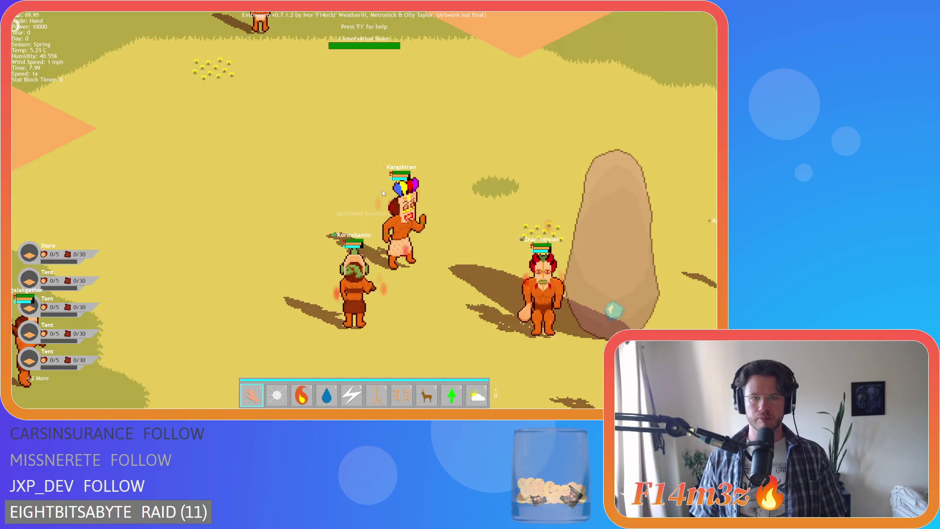
{"action": "scroll", "coordinate": [391, 201], "scroll_direction": "down", "scroll_amount": 5}
{"action": "scroll", "coordinate": [408, 193], "scroll_direction": "down", "scroll_amount": 3}
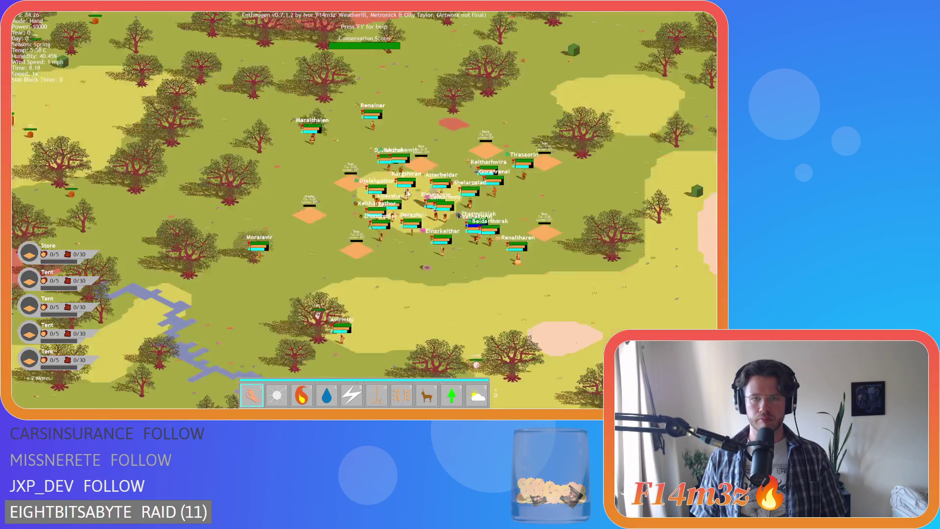
{"action": "scroll", "coordinate": [407, 194], "scroll_direction": "up", "scroll_amount": 6}
{"action": "scroll", "coordinate": [409, 194], "scroll_direction": "down", "scroll_amount": 3}
{"action": "scroll", "coordinate": [407, 194], "scroll_direction": "down", "scroll_amount": 3}
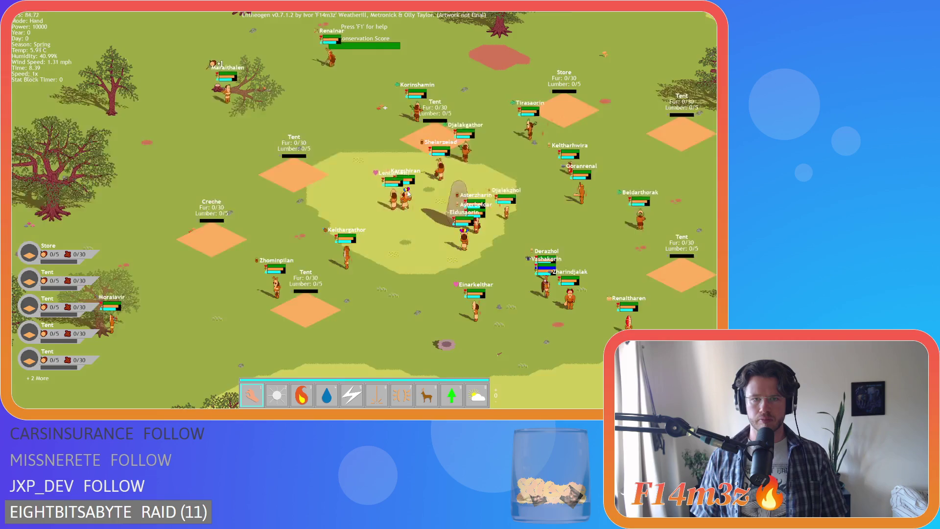
{"action": "scroll", "coordinate": [408, 194], "scroll_direction": "up", "scroll_amount": 6}
{"action": "scroll", "coordinate": [408, 194], "scroll_direction": "up", "scroll_amount": 1}
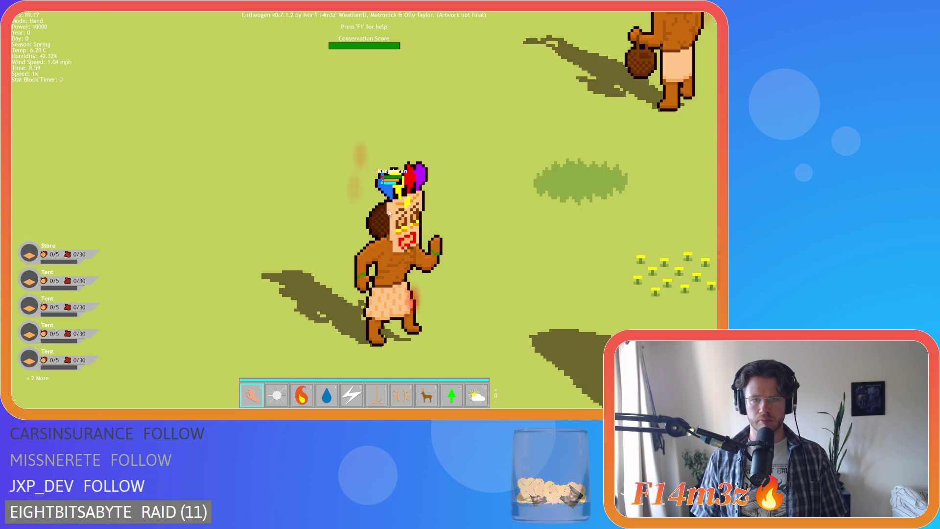
{"action": "scroll", "coordinate": [407, 194], "scroll_direction": "down", "scroll_amount": 7}
{"action": "scroll", "coordinate": [379, 211], "scroll_direction": "up", "scroll_amount": 6}
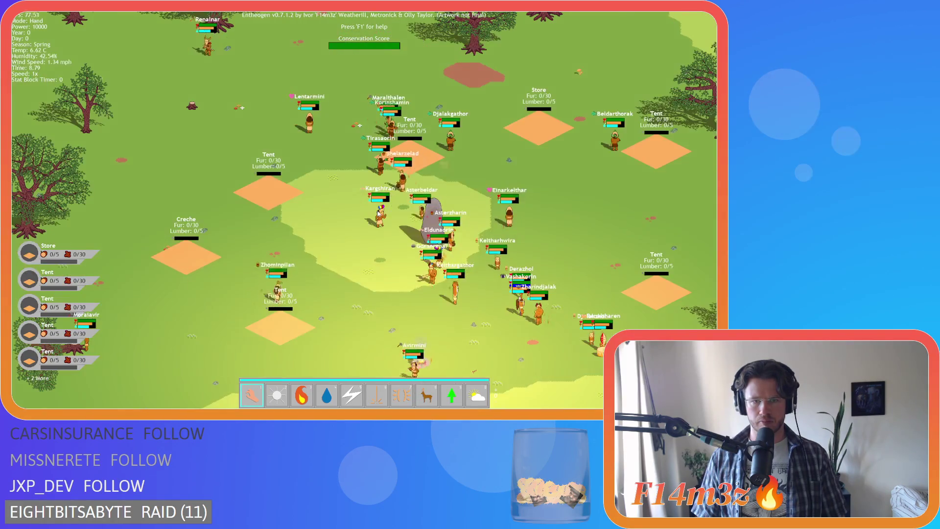
{"action": "scroll", "coordinate": [378, 211], "scroll_direction": "down", "scroll_amount": 4}
{"action": "scroll", "coordinate": [378, 212], "scroll_direction": "down", "scroll_amount": 4}
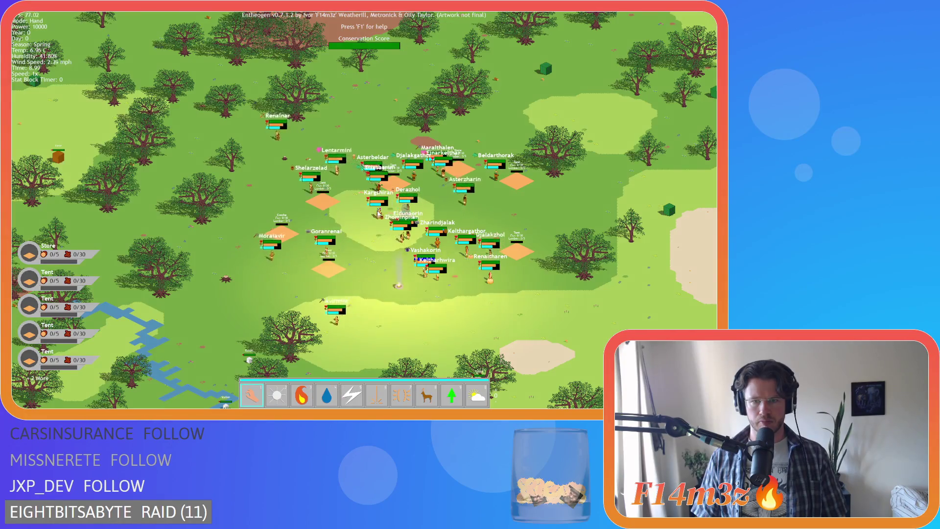
{"action": "scroll", "coordinate": [380, 228], "scroll_direction": "up", "scroll_amount": 2}
{"action": "scroll", "coordinate": [376, 228], "scroll_direction": "up", "scroll_amount": 5}
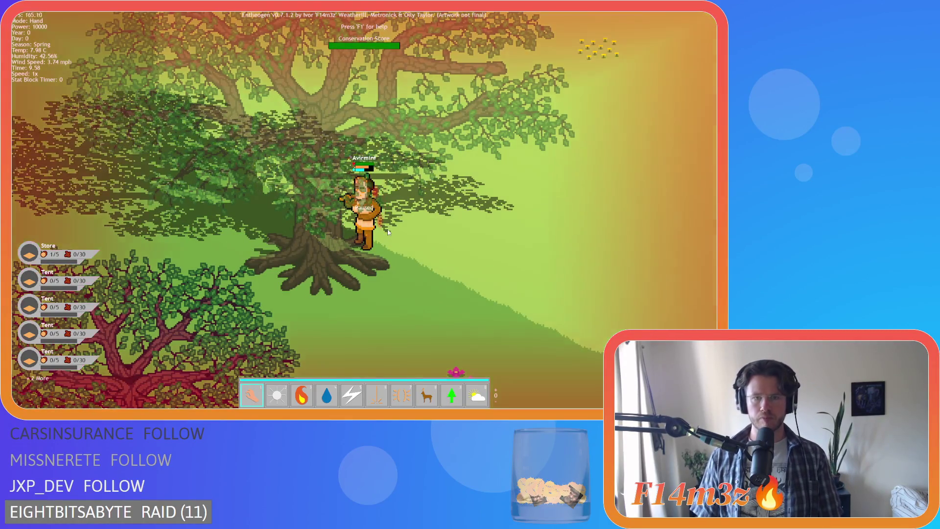
{"action": "scroll", "coordinate": [388, 232], "scroll_direction": "down", "scroll_amount": 5}
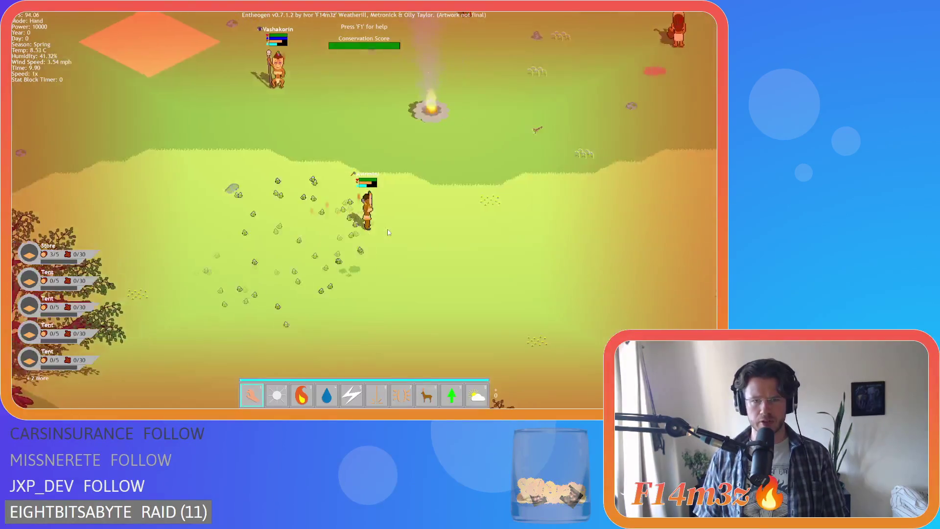
{"action": "scroll", "coordinate": [388, 232], "scroll_direction": "up", "scroll_amount": 5}
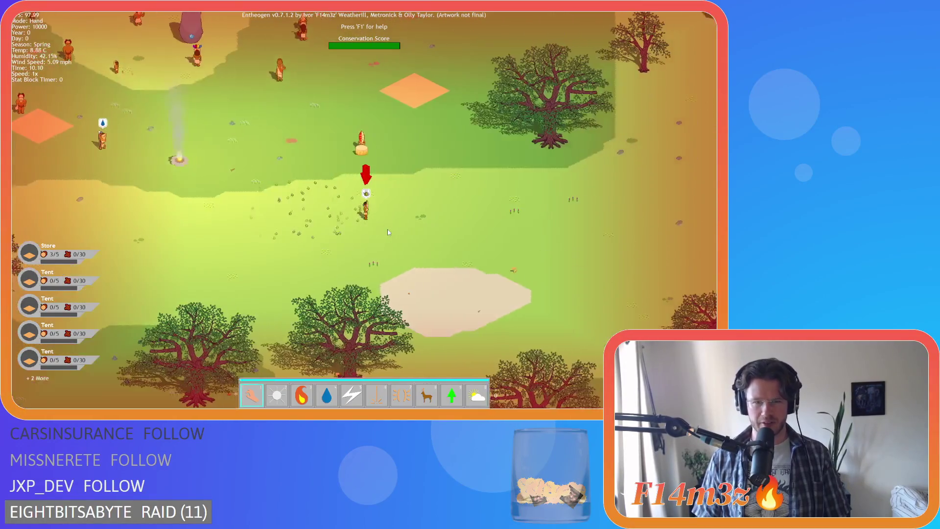
{"action": "scroll", "coordinate": [388, 232], "scroll_direction": "down", "scroll_amount": 5}
{"action": "scroll", "coordinate": [388, 232], "scroll_direction": "up", "scroll_amount": 5}
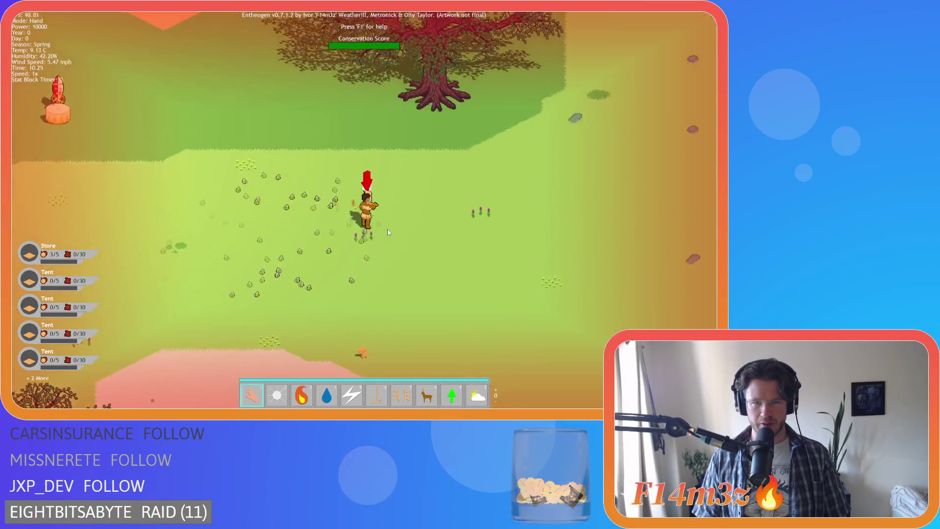
{"action": "scroll", "coordinate": [388, 232], "scroll_direction": "up", "scroll_amount": 2}
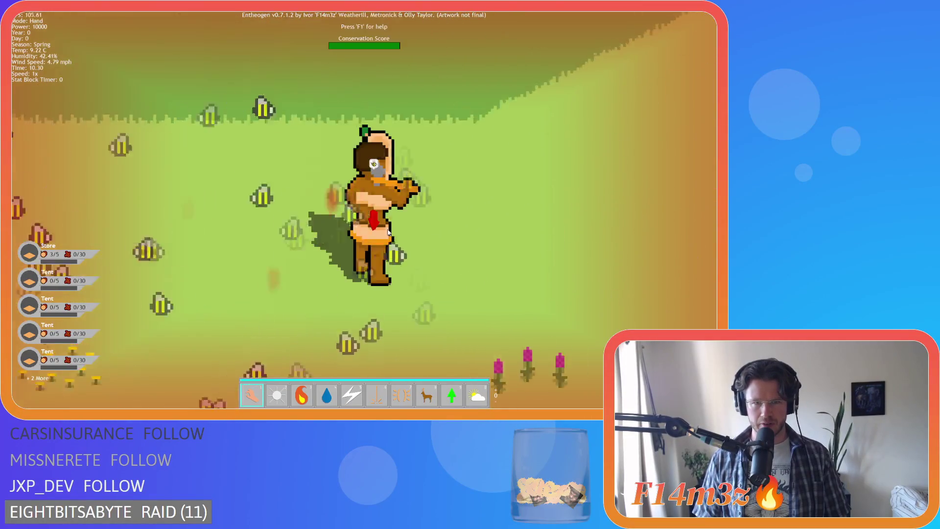
{"action": "scroll", "coordinate": [387, 232], "scroll_direction": "down", "scroll_amount": 6}
{"action": "scroll", "coordinate": [388, 232], "scroll_direction": "up", "scroll_amount": 2}
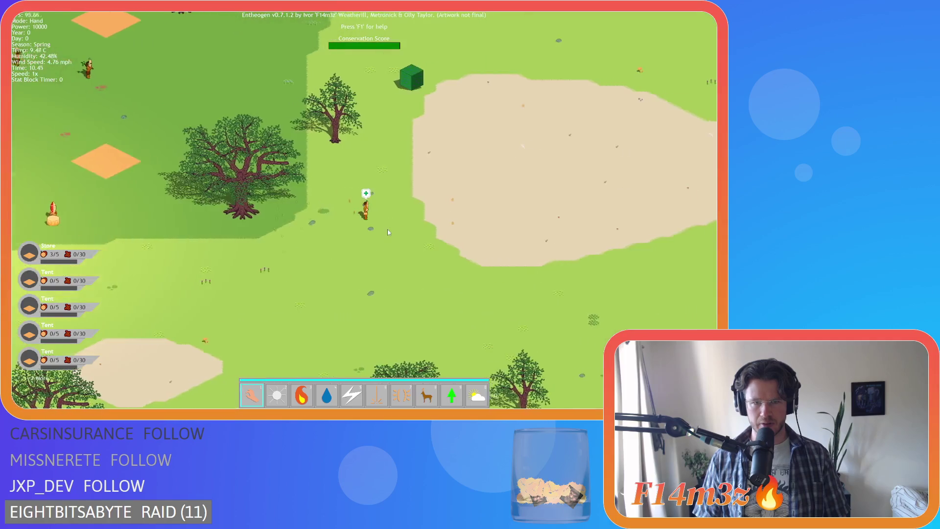
{"action": "scroll", "coordinate": [388, 232], "scroll_direction": "up", "scroll_amount": 1}
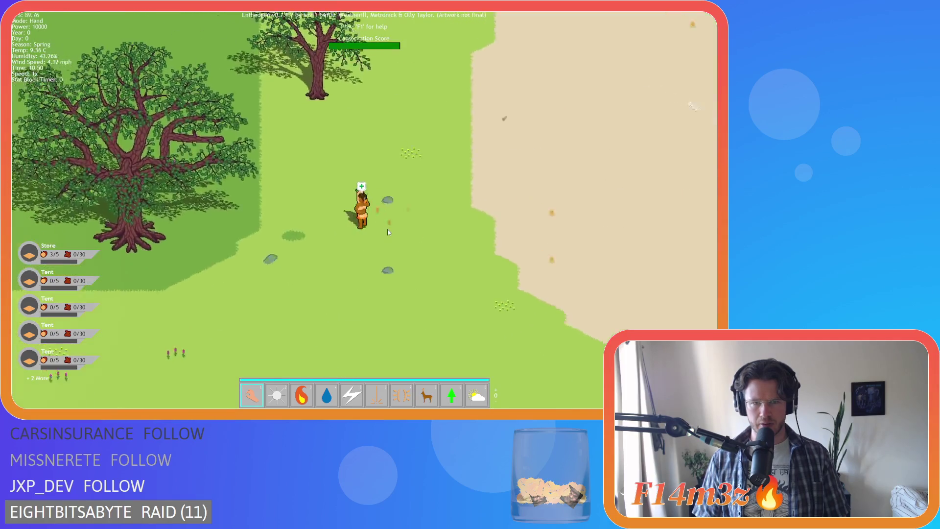
{"action": "scroll", "coordinate": [387, 232], "scroll_direction": "down", "scroll_amount": 2}
{"action": "scroll", "coordinate": [387, 232], "scroll_direction": "up", "scroll_amount": 4}
{"action": "scroll", "coordinate": [388, 232], "scroll_direction": "down", "scroll_amount": 6}
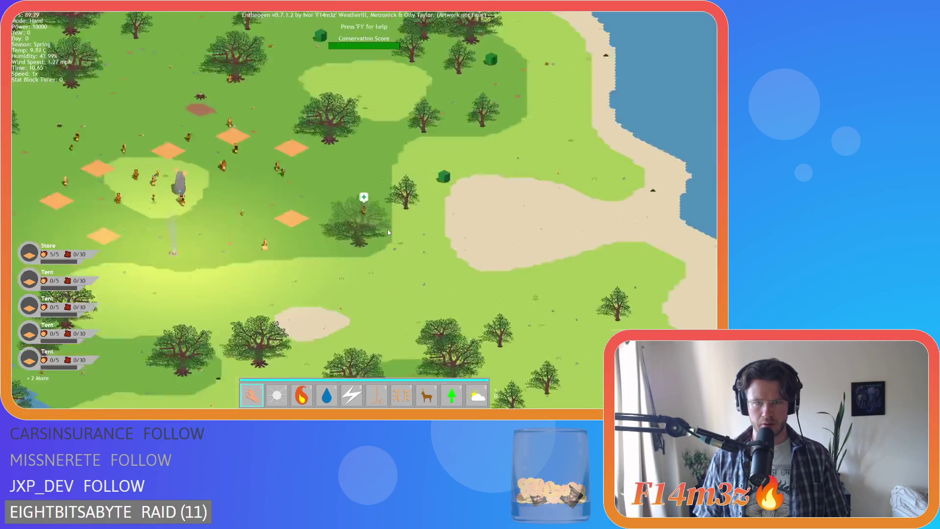
{"action": "scroll", "coordinate": [388, 231], "scroll_direction": "down", "scroll_amount": 5}
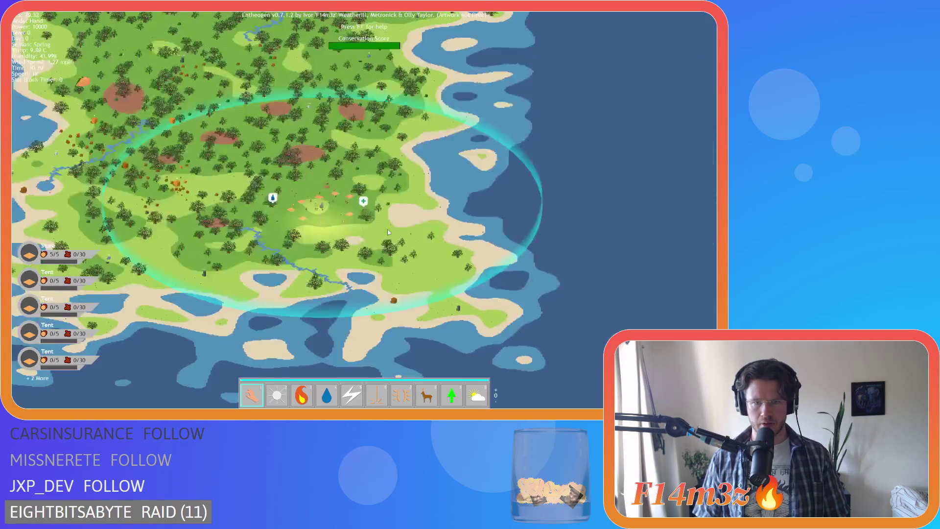
{"action": "scroll", "coordinate": [388, 232], "scroll_direction": "up", "scroll_amount": 5}
{"action": "scroll", "coordinate": [387, 232], "scroll_direction": "down", "scroll_amount": 5}
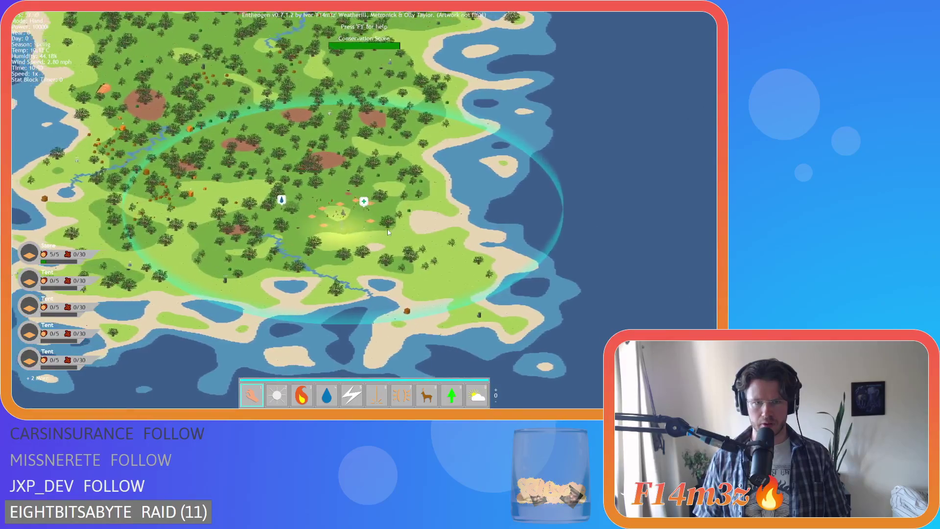
{"action": "scroll", "coordinate": [388, 232], "scroll_direction": "up", "scroll_amount": 6}
{"action": "scroll", "coordinate": [388, 232], "scroll_direction": "down", "scroll_amount": 1}
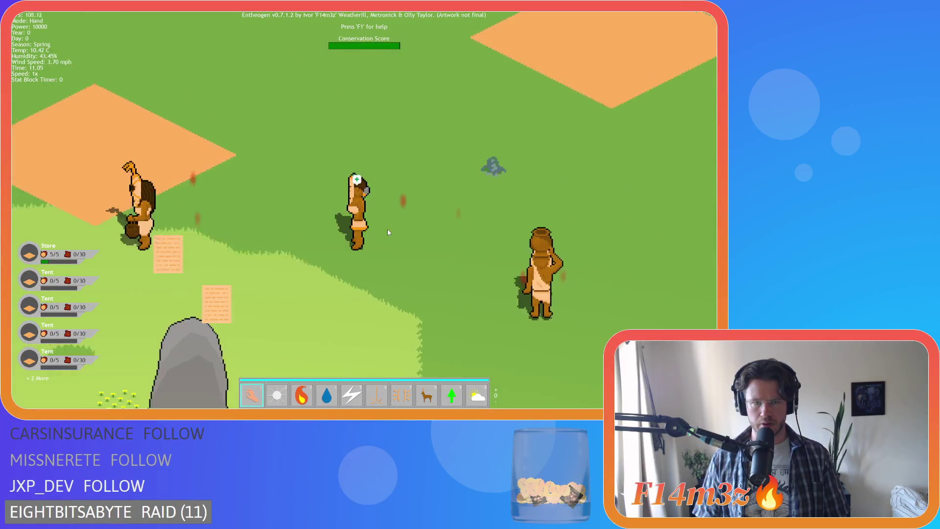
{"action": "scroll", "coordinate": [388, 232], "scroll_direction": "down", "scroll_amount": 5}
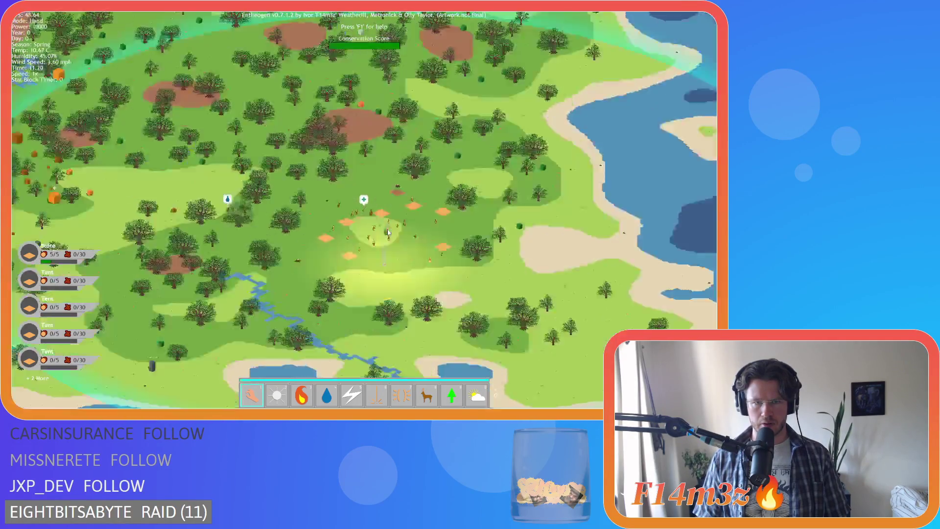
{"action": "scroll", "coordinate": [388, 232], "scroll_direction": "up", "scroll_amount": 7}
{"action": "scroll", "coordinate": [388, 232], "scroll_direction": "down", "scroll_amount": 4}
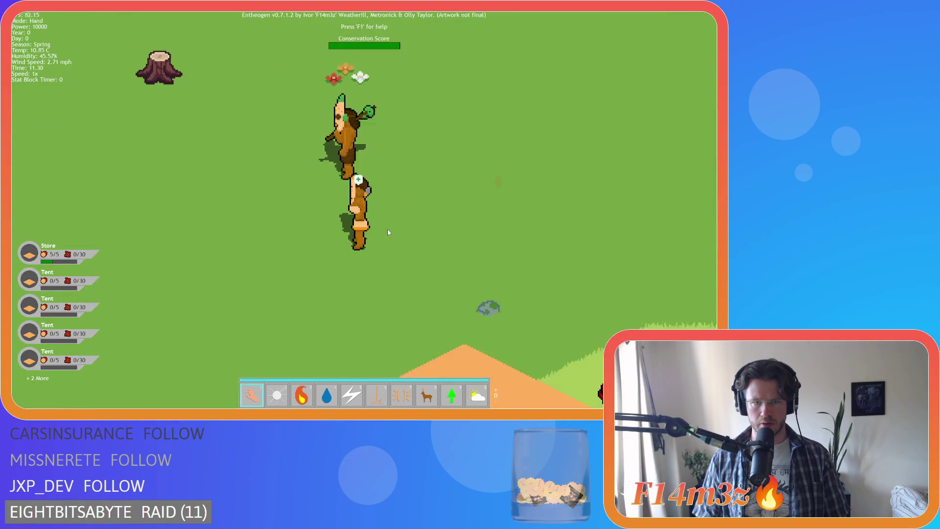
{"action": "scroll", "coordinate": [388, 232], "scroll_direction": "up", "scroll_amount": 4}
{"action": "scroll", "coordinate": [387, 232], "scroll_direction": "down", "scroll_amount": 4}
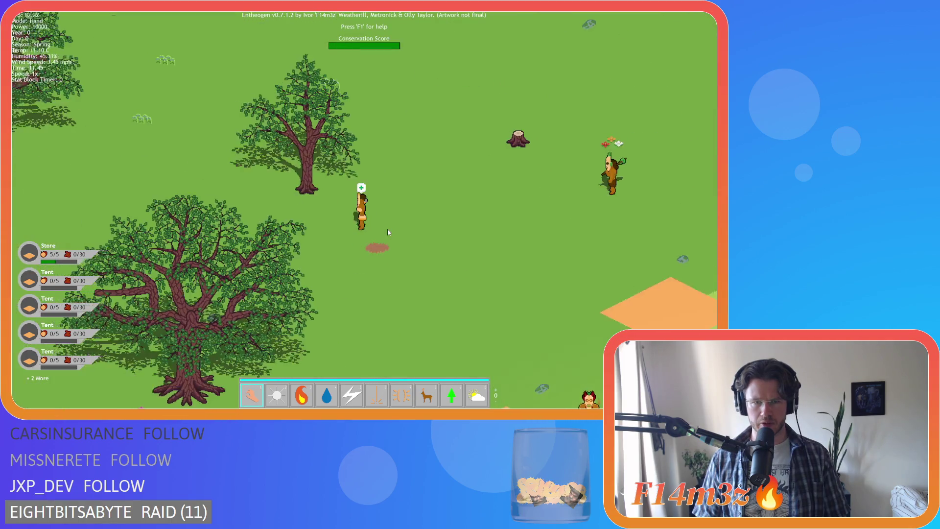
{"action": "scroll", "coordinate": [388, 232], "scroll_direction": "down", "scroll_amount": 3}
{"action": "scroll", "coordinate": [388, 232], "scroll_direction": "up", "scroll_amount": 6}
{"action": "scroll", "coordinate": [388, 232], "scroll_direction": "down", "scroll_amount": 5}
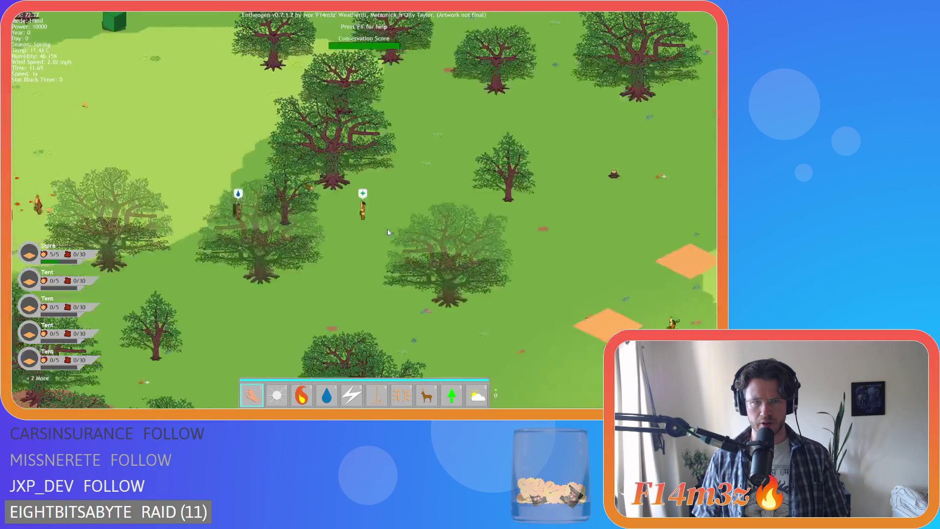
{"action": "scroll", "coordinate": [387, 232], "scroll_direction": "up", "scroll_amount": 5}
{"action": "scroll", "coordinate": [388, 232], "scroll_direction": "down", "scroll_amount": 4}
{"action": "scroll", "coordinate": [388, 232], "scroll_direction": "up", "scroll_amount": 5}
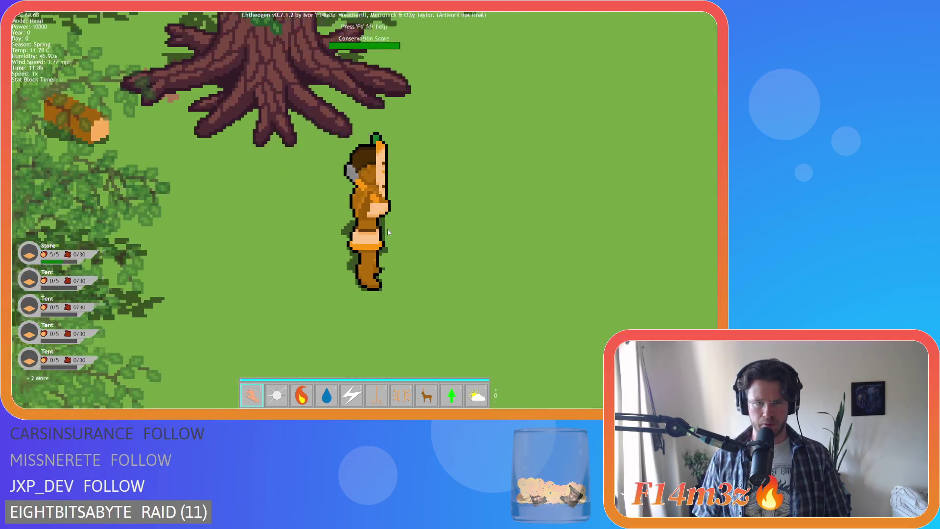
{"action": "scroll", "coordinate": [386, 228], "scroll_direction": "down", "scroll_amount": 5}
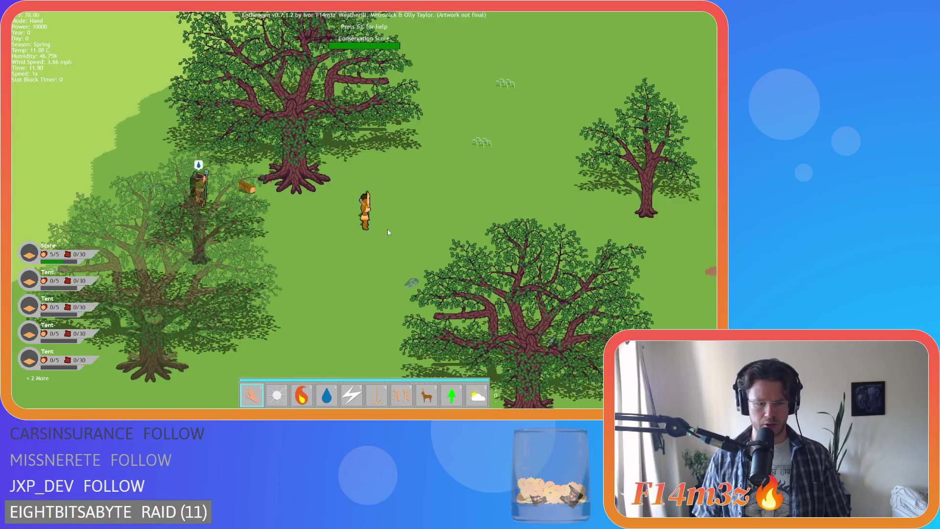
- Quit to the title menu and close the game, returning to the code
{"action": "key", "text": "Escape"}
{"action": "left_click", "coordinate": [387, 228]}
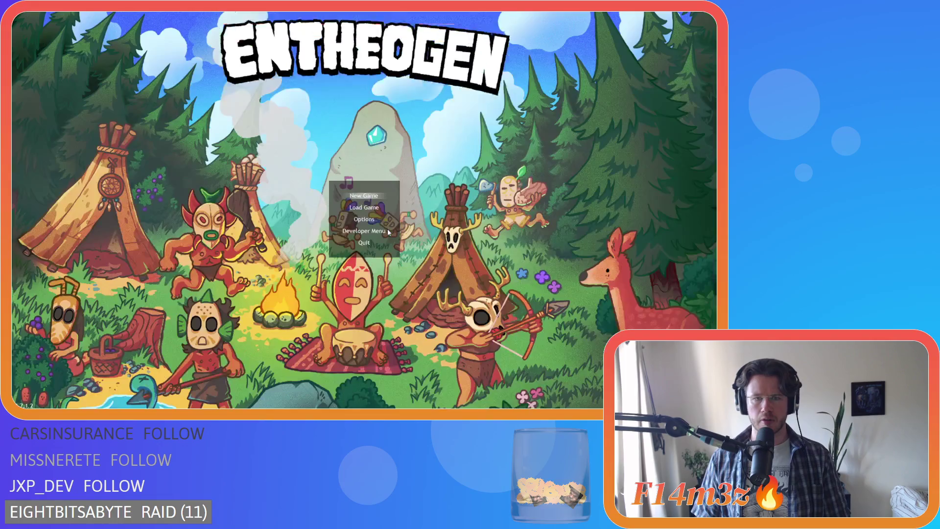
{"action": "key", "text": "Escape"}
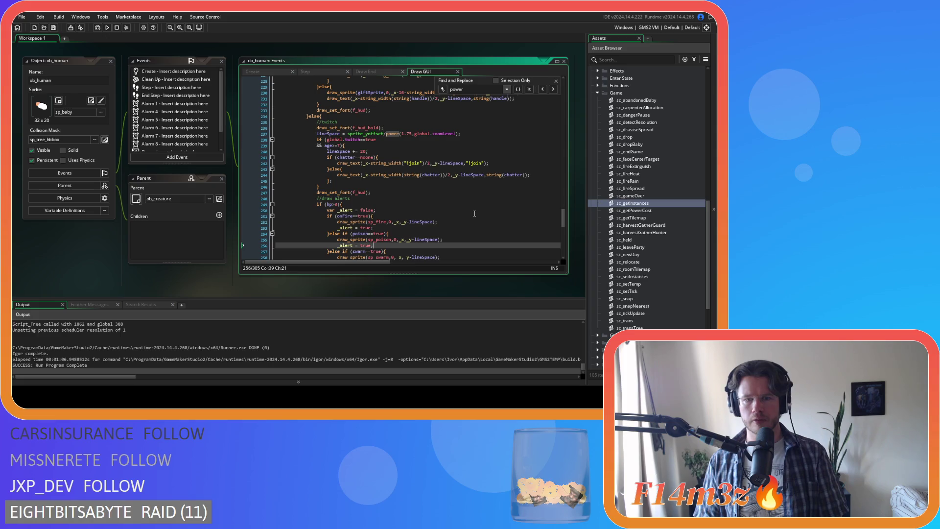
{"action": "scroll", "coordinate": [477, 214], "scroll_direction": "down", "scroll_amount": 4}
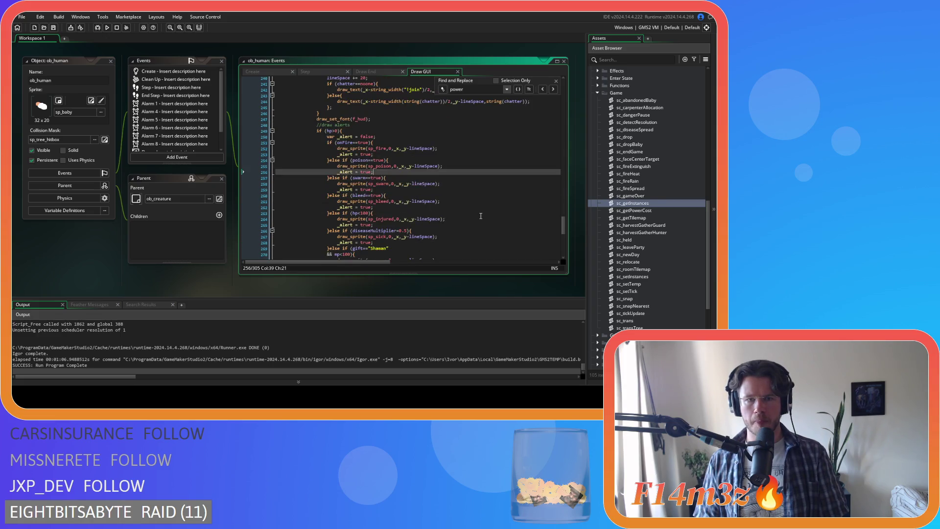
{"action": "scroll", "coordinate": [481, 216], "scroll_direction": "up", "scroll_amount": 3}
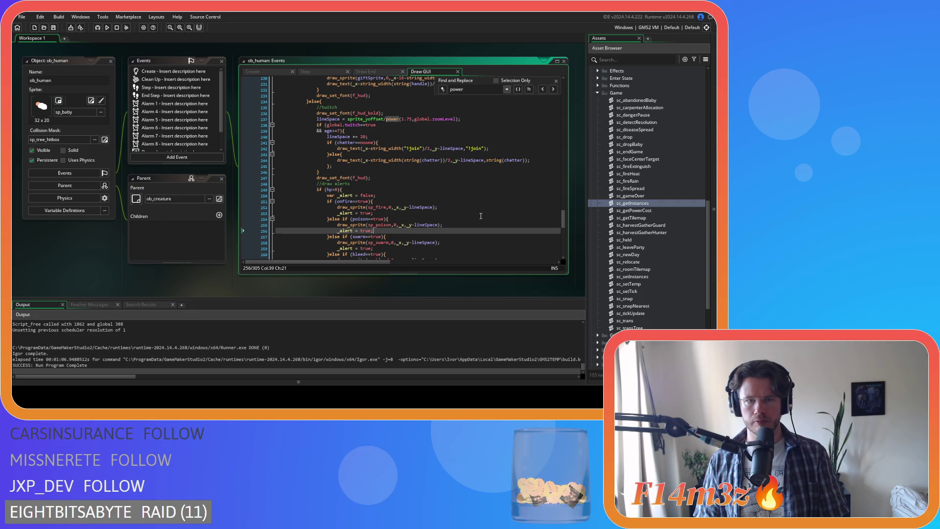
{"action": "scroll", "coordinate": [481, 216], "scroll_direction": "up", "scroll_amount": 3}
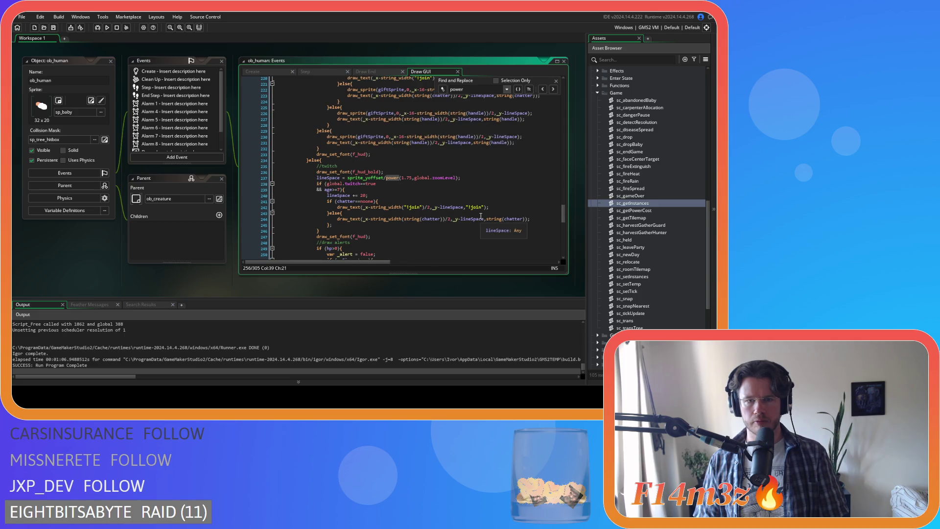
{"action": "scroll", "coordinate": [480, 216], "scroll_direction": "down", "scroll_amount": 4}
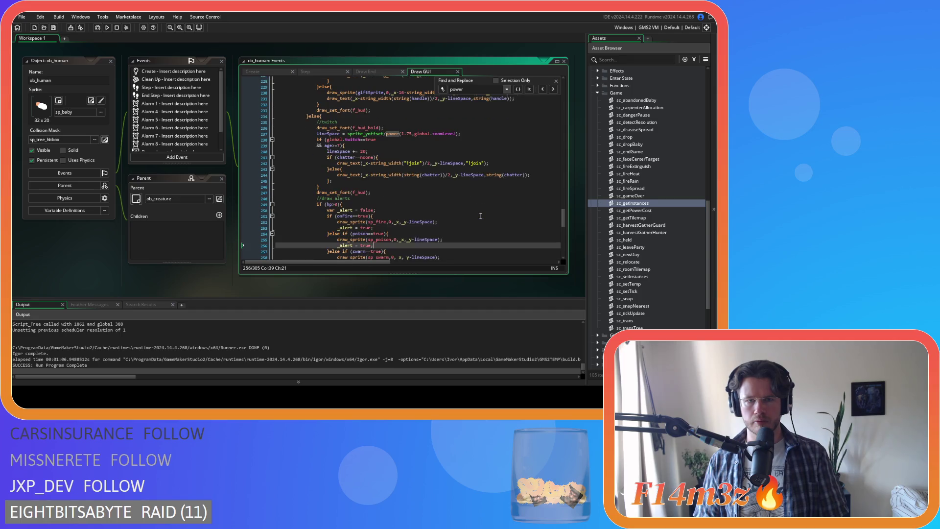
{"action": "scroll", "coordinate": [481, 216], "scroll_direction": "up", "scroll_amount": 9}
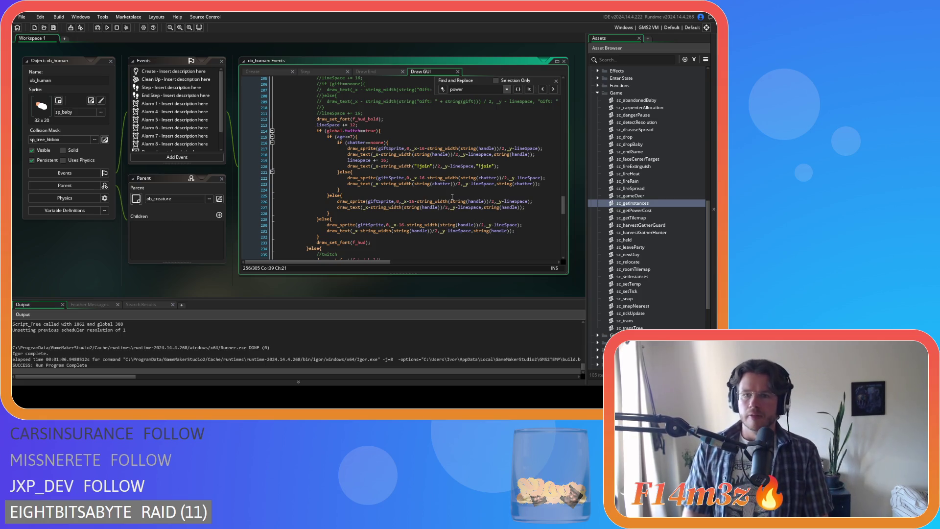
{"action": "scroll", "coordinate": [452, 195], "scroll_direction": "up", "scroll_amount": 17}
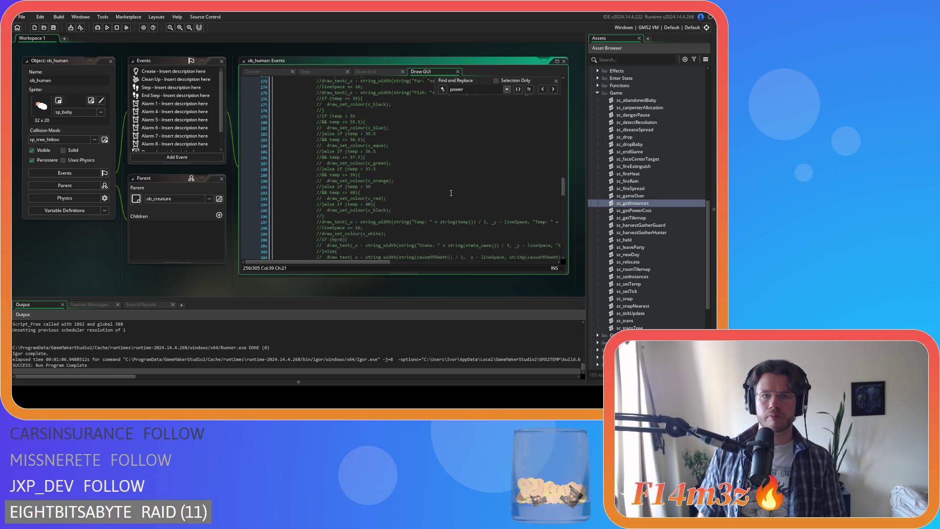
{"action": "scroll", "coordinate": [453, 193], "scroll_direction": "up", "scroll_amount": 12}
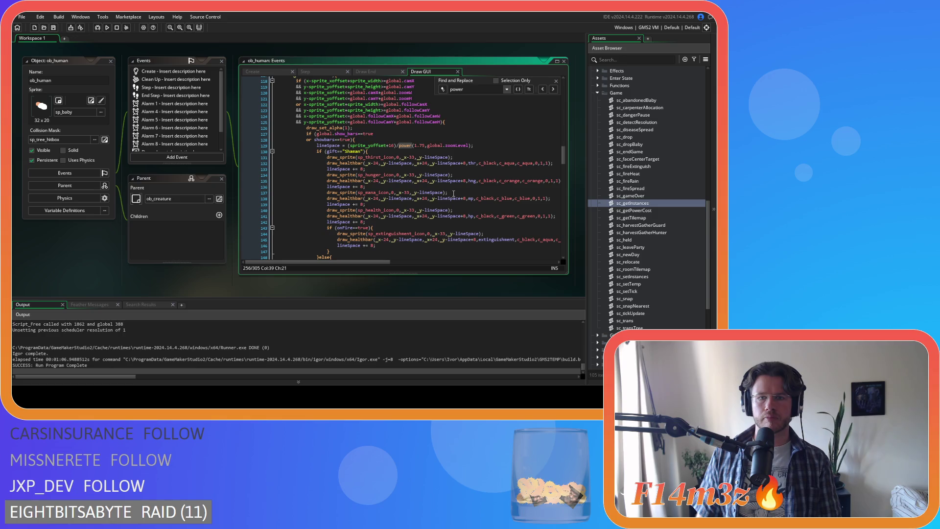
{"action": "scroll", "coordinate": [453, 194], "scroll_direction": "down", "scroll_amount": 10}
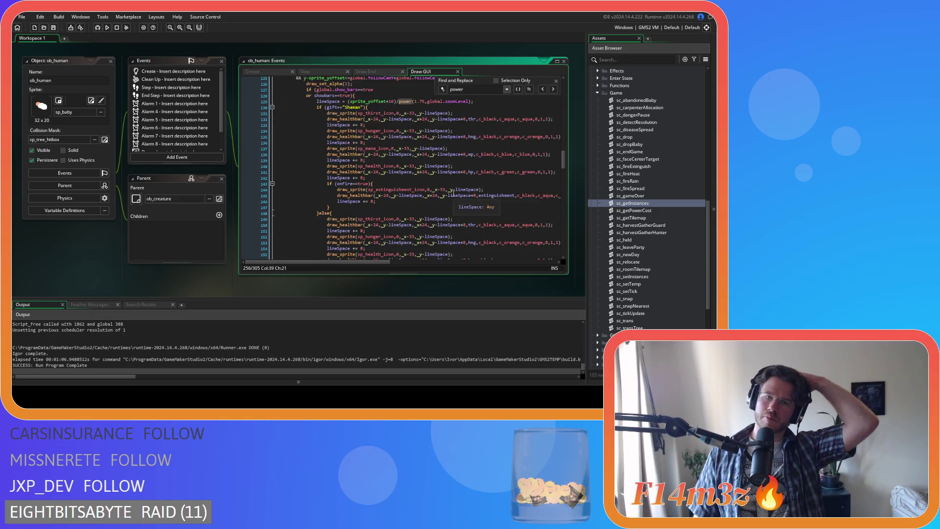
{"action": "scroll", "coordinate": [455, 198], "scroll_direction": "down", "scroll_amount": 5}
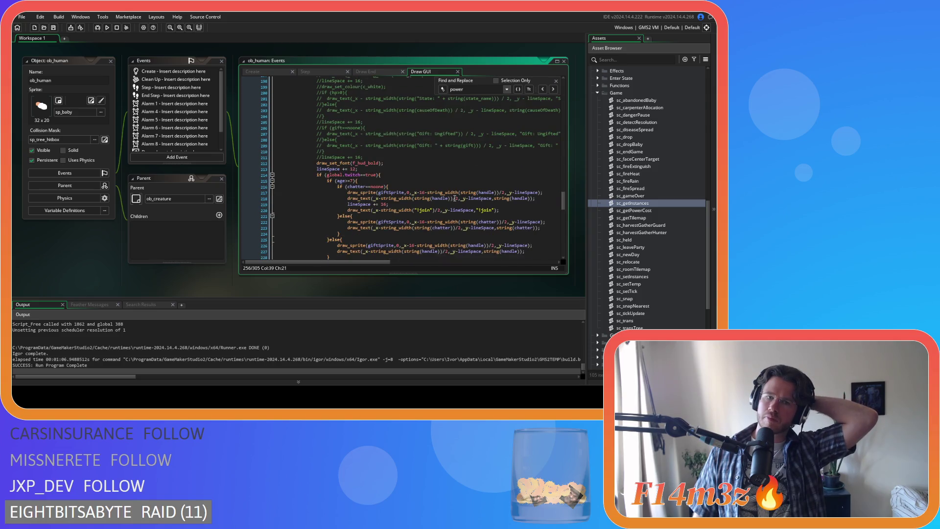
{"action": "scroll", "coordinate": [454, 198], "scroll_direction": "down", "scroll_amount": 3}
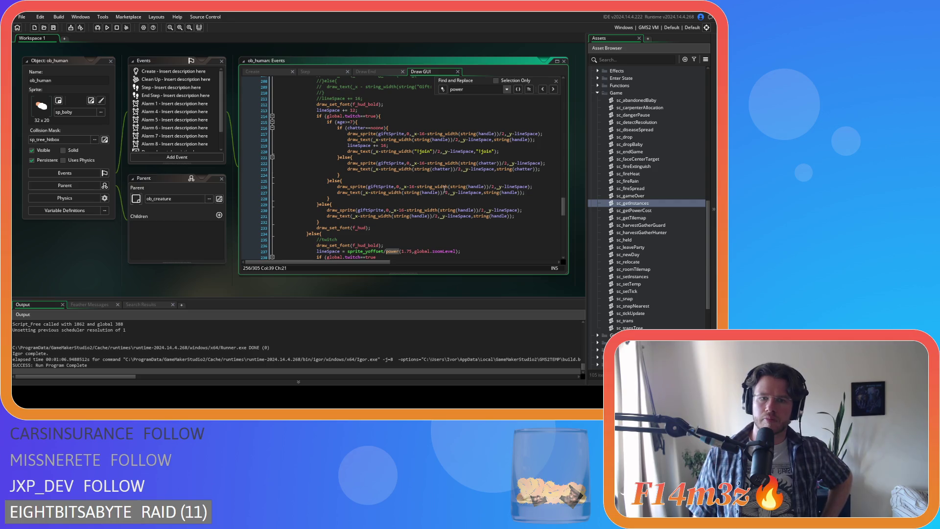
{"action": "scroll", "coordinate": [444, 188], "scroll_direction": "down", "scroll_amount": 1}
{"action": "scroll", "coordinate": [444, 189], "scroll_direction": "down", "scroll_amount": 3}
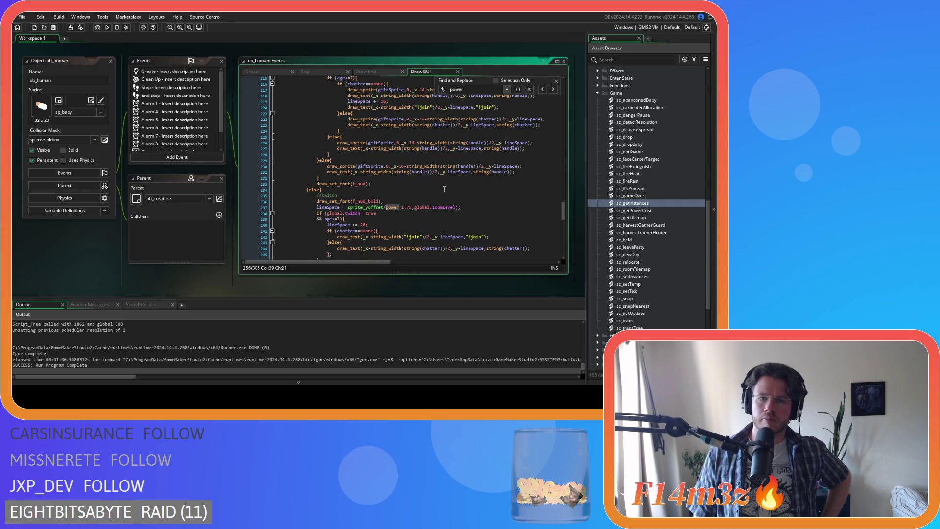
{"action": "left_click", "coordinate": [403, 179]}
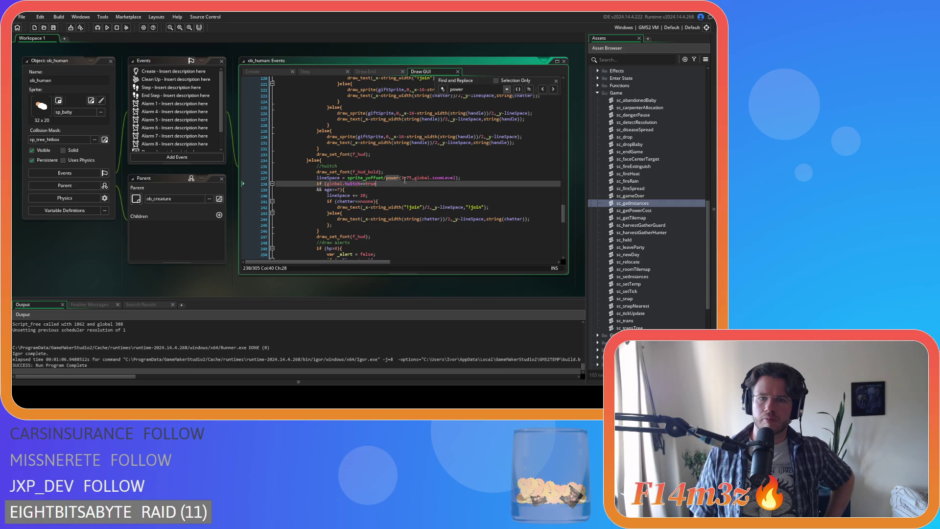
- Change power(1.75,global.zoomLevel) to power(2,global.zoomLevel) on line 237 and save
{"action": "left_click_drag", "start_coordinate": [404, 180], "coordinate": [413, 180]}
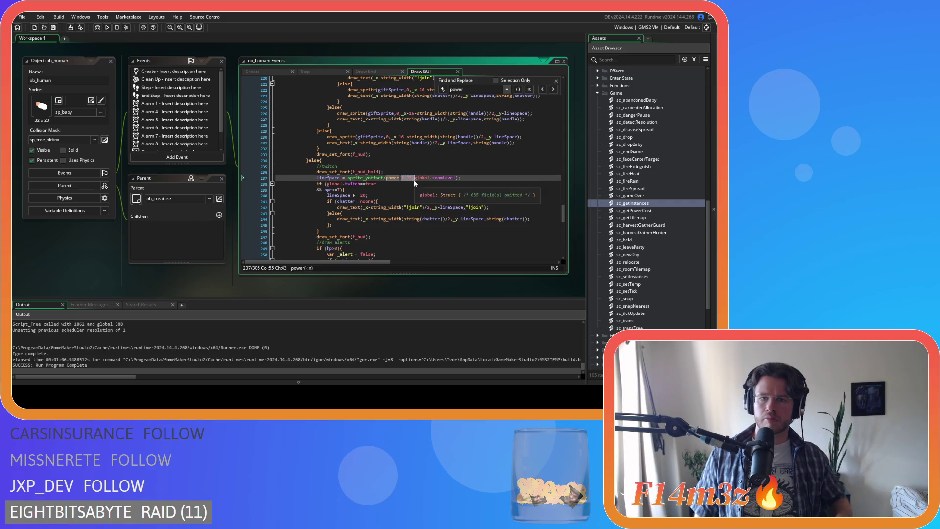
{"action": "scroll", "coordinate": [413, 180], "scroll_direction": "down", "scroll_amount": 2}
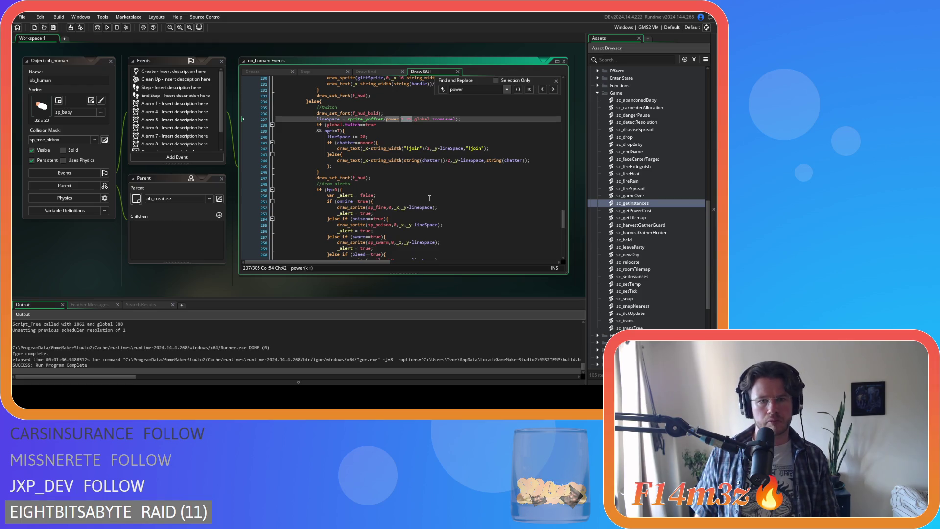
{"action": "scroll", "coordinate": [429, 198], "scroll_direction": "up", "scroll_amount": 1}
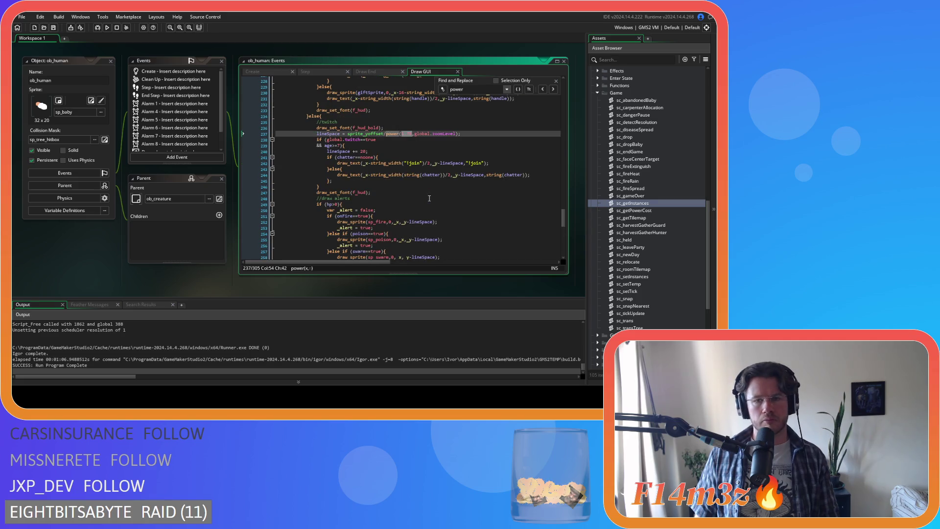
{"action": "scroll", "coordinate": [429, 198], "scroll_direction": "up", "scroll_amount": 6}
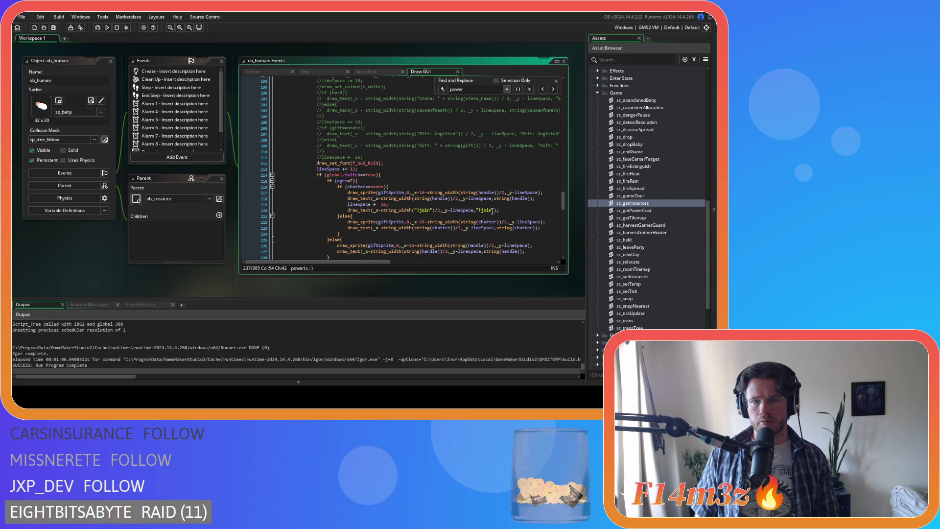
{"action": "scroll", "coordinate": [492, 211], "scroll_direction": "down", "scroll_amount": 4}
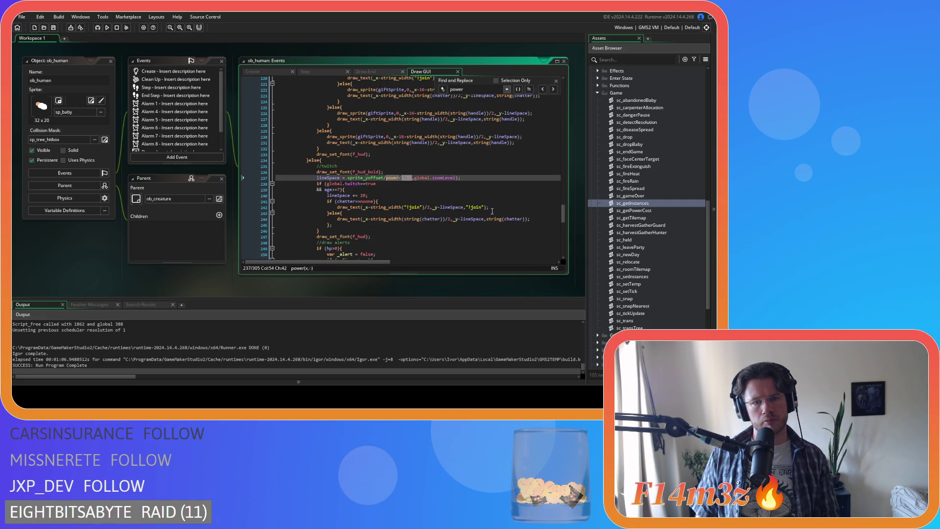
{"action": "scroll", "coordinate": [492, 211], "scroll_direction": "up", "scroll_amount": 2}
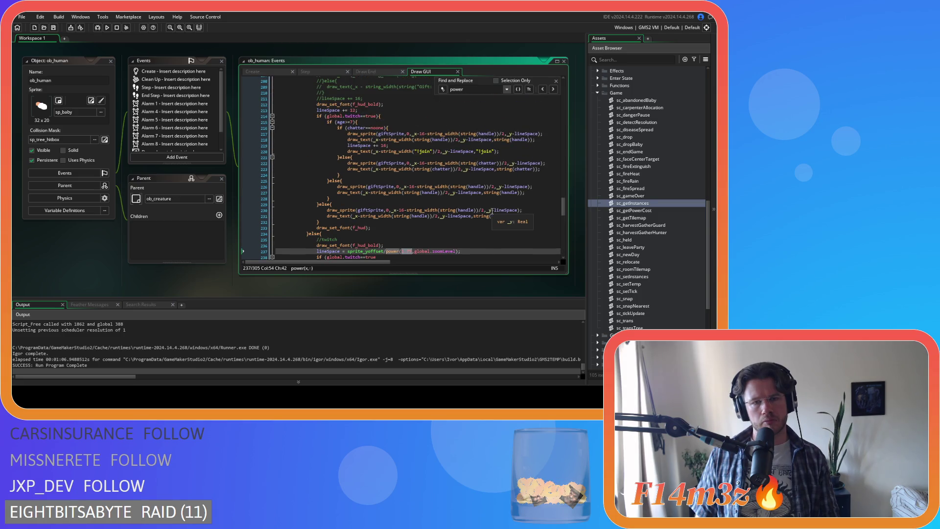
{"action": "scroll", "coordinate": [492, 211], "scroll_direction": "down", "scroll_amount": 2}
{"action": "type", "text": "2"}
{"action": "scroll", "coordinate": [492, 211], "scroll_direction": "down", "scroll_amount": 2}
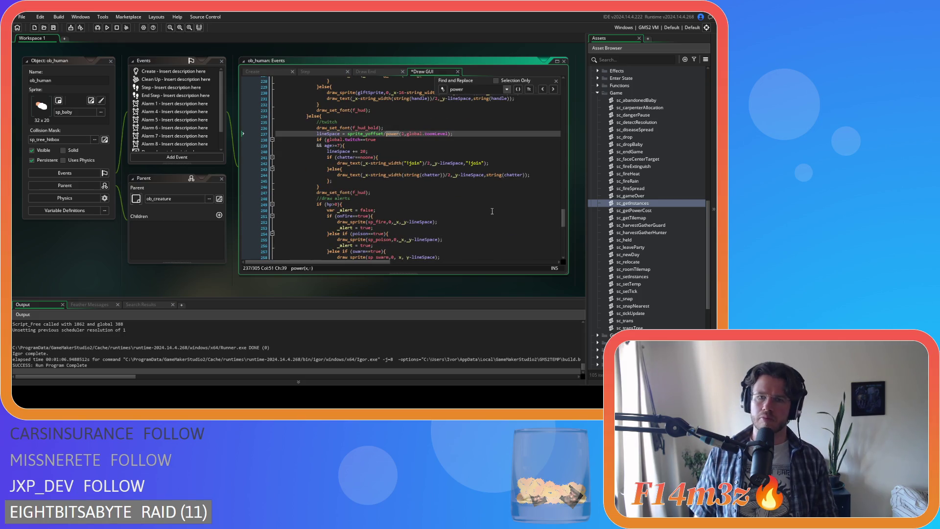
{"action": "scroll", "coordinate": [492, 211], "scroll_direction": "down", "scroll_amount": 3}
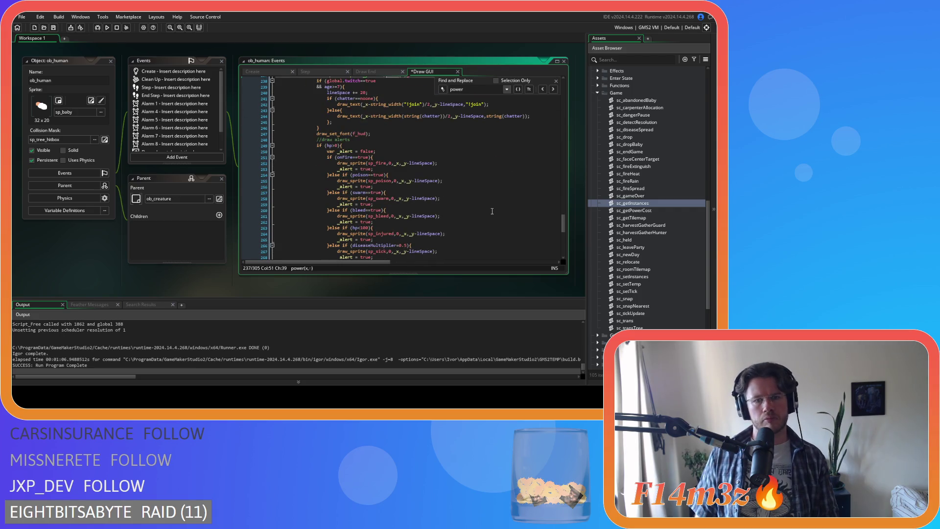
{"action": "key", "text": "ctrl+s"}
- Build and run Entheogen with F5 to test the new spacing
{"action": "scroll", "coordinate": [492, 211], "scroll_direction": "up", "scroll_amount": 2}
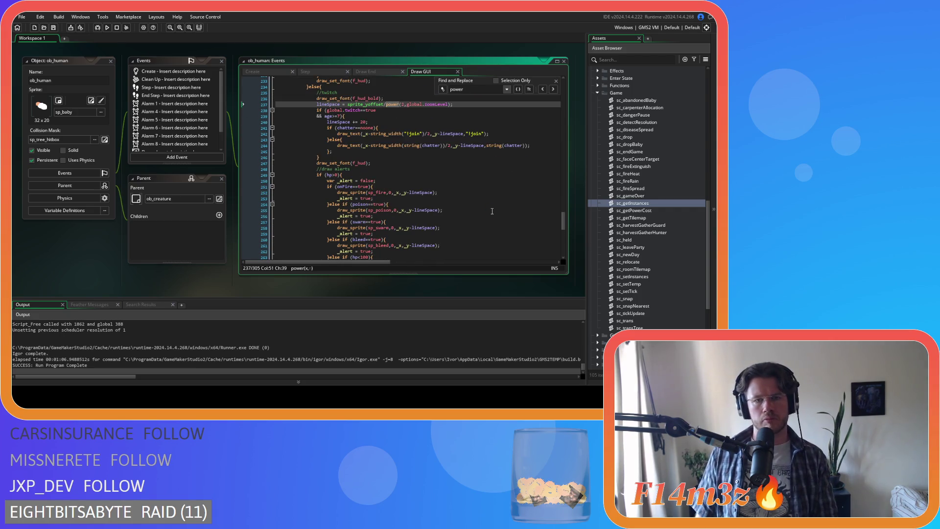
{"action": "scroll", "coordinate": [492, 211], "scroll_direction": "down", "scroll_amount": 8}
{"action": "key", "text": "F5"}
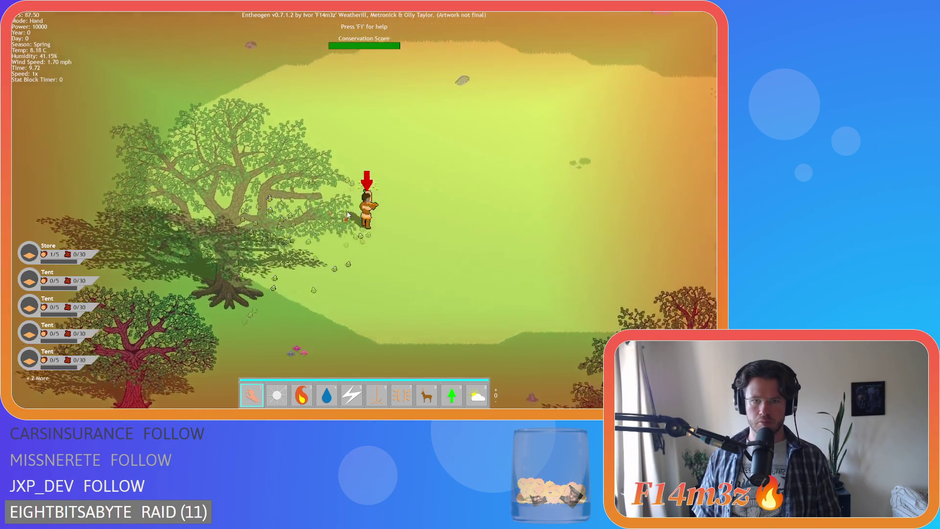
- Zoom the camera in and out to inspect the villager name labels, then quit with Escape
{"action": "scroll", "coordinate": [347, 213], "scroll_direction": "down", "scroll_amount": 5}
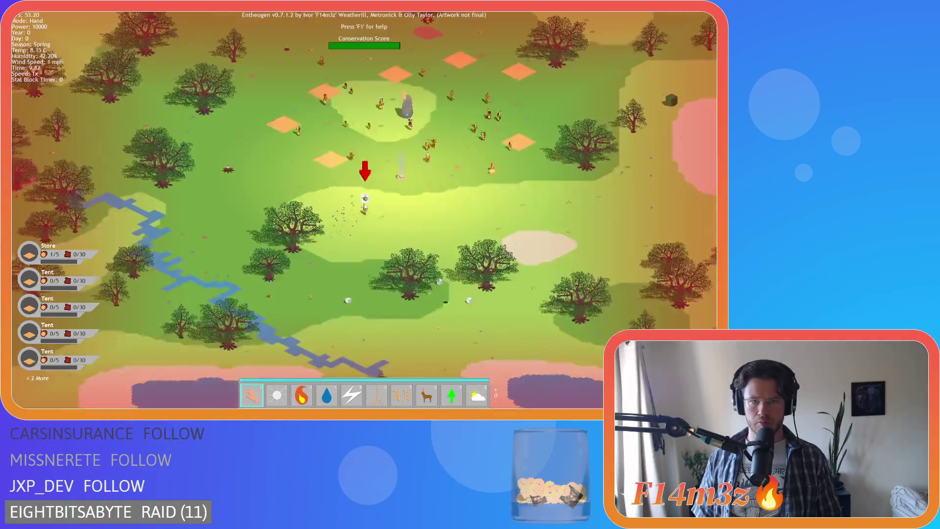
{"action": "scroll", "coordinate": [373, 209], "scroll_direction": "up", "scroll_amount": 8}
{"action": "scroll", "coordinate": [373, 210], "scroll_direction": "down", "scroll_amount": 8}
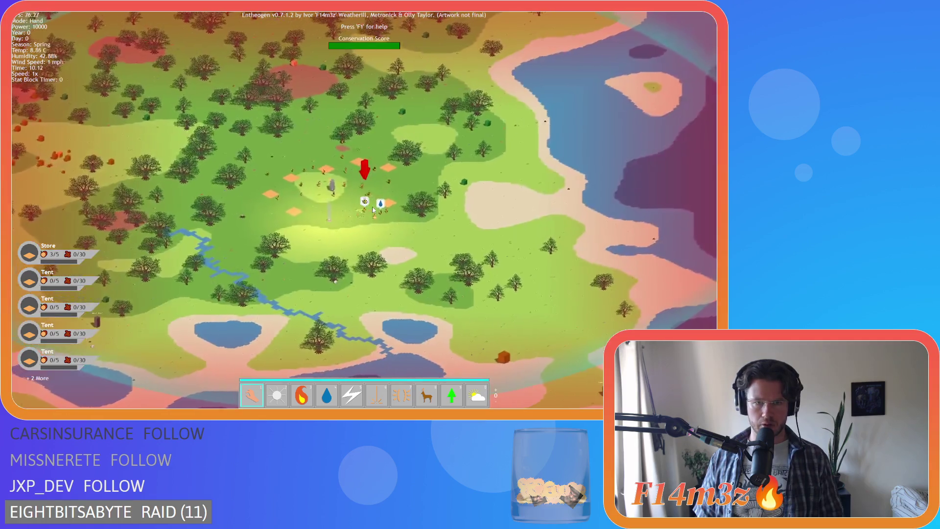
{"action": "scroll", "coordinate": [373, 209], "scroll_direction": "down", "scroll_amount": 4}
{"action": "scroll", "coordinate": [372, 210], "scroll_direction": "up", "scroll_amount": 8}
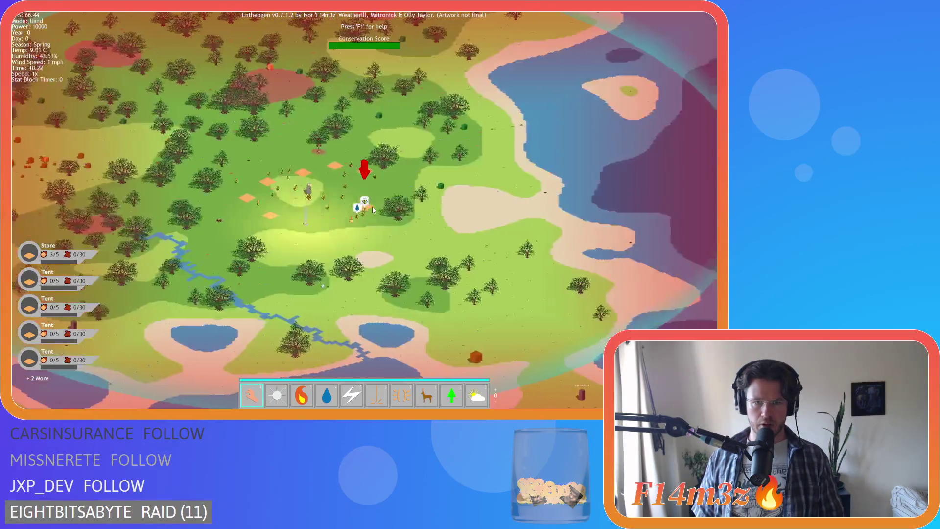
{"action": "scroll", "coordinate": [373, 209], "scroll_direction": "down", "scroll_amount": 8}
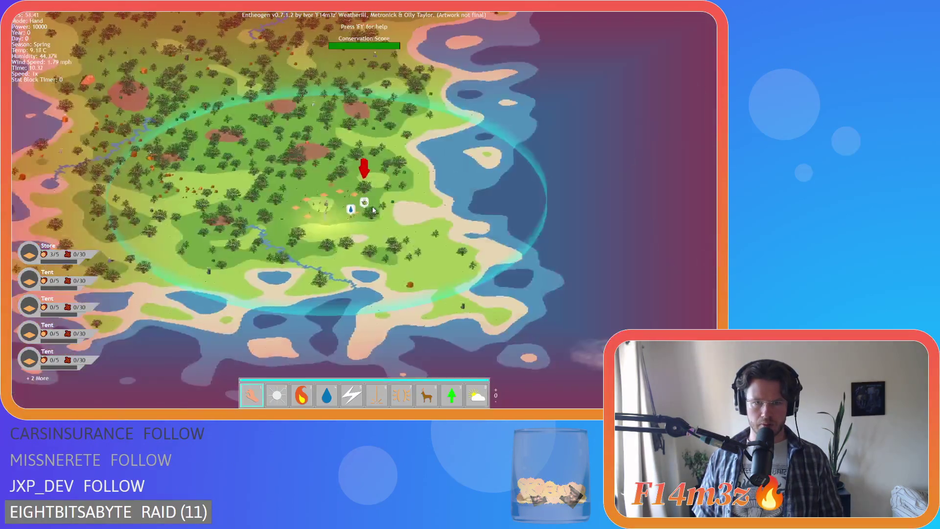
{"action": "scroll", "coordinate": [373, 209], "scroll_direction": "up", "scroll_amount": 8}
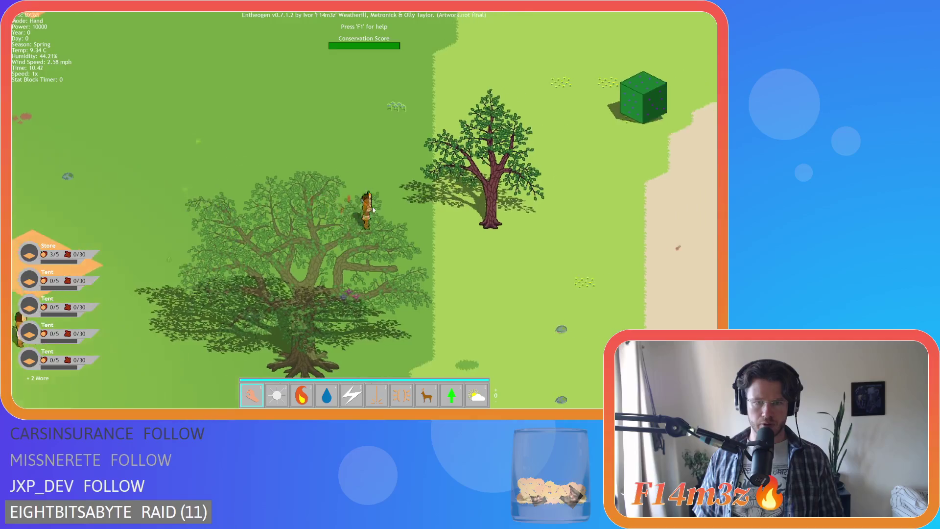
{"action": "scroll", "coordinate": [343, 210], "scroll_direction": "down", "scroll_amount": 8}
{"action": "scroll", "coordinate": [349, 219], "scroll_direction": "up", "scroll_amount": 8}
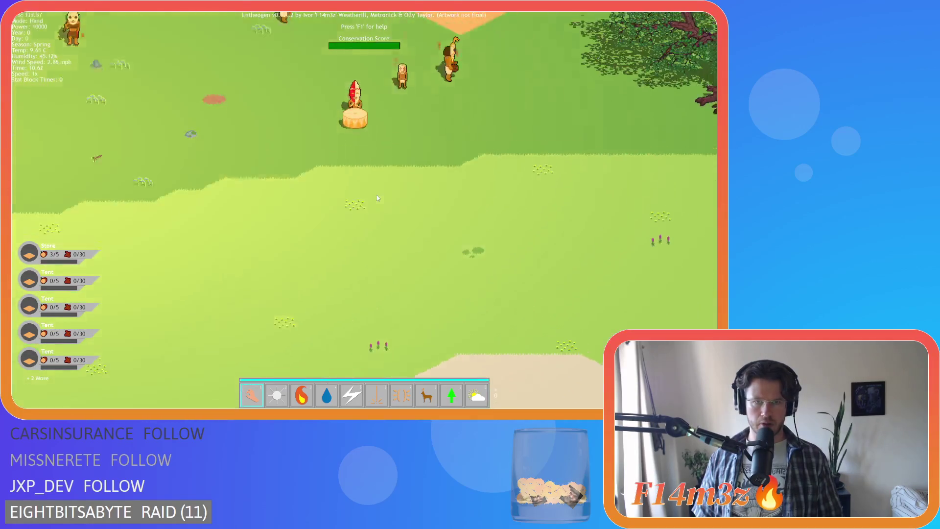
{"action": "scroll", "coordinate": [404, 240], "scroll_direction": "down", "scroll_amount": 8}
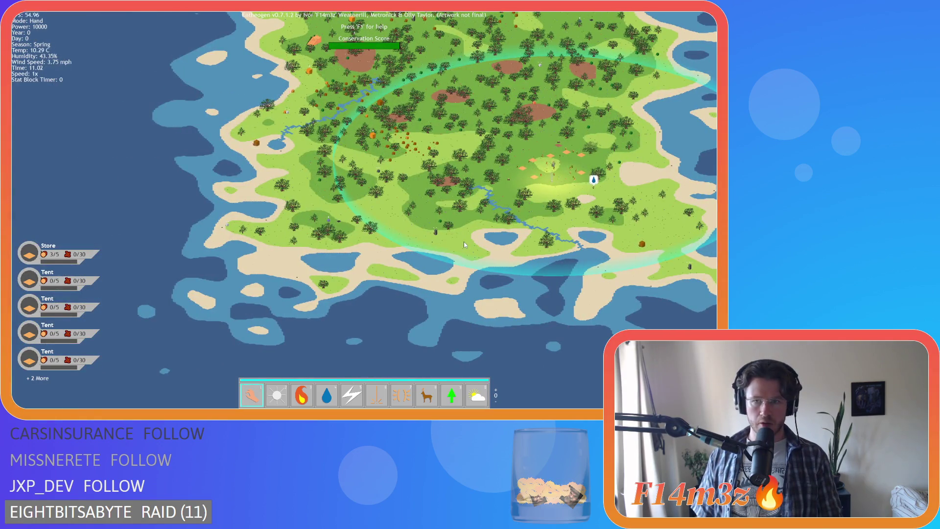
{"action": "key", "text": "Escape"}
{"action": "key", "text": "Escape"}
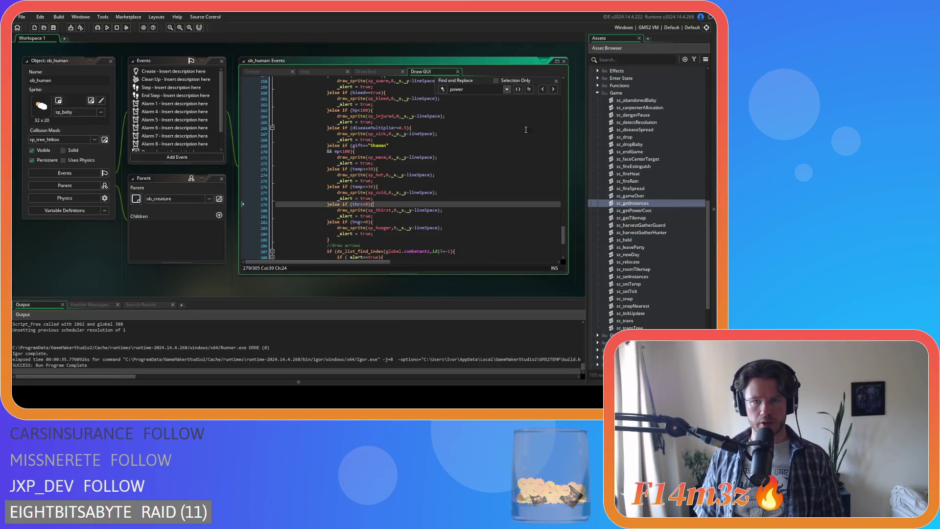
- Select the '/power(2,global.zoomLevel)' divisor on line 237 for reuse
{"action": "scroll", "coordinate": [545, 118], "scroll_direction": "down", "scroll_amount": 6}
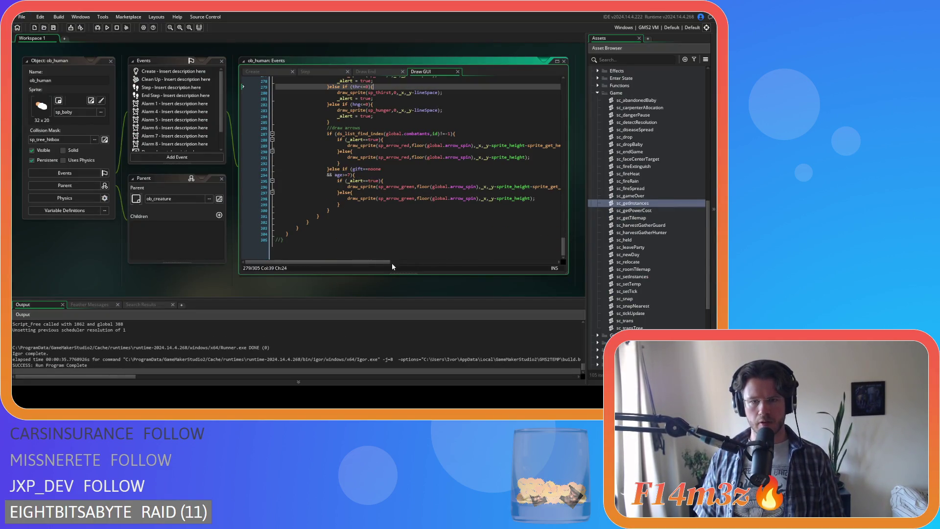
{"action": "mouse_move", "coordinate": [376, 262]}
{"action": "left_mouse_down"}
{"action": "mouse_move", "coordinate": [431, 263]}
{"action": "mouse_move", "coordinate": [396, 263]}
{"action": "mouse_move", "coordinate": [433, 244]}
{"action": "left_mouse_up"}
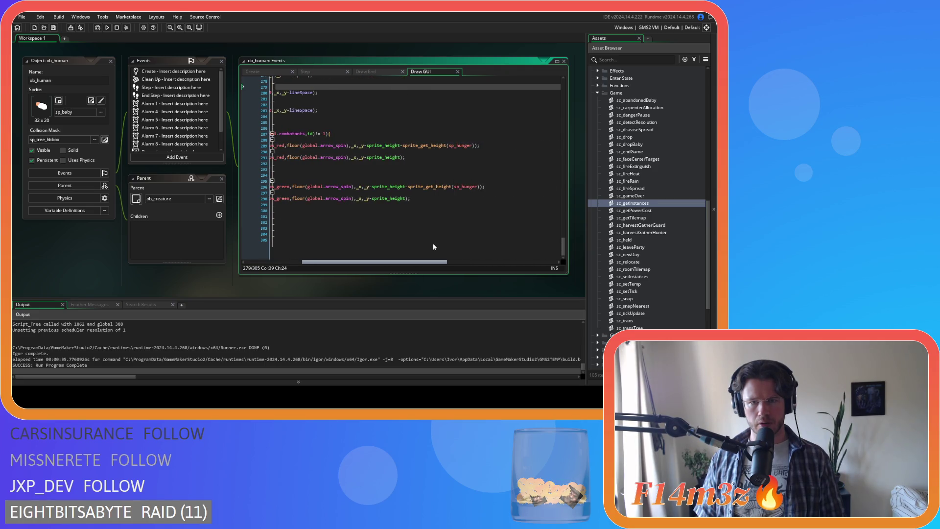
{"action": "scroll", "coordinate": [432, 243], "scroll_direction": "left", "scroll_amount": 5}
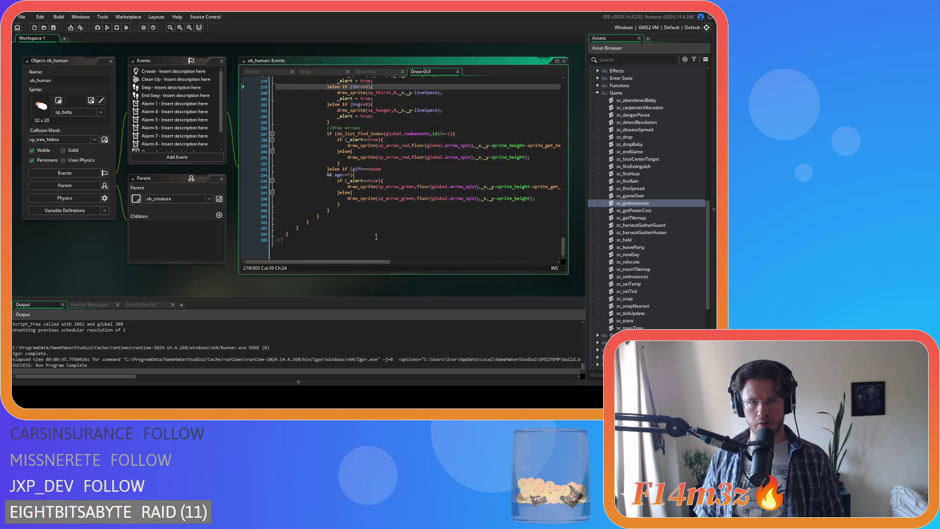
{"action": "scroll", "coordinate": [374, 238], "scroll_direction": "up", "scroll_amount": 13}
{"action": "scroll", "coordinate": [405, 214], "scroll_direction": "up", "scroll_amount": 4}
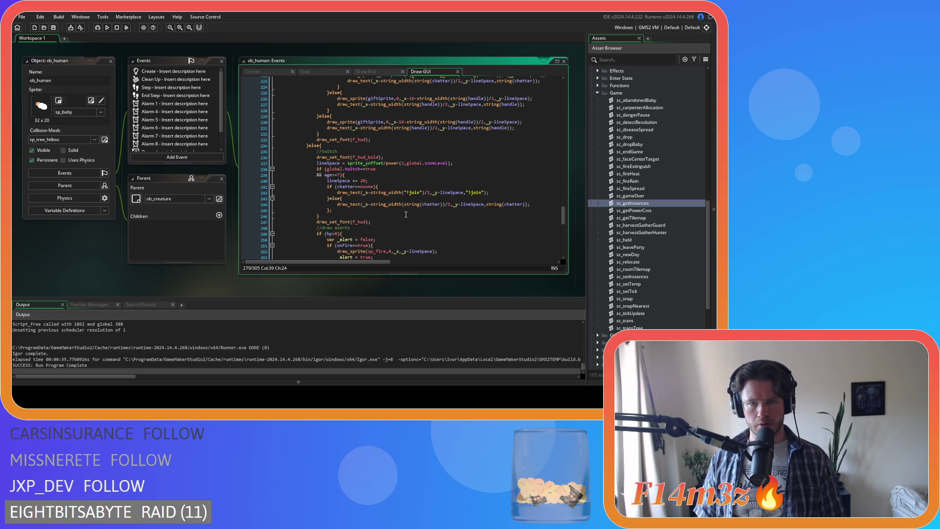
{"action": "scroll", "coordinate": [406, 215], "scroll_direction": "down", "scroll_amount": 15}
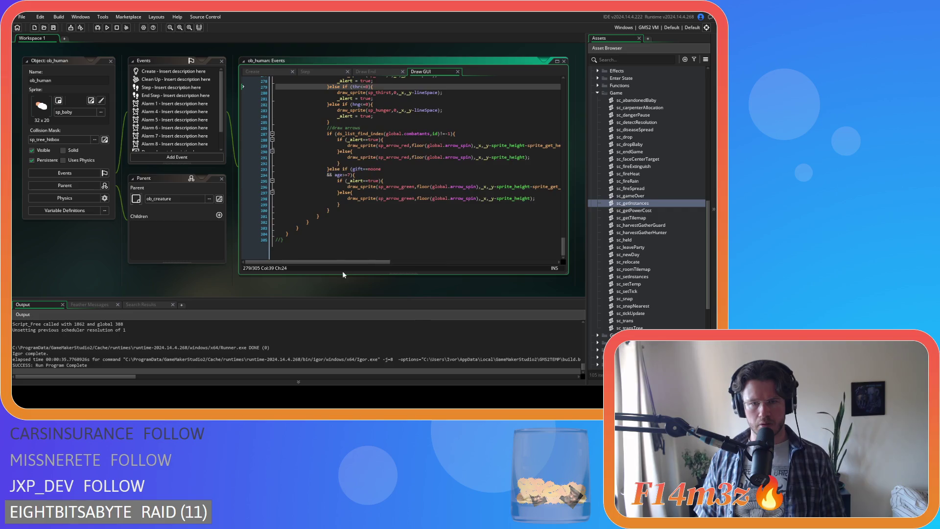
{"action": "mouse_move", "coordinate": [381, 263]}
{"action": "left_mouse_down"}
{"action": "mouse_move", "coordinate": [435, 263]}
{"action": "mouse_move", "coordinate": [389, 261]}
{"action": "left_mouse_up"}
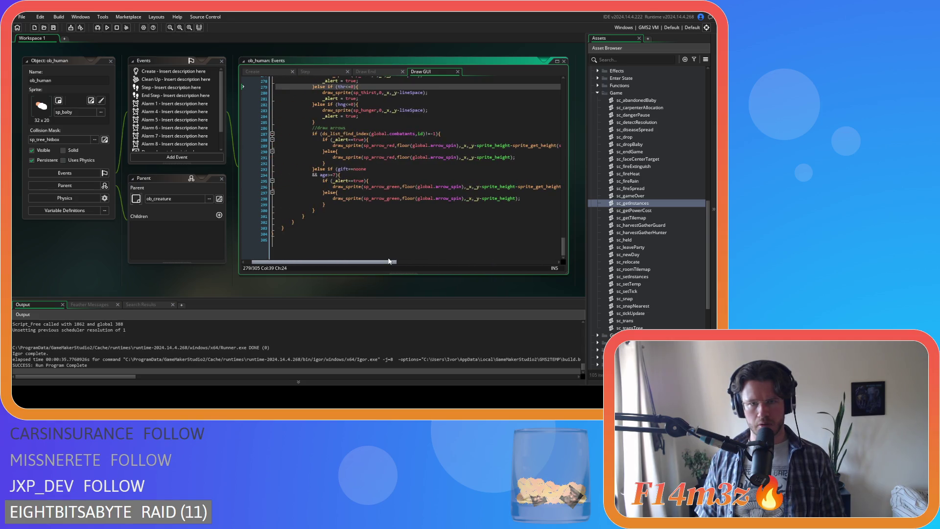
{"action": "scroll", "coordinate": [405, 148], "scroll_direction": "up", "scroll_amount": 15}
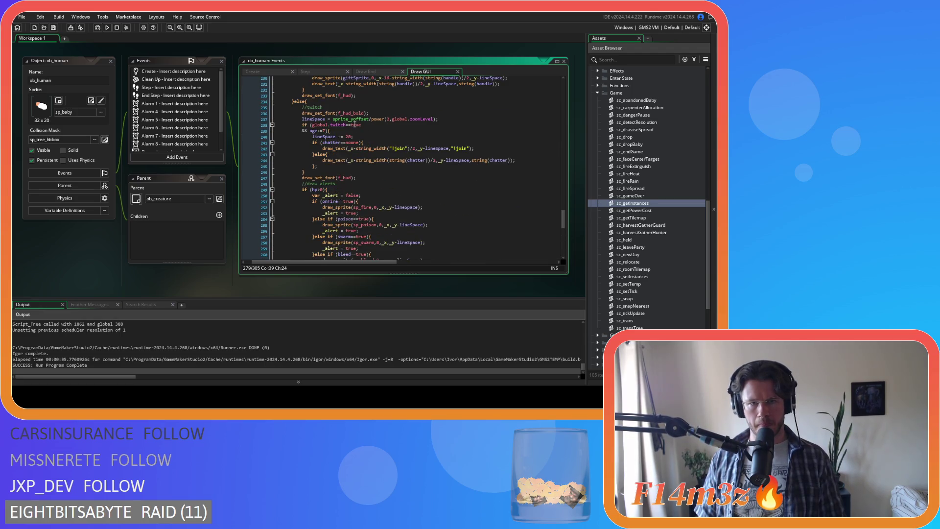
{"action": "left_click_drag", "start_coordinate": [369, 119], "coordinate": [436, 119]}
{"action": "key", "text": "ctrl+c"}
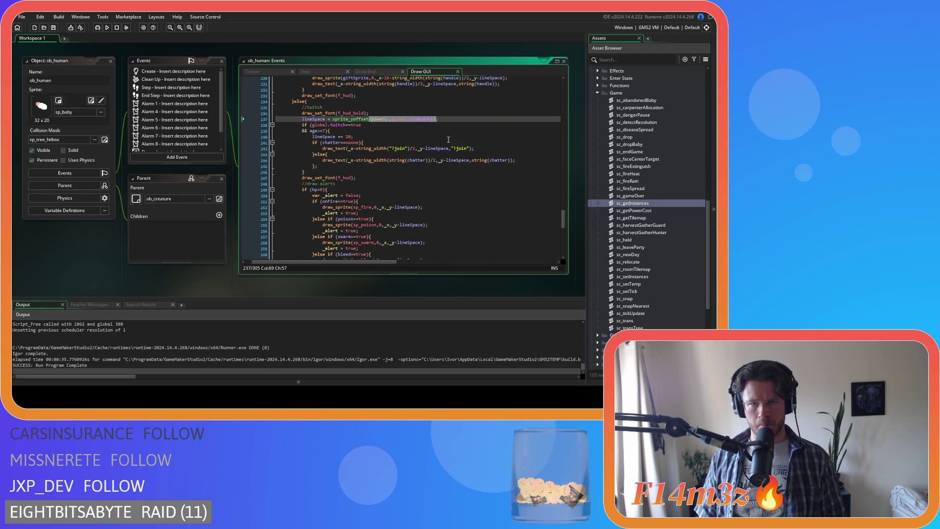
- Bring the red and green alert-arrow draw_sprite lines into view
{"action": "scroll", "coordinate": [450, 195], "scroll_direction": "down", "scroll_amount": 14}
{"action": "left_click_drag", "start_coordinate": [369, 262], "coordinate": [418, 265]}
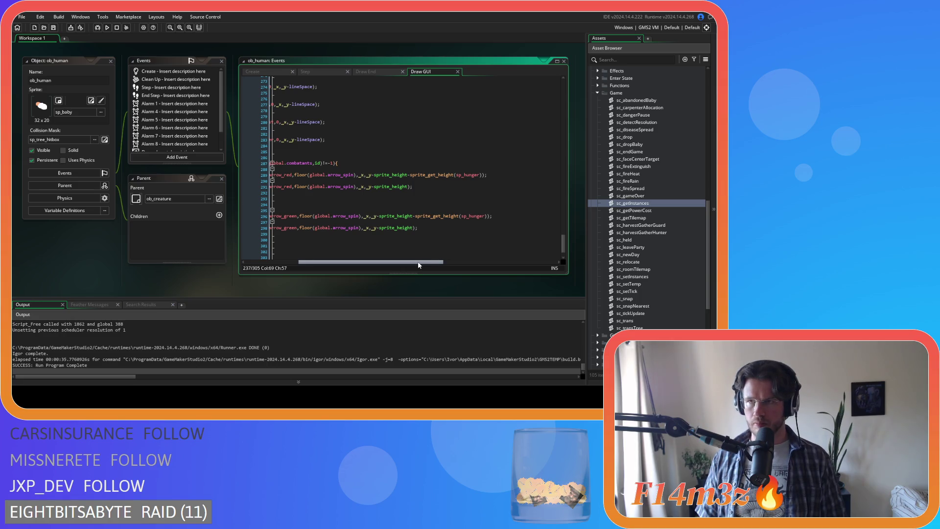
{"action": "left_click_drag", "start_coordinate": [418, 265], "coordinate": [420, 265]}
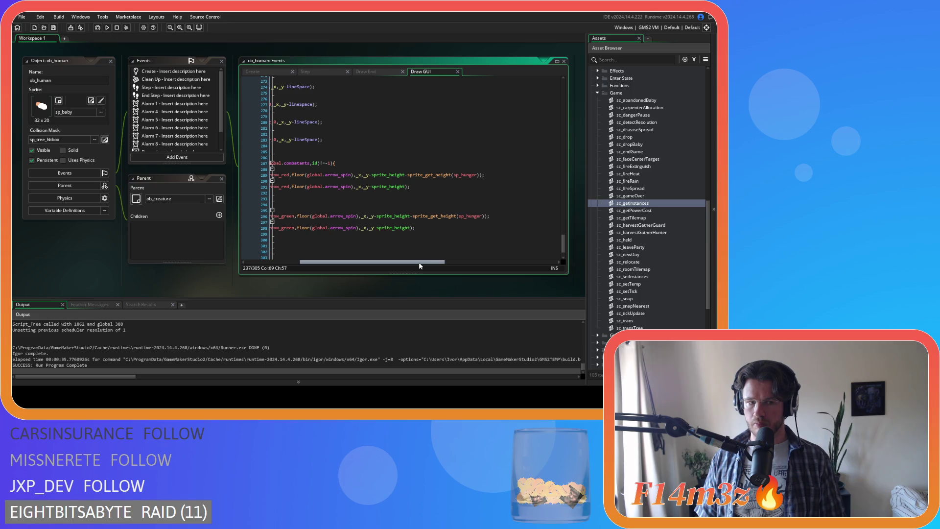
- Paste '/power(2,global.zoomLevel)' after sprite_height on lines 289, 291, 296 and 298
{"action": "left_click", "coordinate": [372, 175]}
{"action": "left_click", "coordinate": [405, 174]}
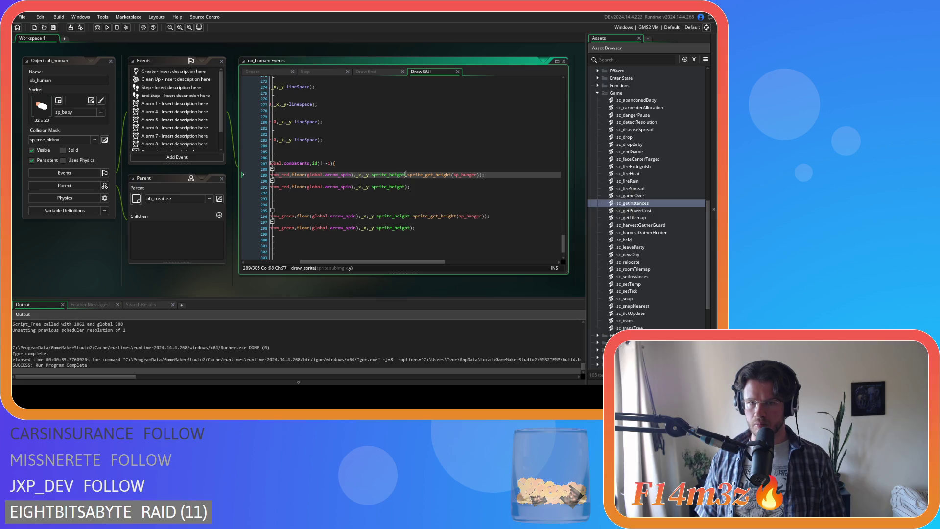
{"action": "key", "text": "ctrl+v"}
{"action": "left_click", "coordinate": [405, 187]}
{"action": "key", "text": "ctrl+v"}
{"action": "left_click", "coordinate": [404, 216]}
{"action": "key", "text": "ctrl+v"}
{"action": "left_click", "coordinate": [411, 227]}
{"action": "key", "text": "ctrl+v"}
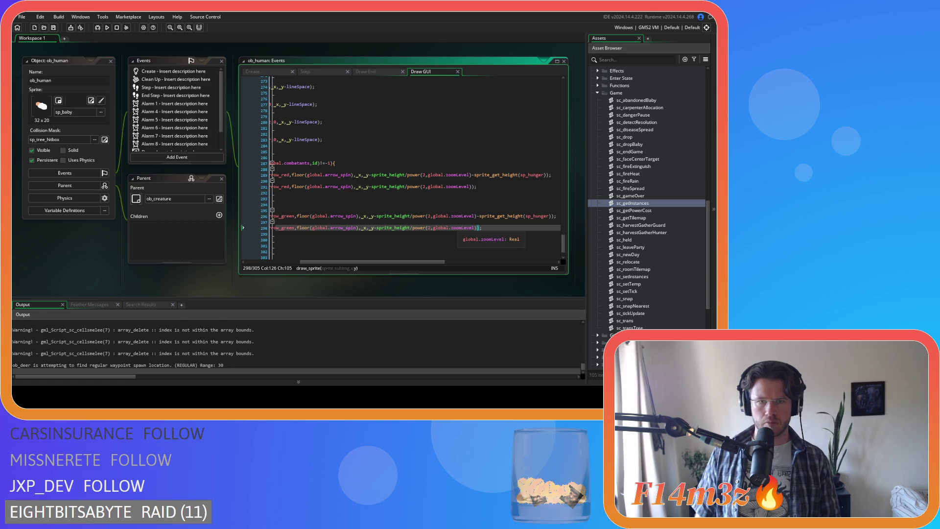
{"action": "key", "text": "alt+Tab"}
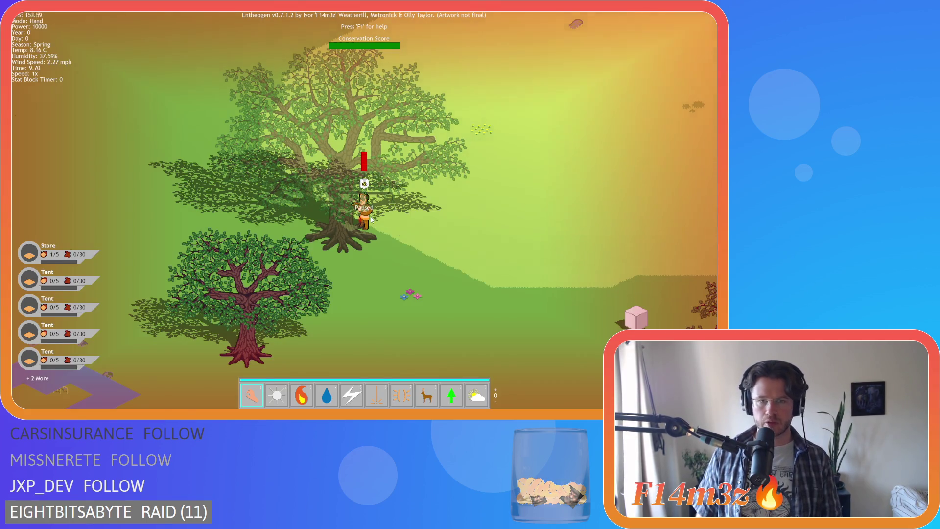
- Zoom the game camera in and out repeatedly to test the scaling
{"action": "scroll", "coordinate": [370, 219], "scroll_direction": "up", "scroll_amount": 5}
{"action": "scroll", "coordinate": [370, 217], "scroll_direction": "down", "scroll_amount": 10}
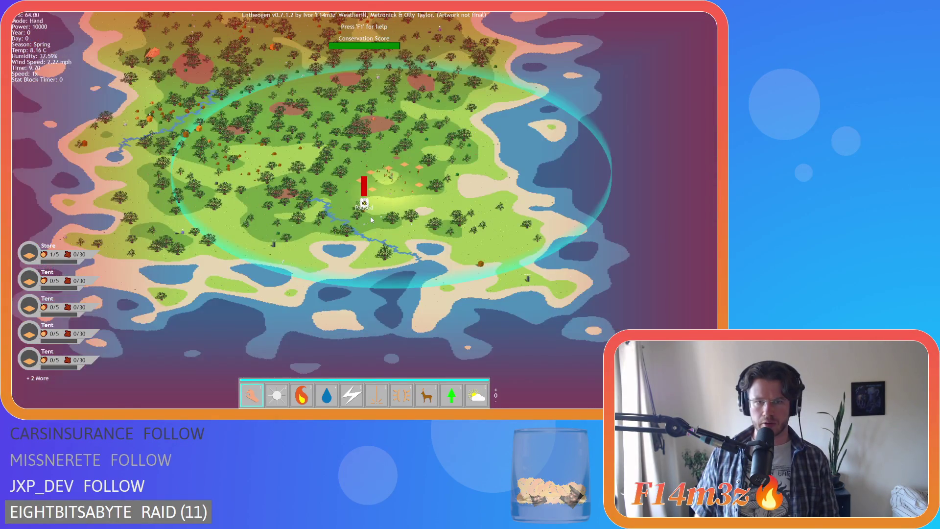
{"action": "scroll", "coordinate": [371, 219], "scroll_direction": "up", "scroll_amount": 10}
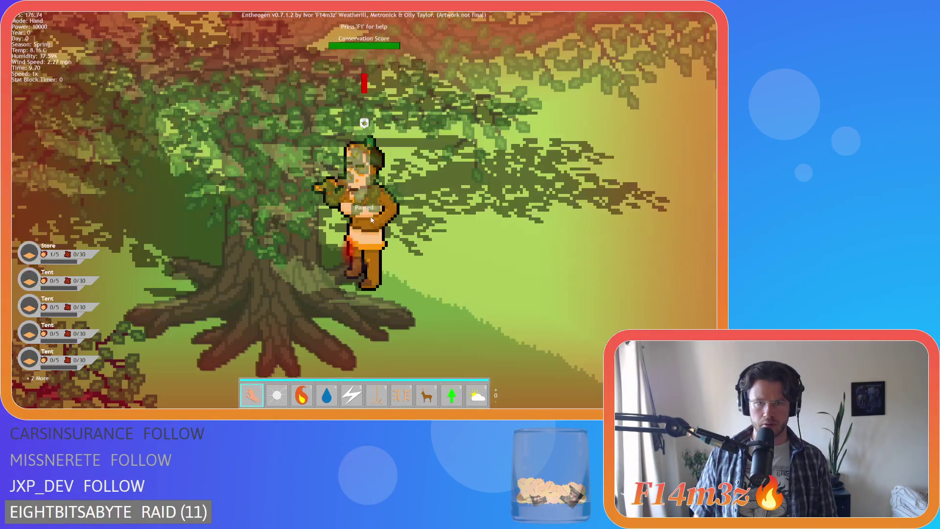
{"action": "scroll", "coordinate": [371, 218], "scroll_direction": "down", "scroll_amount": 10}
{"action": "scroll", "coordinate": [371, 218], "scroll_direction": "up", "scroll_amount": 10}
{"action": "scroll", "coordinate": [371, 219], "scroll_direction": "down", "scroll_amount": 10}
{"action": "scroll", "coordinate": [371, 218], "scroll_direction": "up", "scroll_amount": 10}
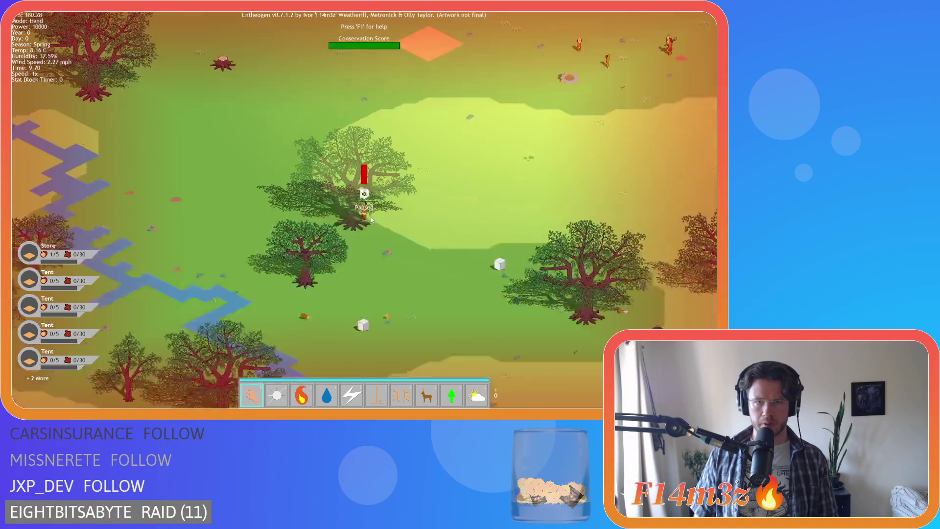
{"action": "scroll", "coordinate": [371, 220], "scroll_direction": "down", "scroll_amount": 5}
{"action": "scroll", "coordinate": [371, 220], "scroll_direction": "up", "scroll_amount": 5}
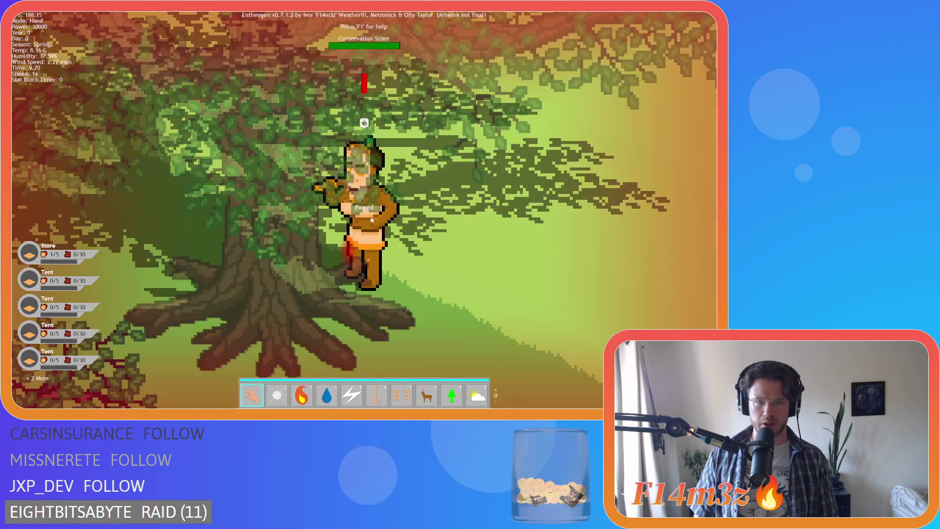
{"action": "scroll", "coordinate": [371, 220], "scroll_direction": "down", "scroll_amount": 10}
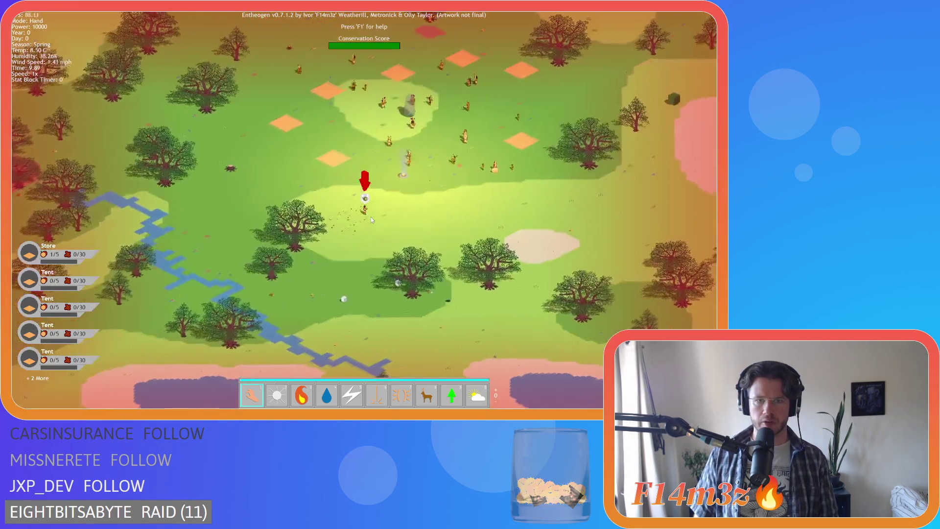
{"action": "scroll", "coordinate": [371, 216], "scroll_direction": "down", "scroll_amount": 8}
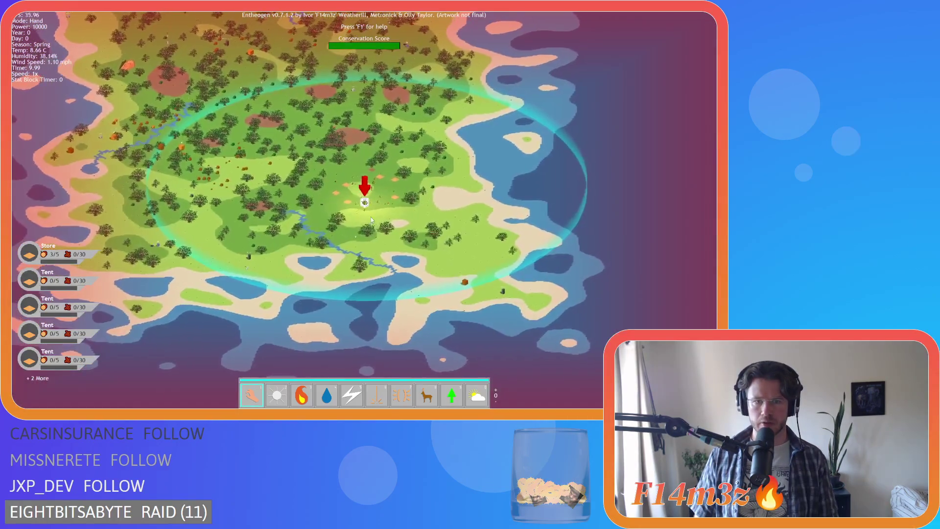
{"action": "scroll", "coordinate": [371, 216], "scroll_direction": "up", "scroll_amount": 4}
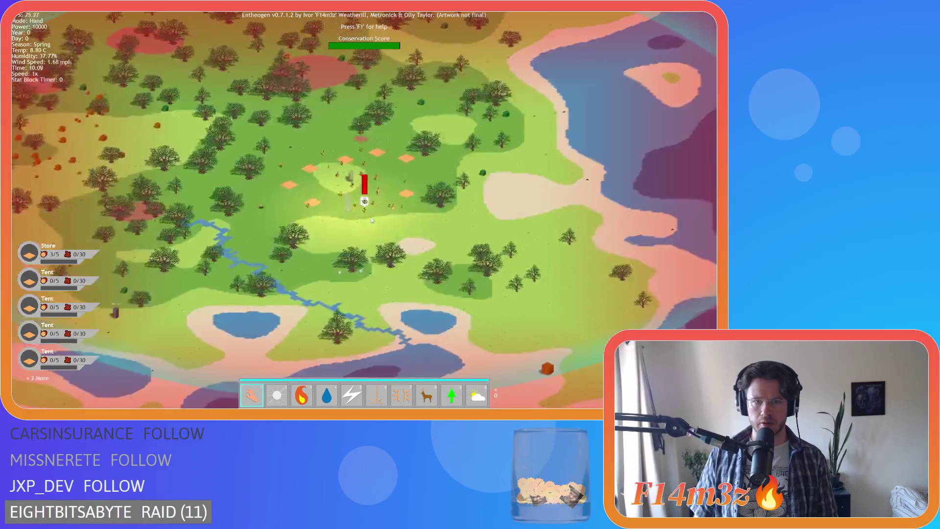
{"action": "scroll", "coordinate": [371, 217], "scroll_direction": "up", "scroll_amount": 10}
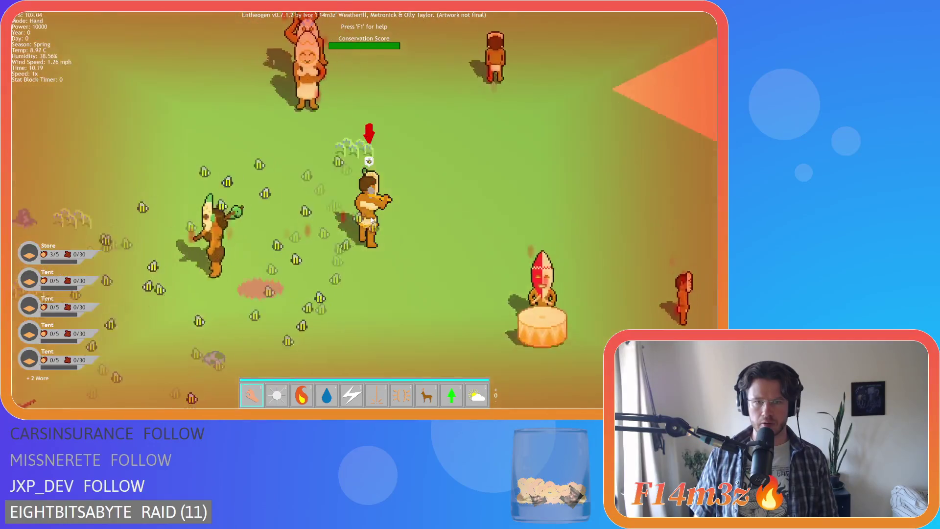
{"action": "scroll", "coordinate": [371, 220], "scroll_direction": "down", "scroll_amount": 10}
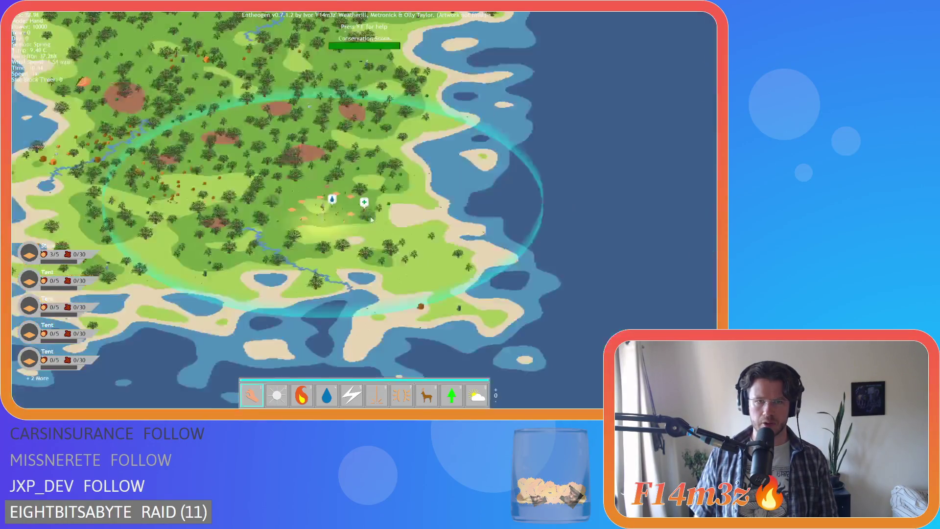
{"action": "scroll", "coordinate": [371, 220], "scroll_direction": "up", "scroll_amount": 3}
{"action": "scroll", "coordinate": [371, 220], "scroll_direction": "up", "scroll_amount": 6}
{"action": "scroll", "coordinate": [371, 220], "scroll_direction": "down", "scroll_amount": 9}
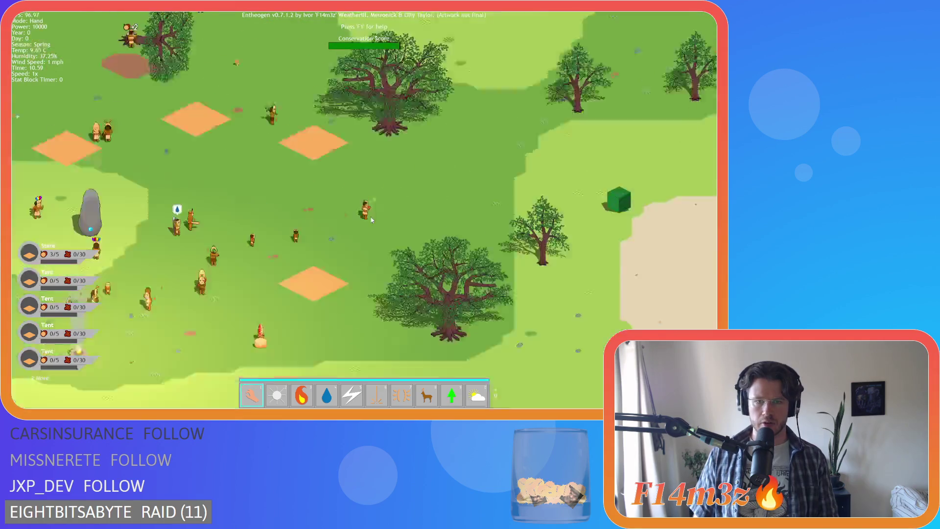
{"action": "scroll", "coordinate": [371, 220], "scroll_direction": "up", "scroll_amount": 6}
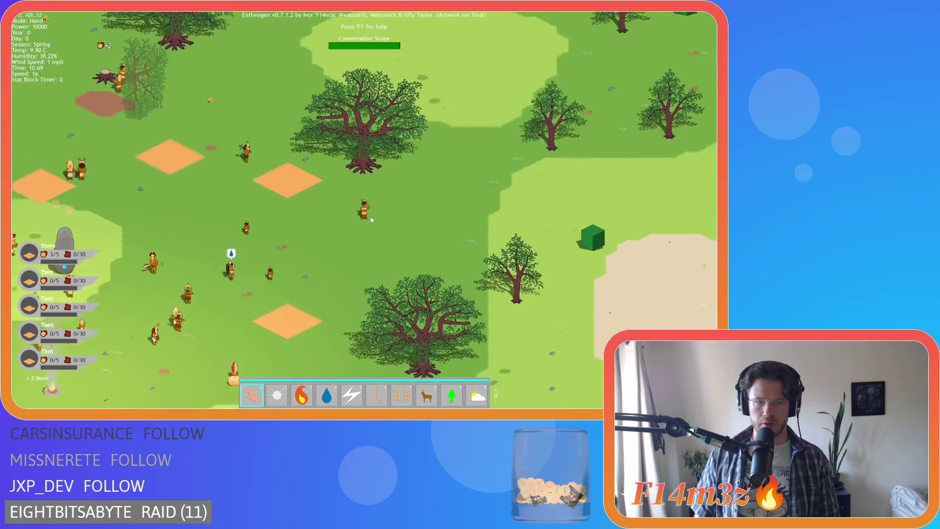
- Switch to Fire mode (key 3) and set the villagers around the standing stone on fire
{"action": "key", "text": "3"}
{"action": "scroll", "coordinate": [371, 220], "scroll_direction": "down", "scroll_amount": 5}
{"action": "scroll", "coordinate": [371, 216], "scroll_direction": "up", "scroll_amount": 5}
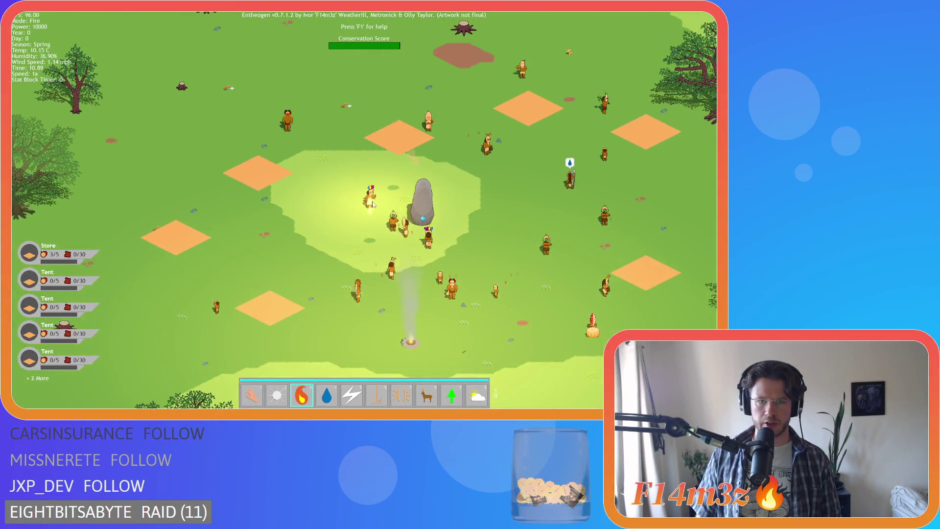
{"action": "mouse_move", "coordinate": [372, 203]}
{"action": "left_mouse_down"}
{"action": "mouse_move", "coordinate": [472, 226]}
{"action": "mouse_move", "coordinate": [498, 196]}
{"action": "mouse_move", "coordinate": [526, 274]}
{"action": "mouse_move", "coordinate": [553, 161]}
{"action": "mouse_move", "coordinate": [469, 120]}
{"action": "left_mouse_up"}
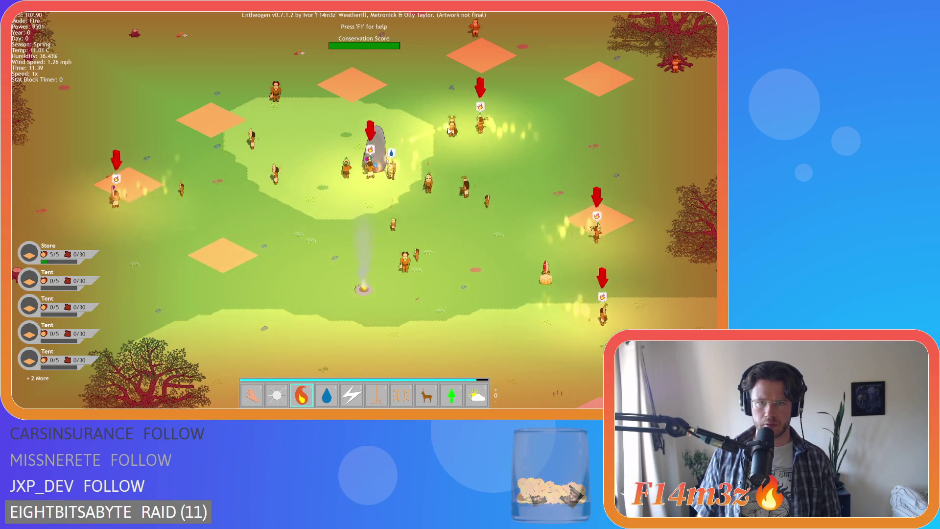
{"action": "scroll", "coordinate": [443, 148], "scroll_direction": "down", "scroll_amount": 5}
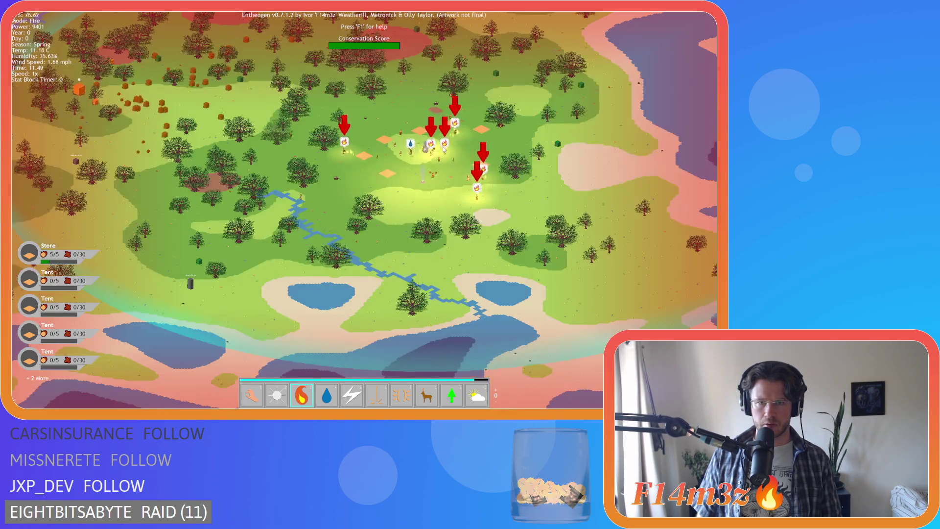
{"action": "scroll", "coordinate": [443, 149], "scroll_direction": "down", "scroll_amount": 3}
{"action": "scroll", "coordinate": [418, 193], "scroll_direction": "up", "scroll_amount": 2}
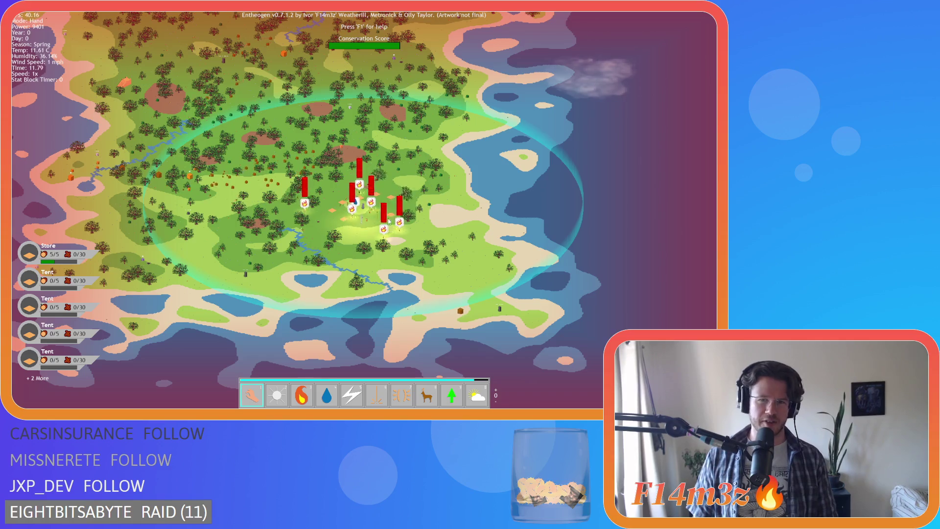
- Switch back to Hand, check the alert arrows while zooming and panning, then open the quit prompt
{"action": "key", "text": "1"}
{"action": "scroll", "coordinate": [386, 216], "scroll_direction": "up", "scroll_amount": 3}
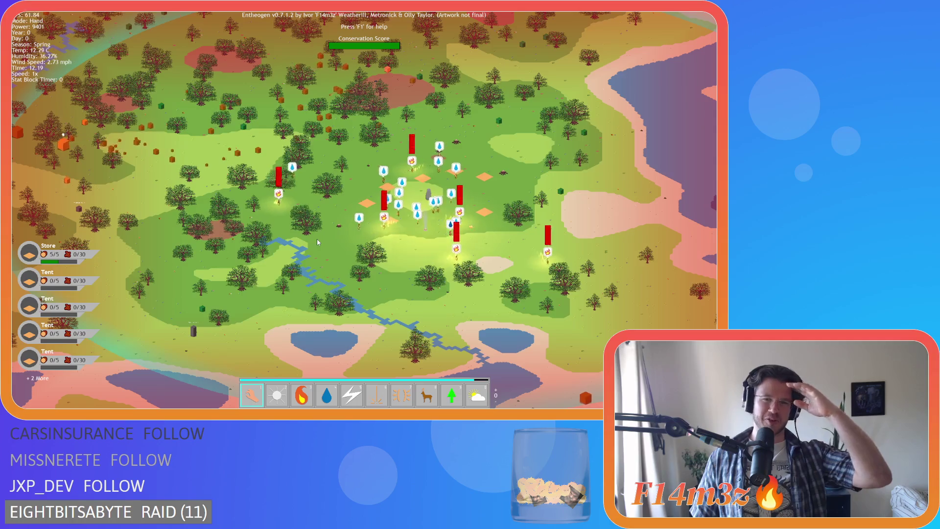
{"action": "scroll", "coordinate": [363, 252], "scroll_direction": "down", "scroll_amount": 3}
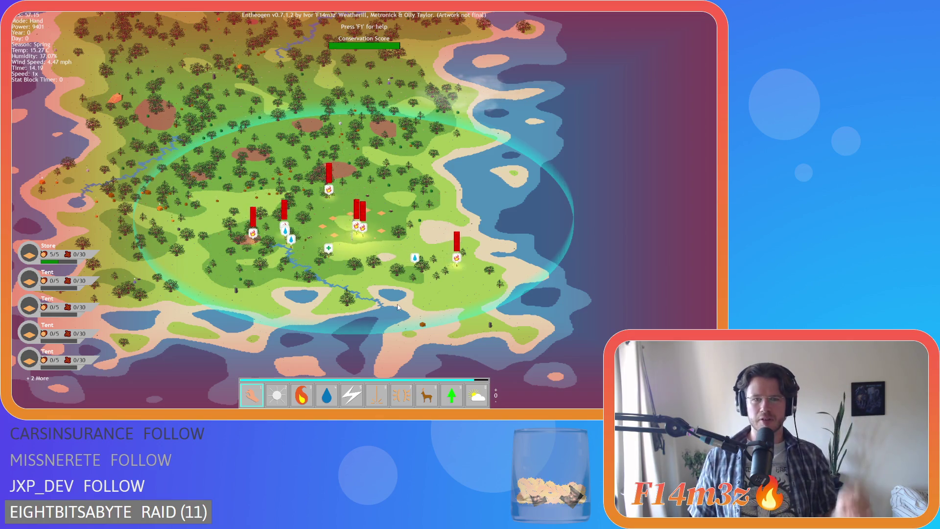
{"action": "key", "text": "s"}
{"action": "key", "text": "a"}
{"action": "key", "text": "d"}
{"action": "key", "text": "s"}
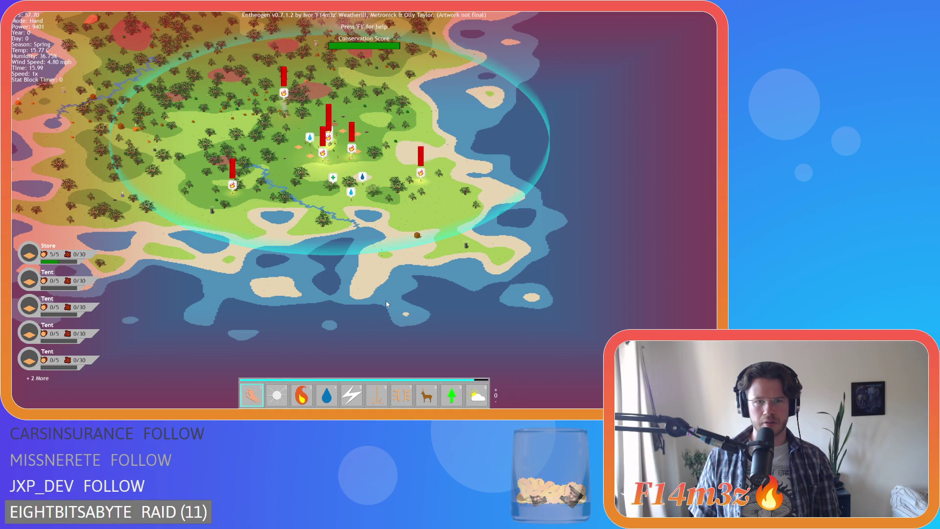
{"action": "scroll", "coordinate": [386, 303], "scroll_direction": "up", "scroll_amount": 5}
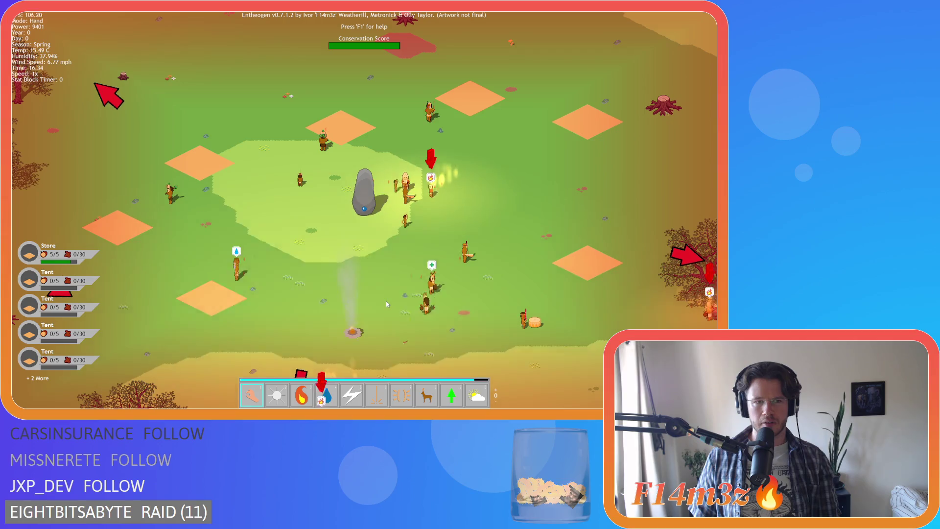
{"action": "key", "text": "Escape"}
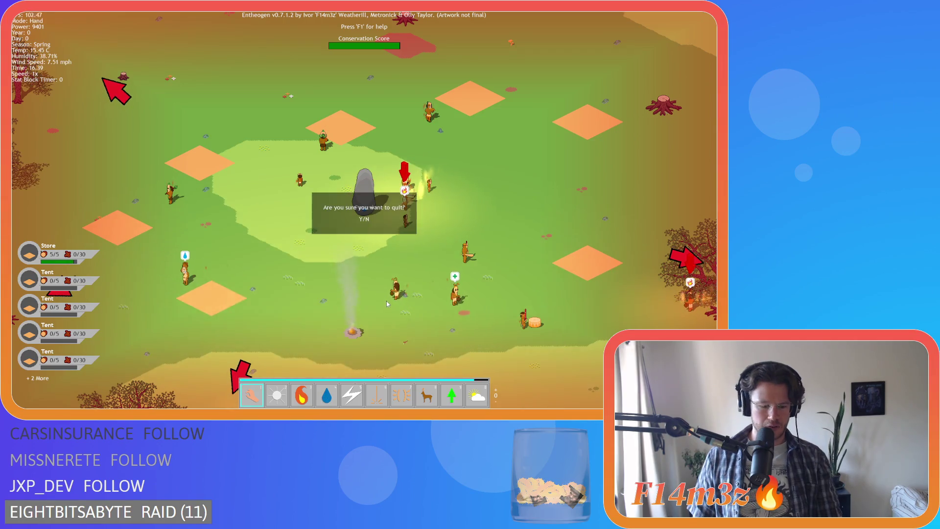
- Confirm quitting with Y and save the GameMaker project
{"action": "key", "text": "y"}
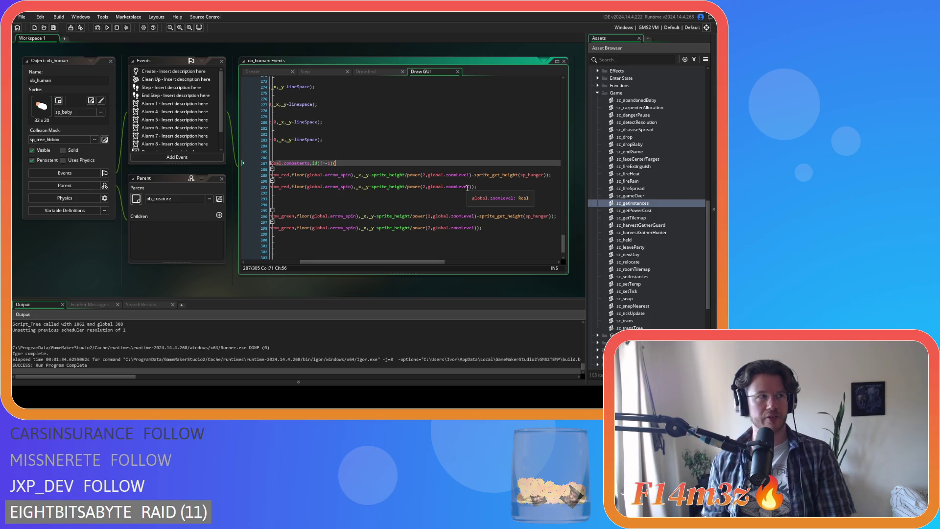
{"action": "left_click", "coordinate": [54, 28]}
- Close all open editor windows in the workspace via Windows > Close All
{"action": "right_click", "coordinate": [65, 242]}
{"action": "mouse_move", "coordinate": [80, 253]}
{"action": "left_click", "coordinate": [110, 278]}
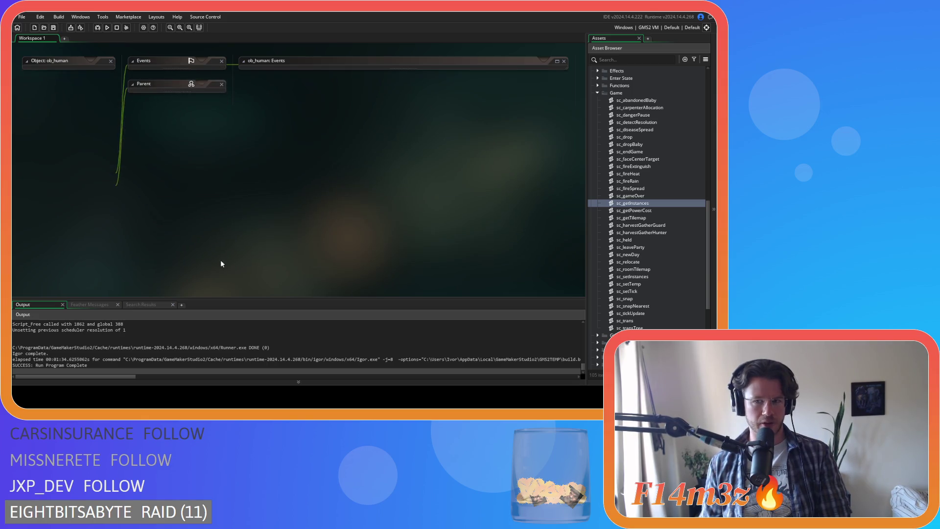
- Collapse the Game, Scripts, Animal, Camera, Save and Objects folders in the asset browser
{"action": "left_click", "coordinate": [597, 93]}
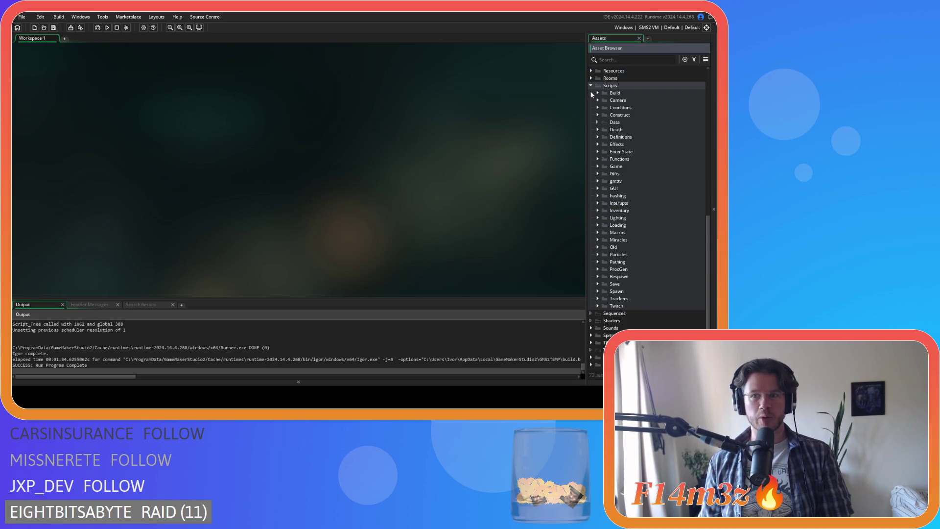
{"action": "left_click", "coordinate": [591, 85]}
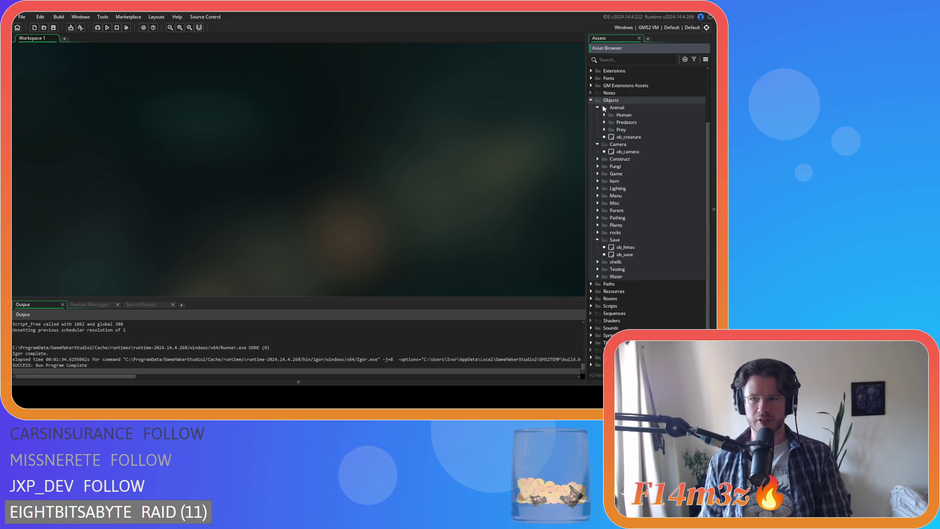
{"action": "left_click", "coordinate": [598, 109]}
{"action": "left_click", "coordinate": [597, 154]}
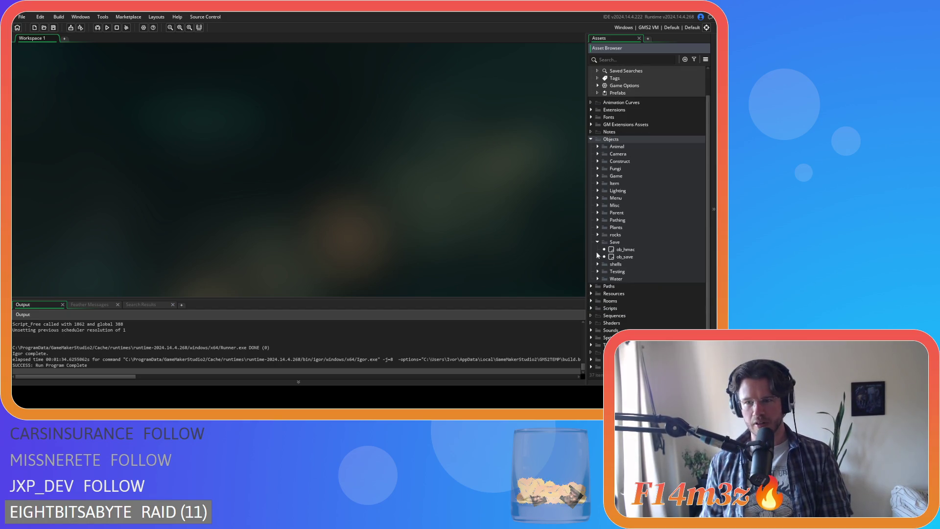
{"action": "left_click", "coordinate": [597, 241]}
{"action": "left_click", "coordinate": [591, 154]}
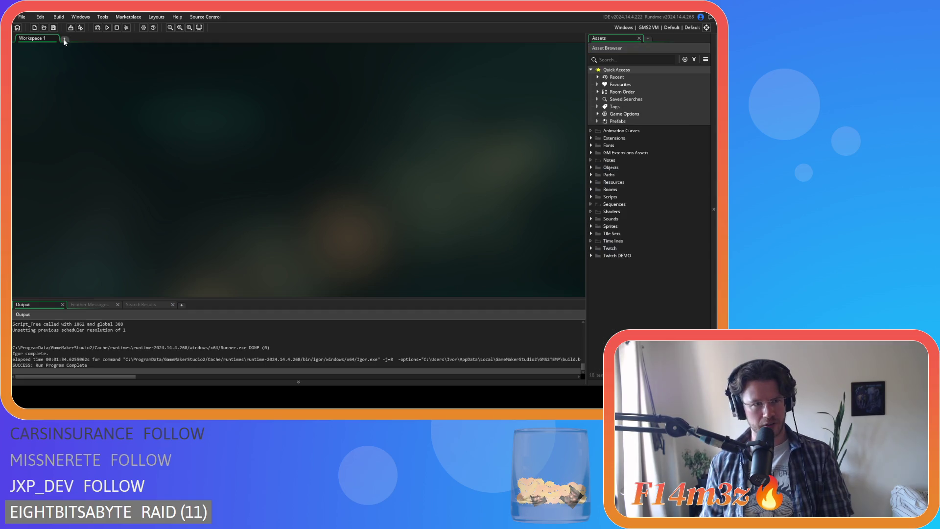